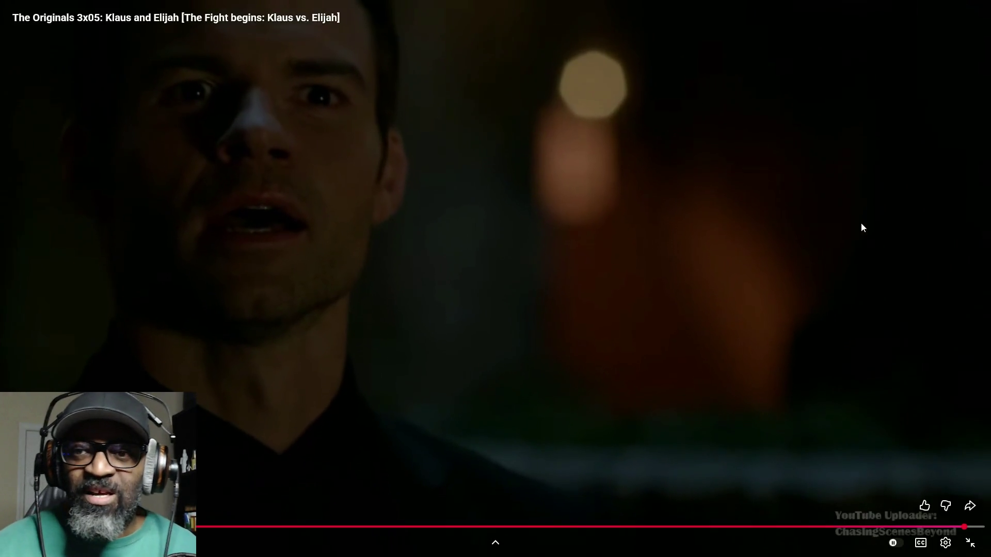
# Pause the Klaus and Elijah clip, exit full screen, and minimize the browser to reveal Unreal Editor
pyautogui.click(871, 223)
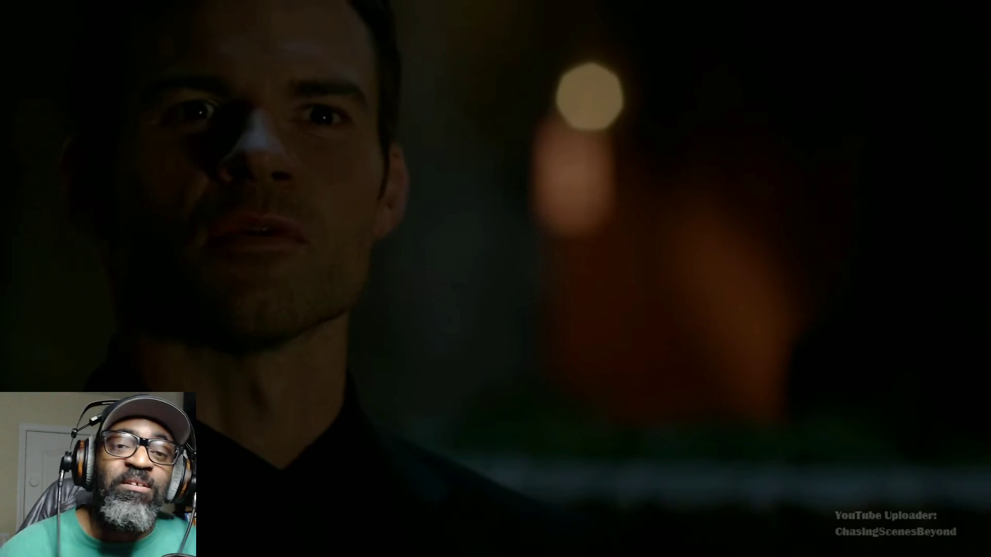
pyautogui.click(643, 243)
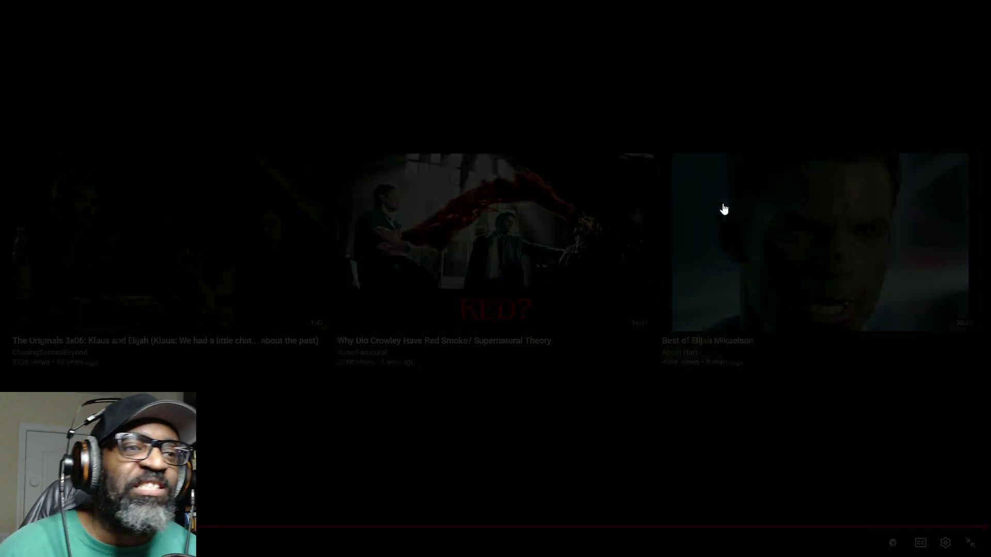
pyautogui.press('Escape')
pyautogui.press('super+Down')
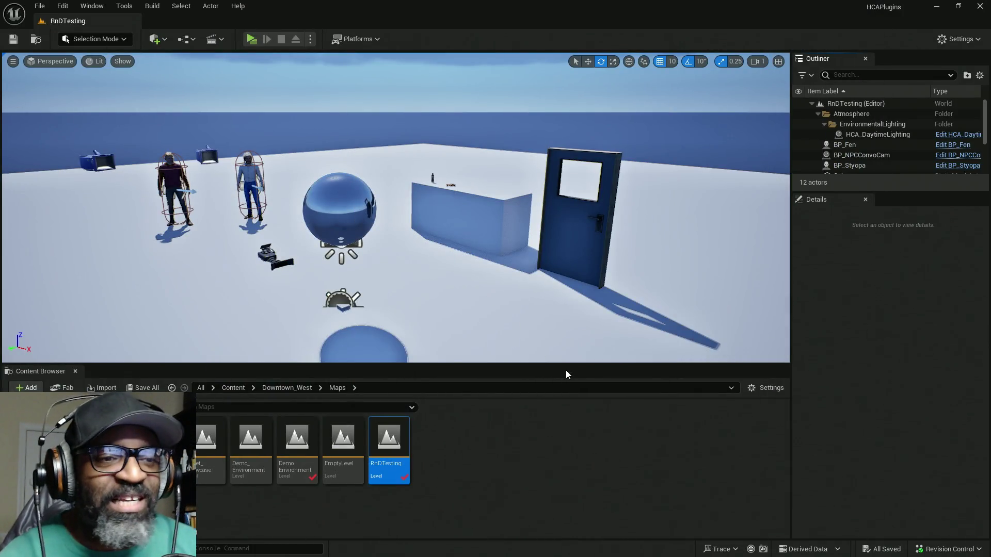
# Enlarge the level viewport, select BP_NPCConvoCam, fly the view closer, and launch the standalone preview
pyautogui.moveTo(566, 372); pyautogui.dragTo(559, 428)
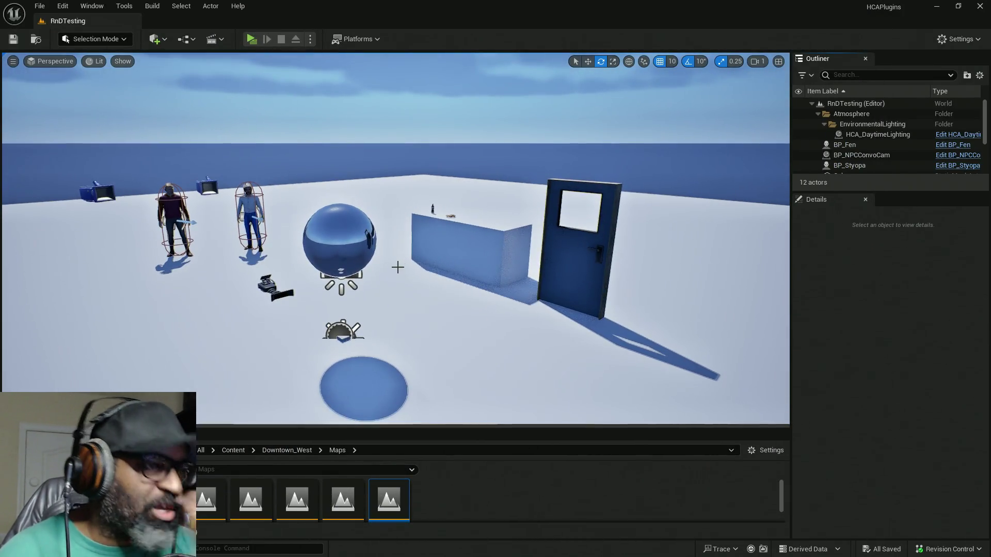
pyautogui.click(354, 319)
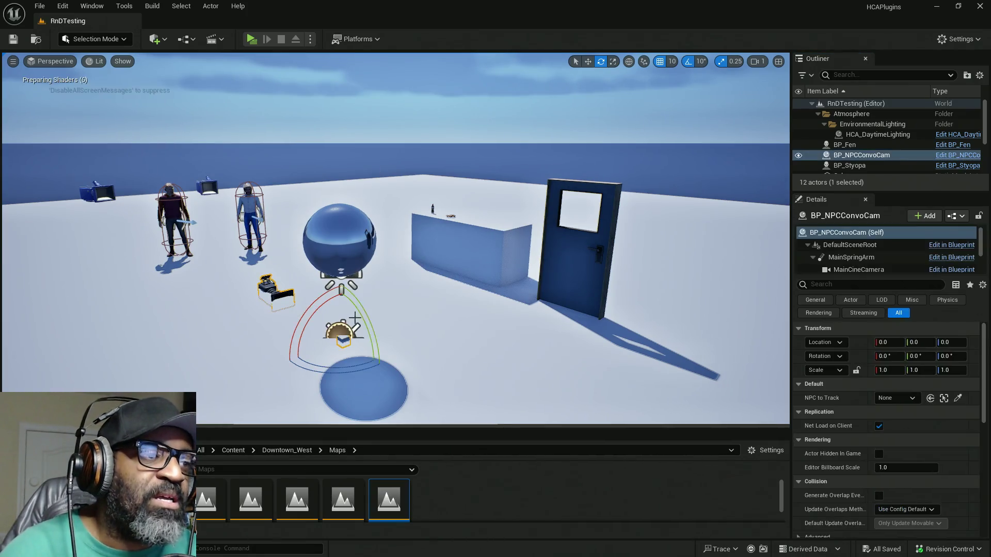
pyautogui.moveTo(355, 318)
pyautogui.mouseDown()
pyautogui.moveTo(307, 284)
pyautogui.moveTo(310, 310)
pyautogui.moveTo(305, 278)
pyautogui.moveTo(307, 305)
pyautogui.moveTo(304, 289)
pyautogui.moveTo(531, 325)
pyautogui.mouseUp()
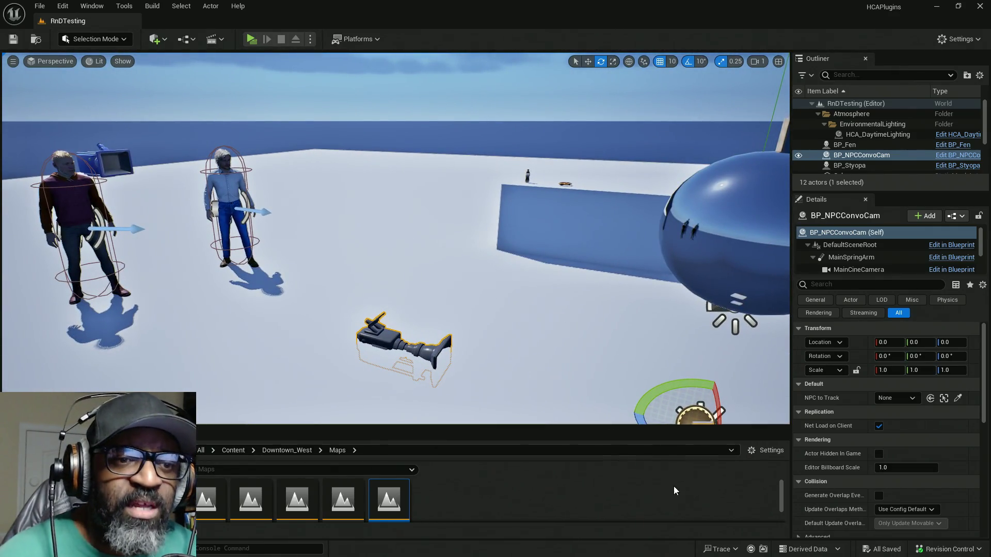
pyautogui.click(251, 38)
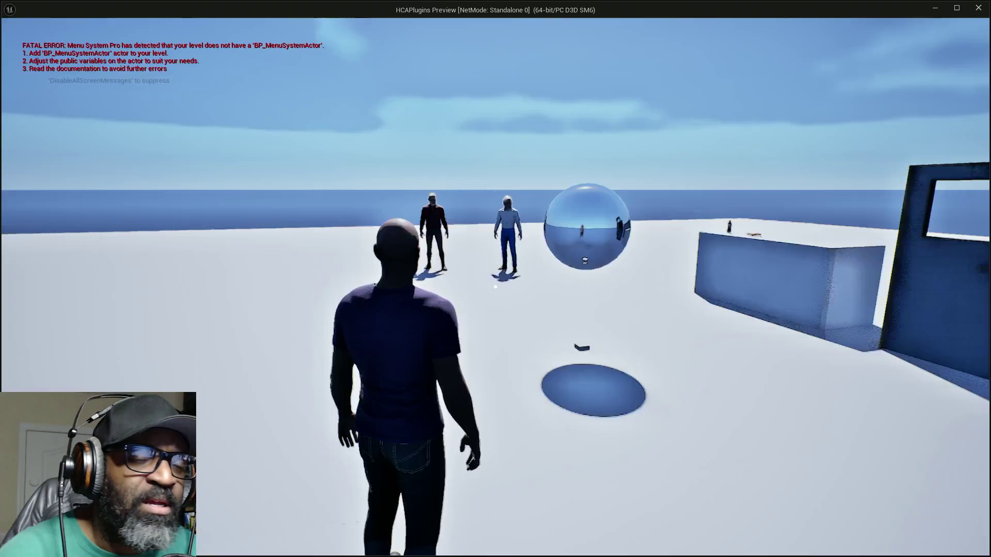
# Walk to the door and open it, then inspect the pretzel close-up
pyautogui.press('w')
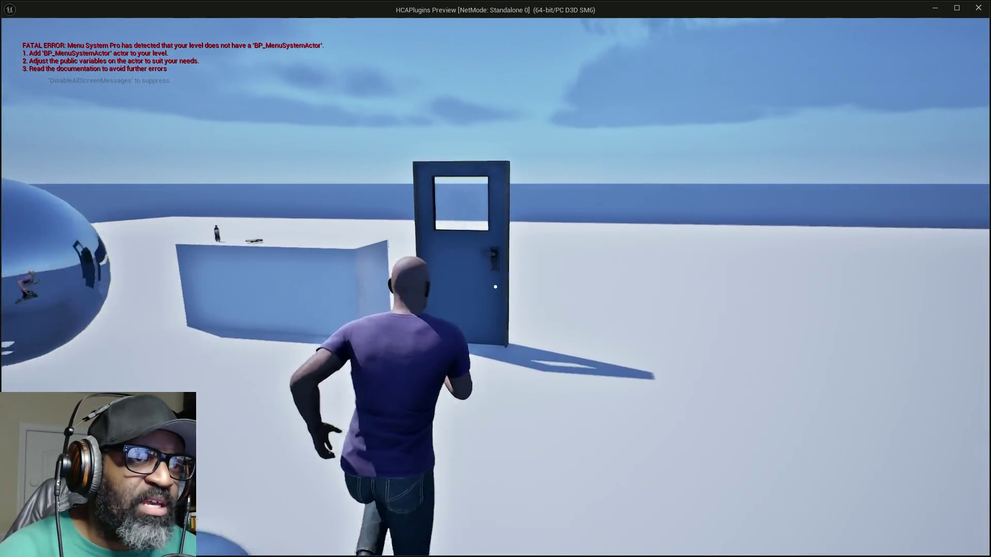
pyautogui.press('e')
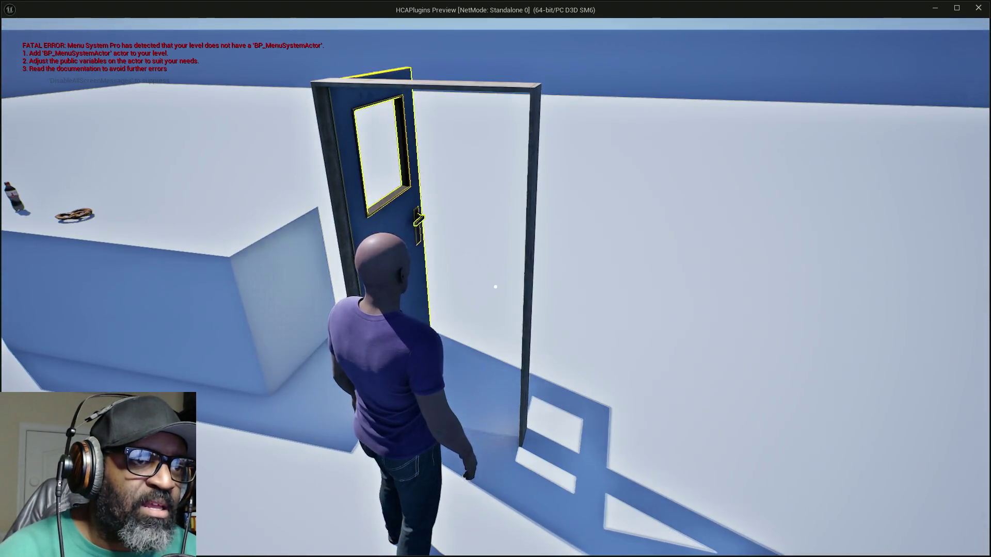
pyautogui.press('w')
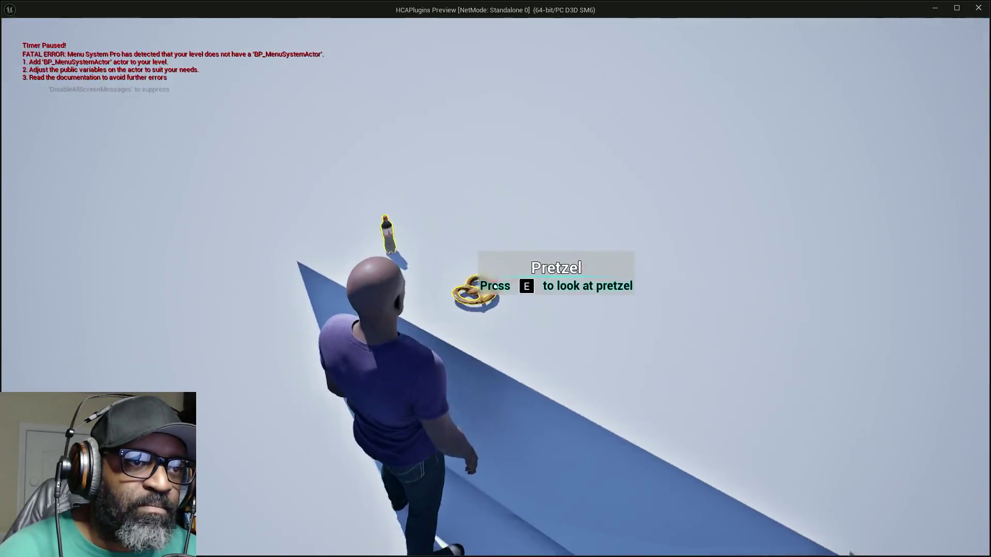
pyautogui.press('e')
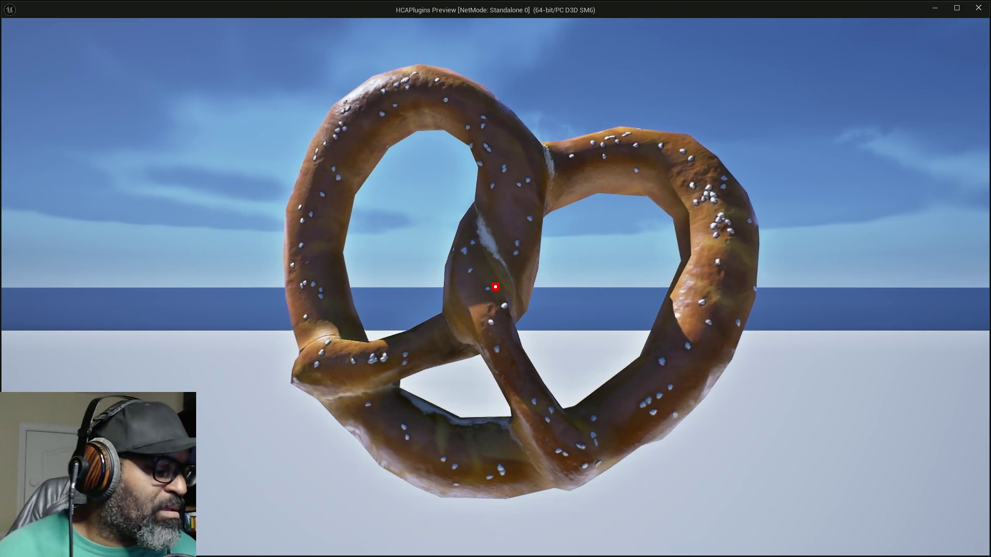
# Close the pretzel view, walk up to Fen and talk to him twice, then stop the preview
pyautogui.press('e')
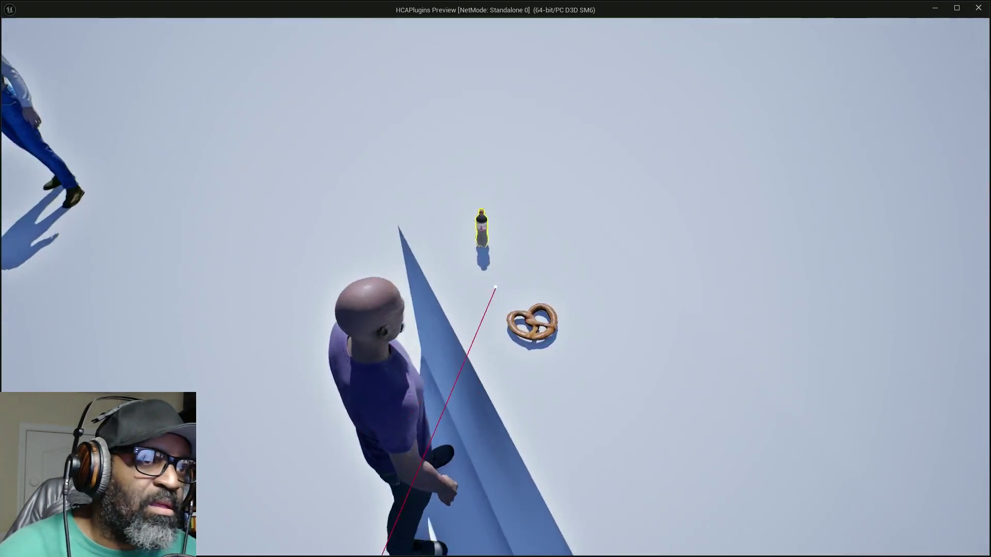
pyautogui.press('w')
pyautogui.press('w')
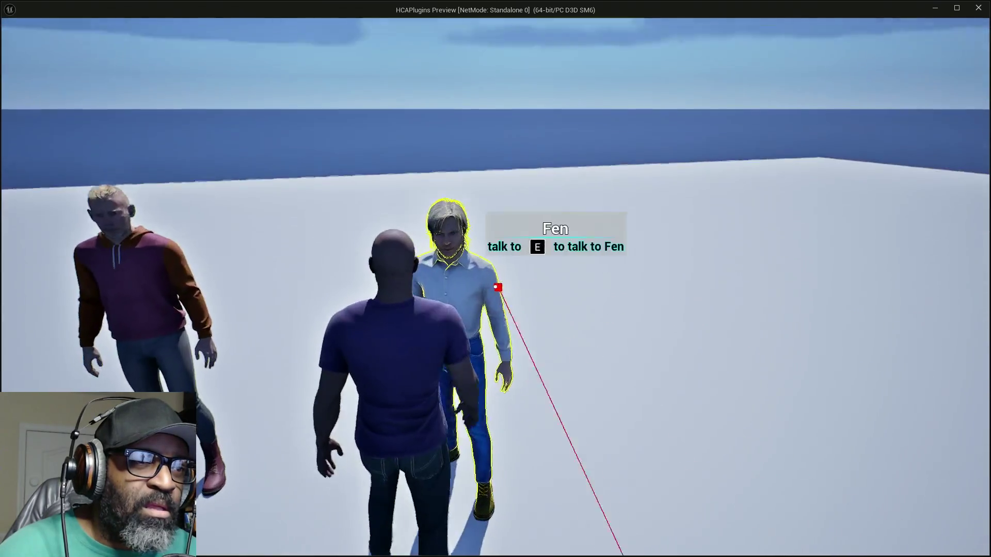
pyautogui.press('w')
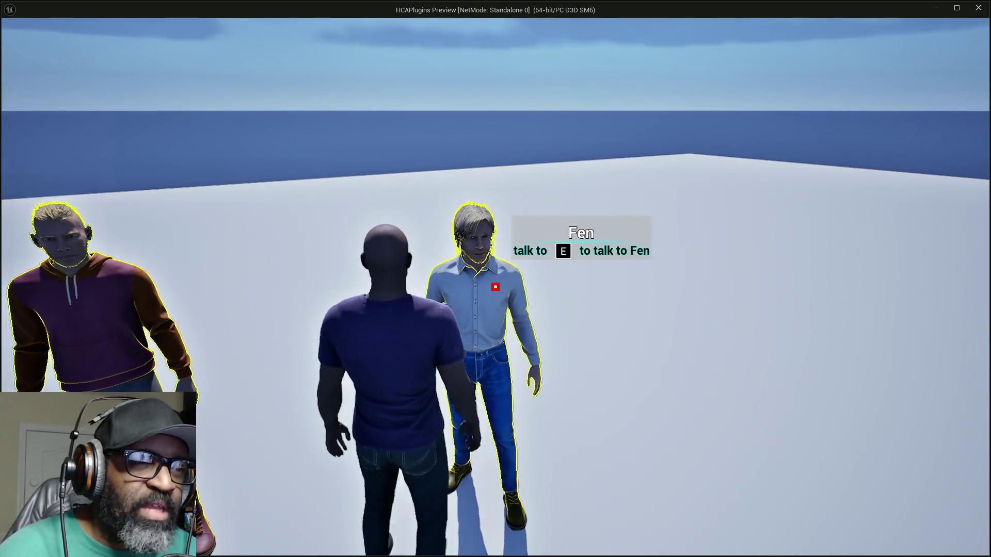
pyautogui.press('e')
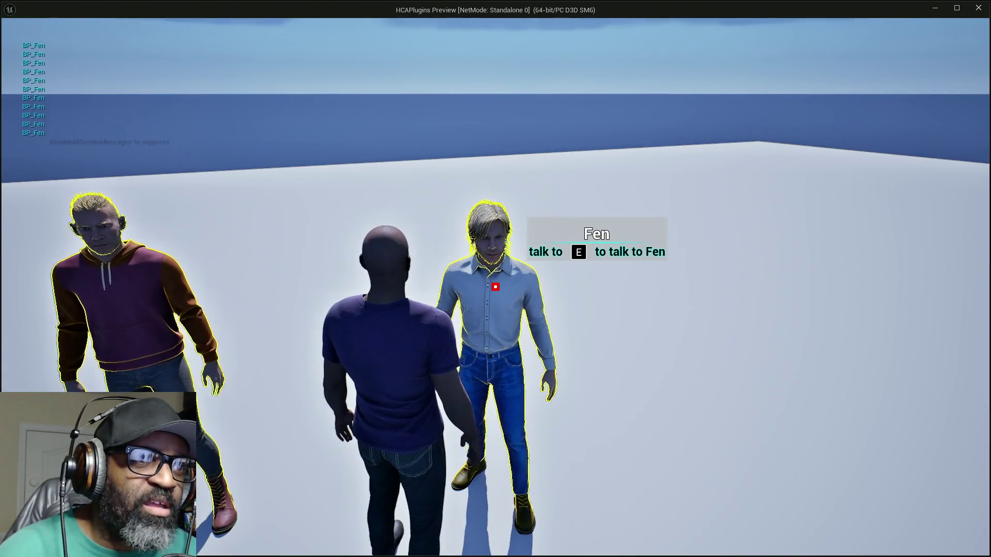
pyautogui.press('e')
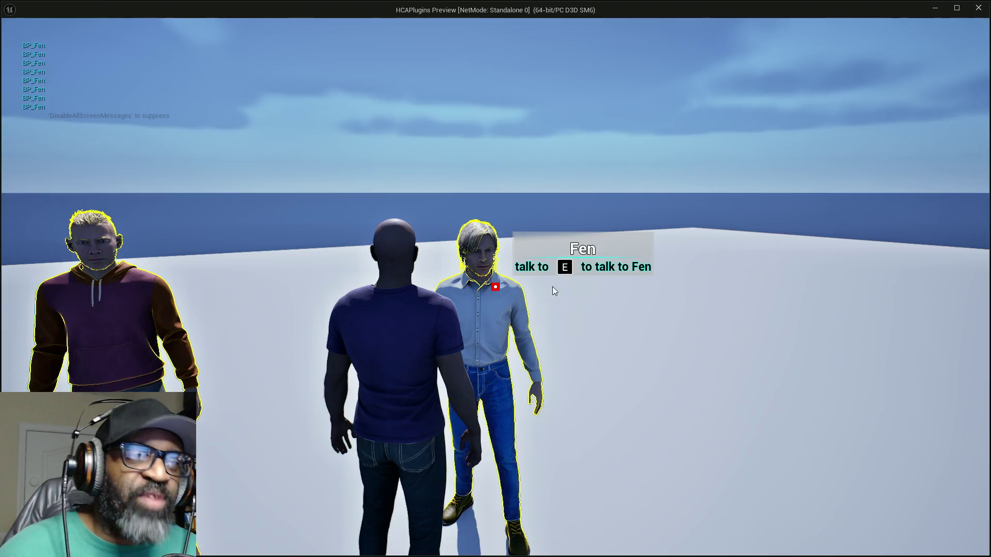
pyautogui.press('Escape')
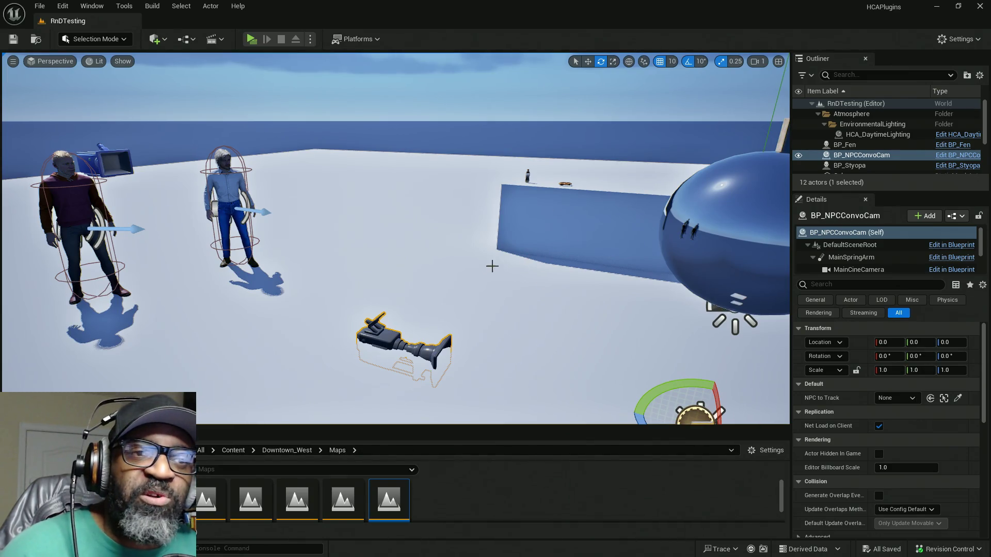
# Frame both characters in the viewport and open the Details 1 panel from the Window menu
pyautogui.moveTo(491, 265)
pyautogui.mouseDown()
pyautogui.moveTo(521, 266)
pyautogui.moveTo(521, 299)
pyautogui.moveTo(495, 304)
pyautogui.moveTo(589, 304)
pyautogui.moveTo(459, 310)
pyautogui.moveTo(397, 228)
pyautogui.mouseUp()
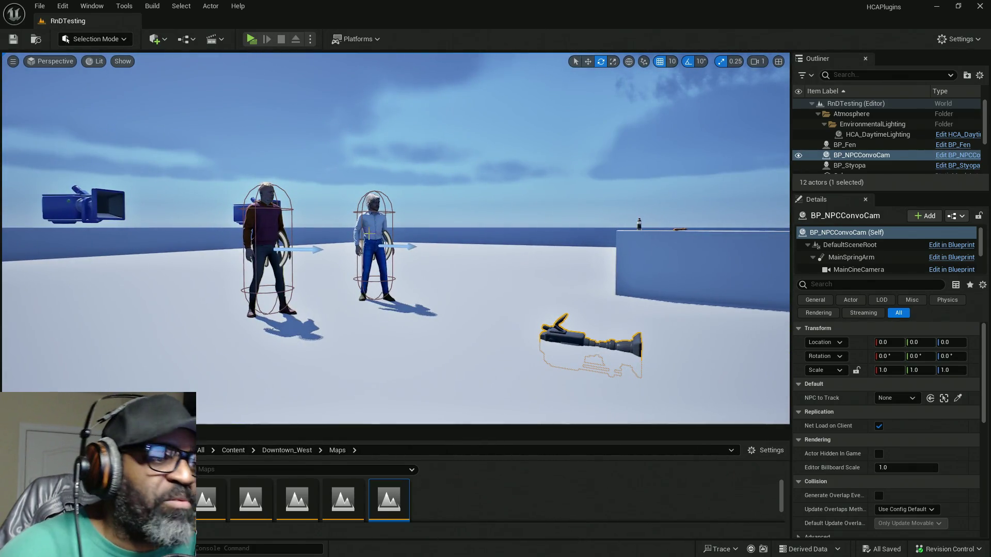
pyautogui.click(98, 7)
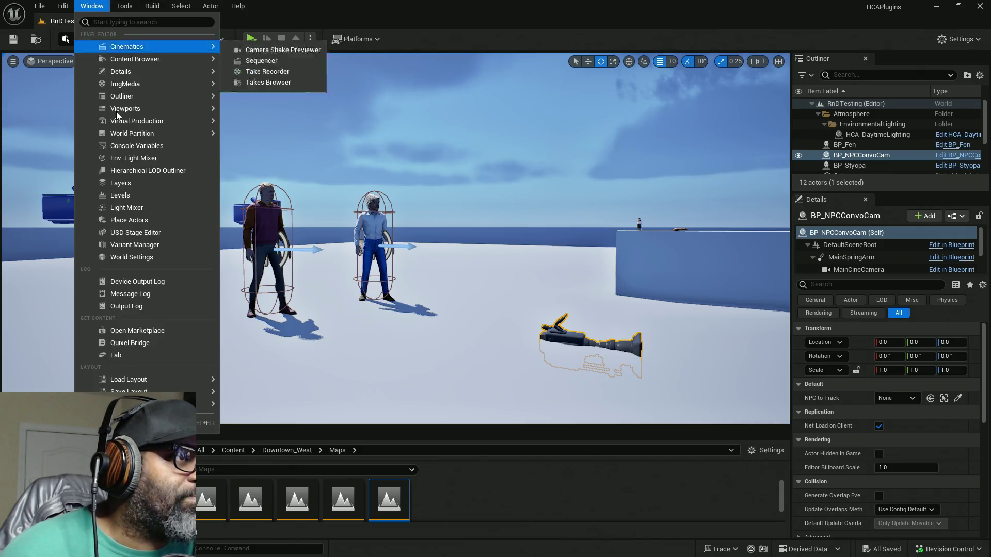
pyautogui.moveTo(144, 388)
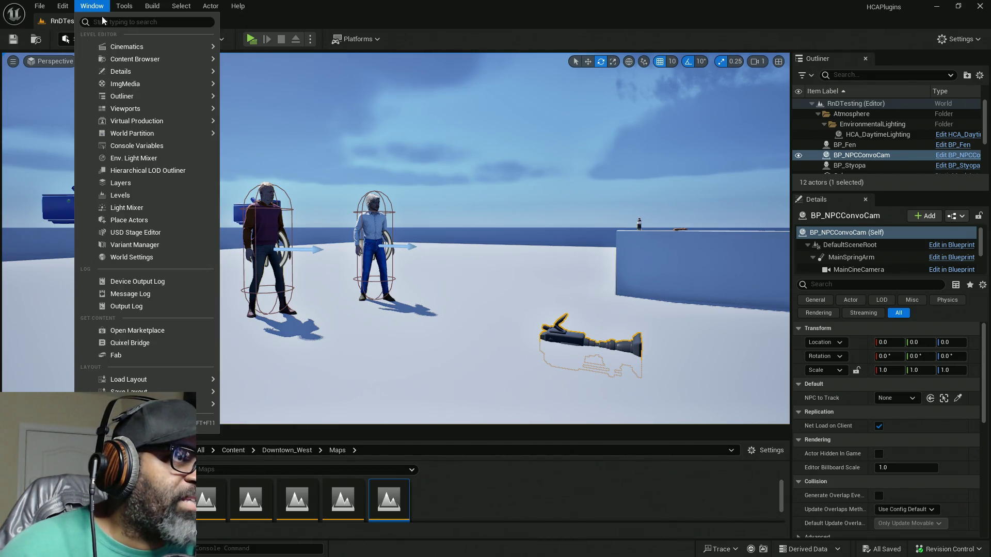
pyautogui.moveTo(109, 60)
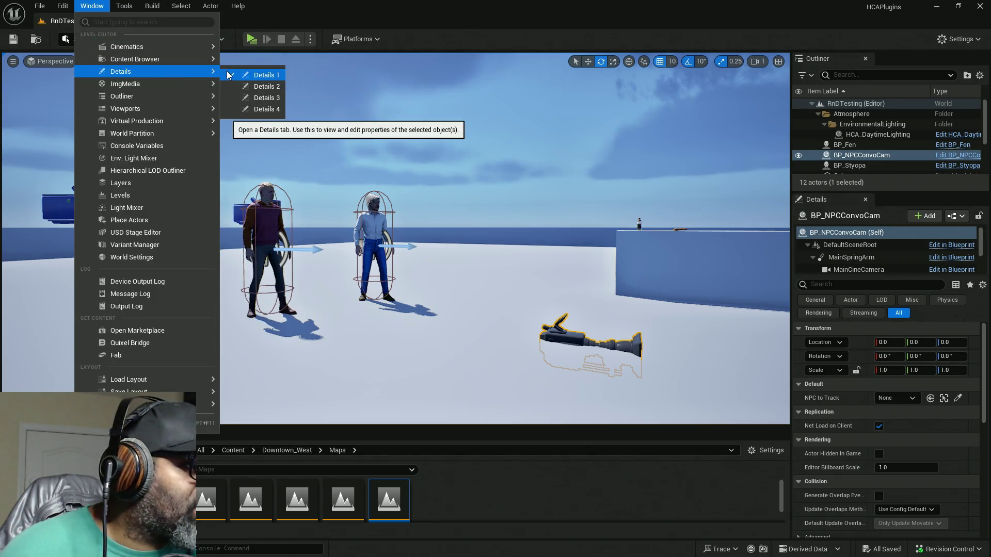
pyautogui.click(253, 79)
pyautogui.click(92, 5)
pyautogui.moveTo(126, 75)
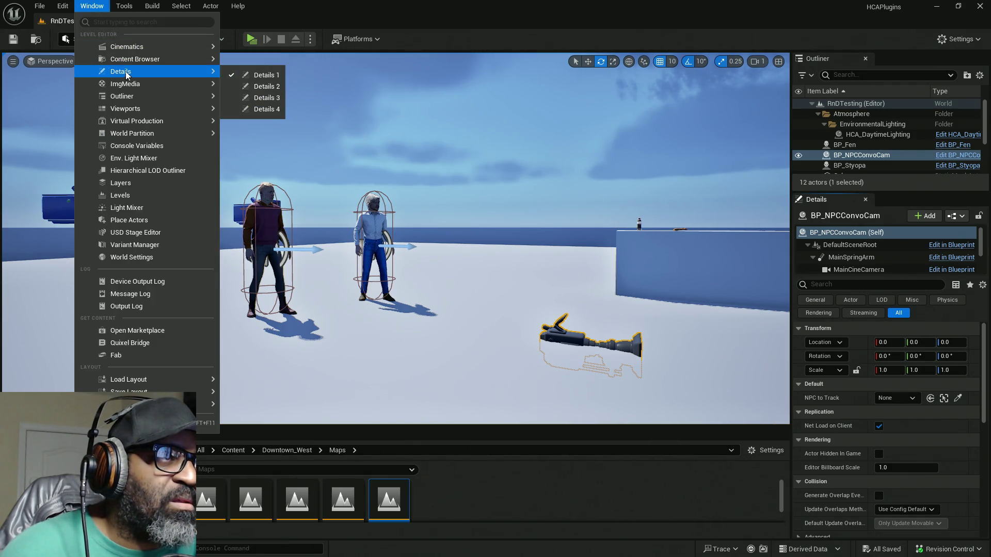
pyautogui.click(258, 76)
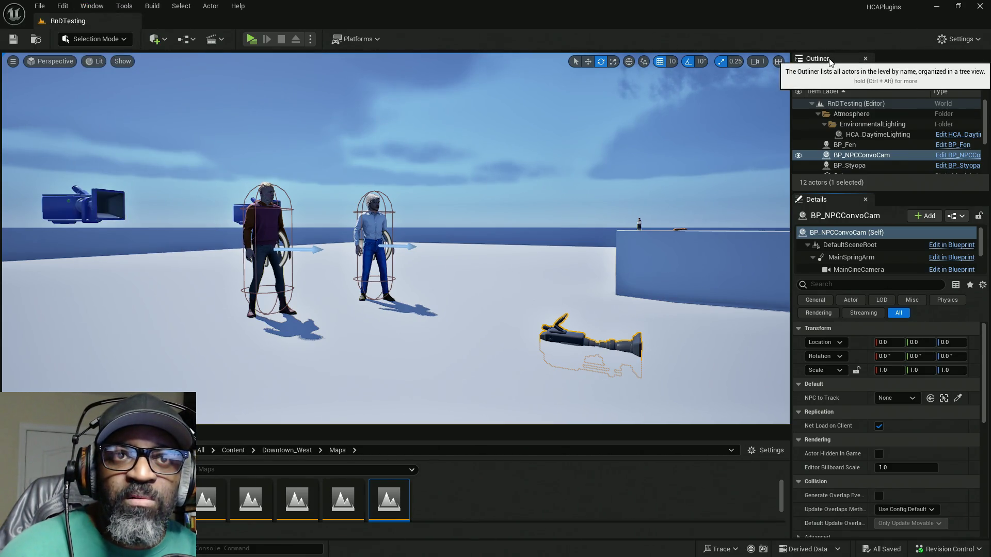
# Undock the Outliner, close the docked Details panel, and place the floating Details panel over the viewport
pyautogui.moveTo(829, 60); pyautogui.dragTo(283, 123)
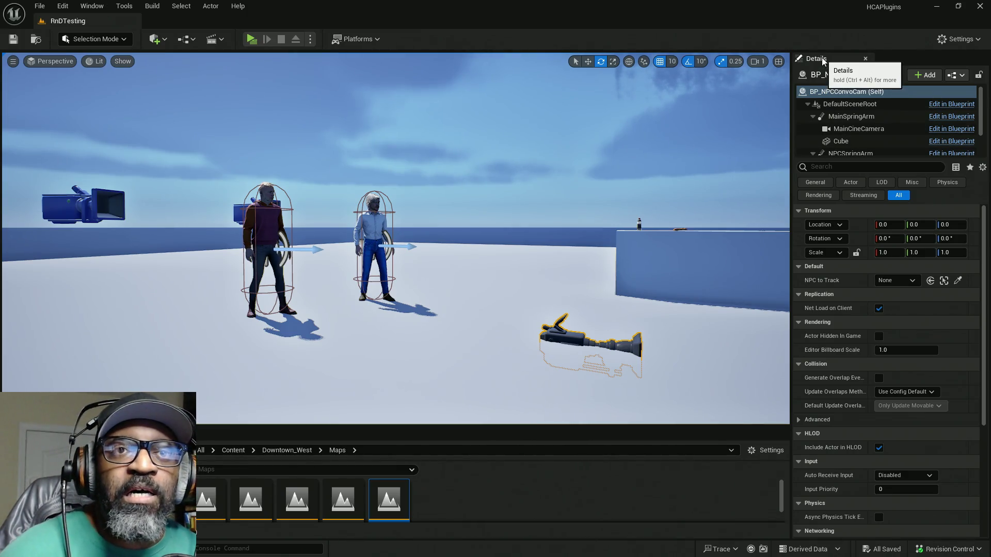
pyautogui.click(865, 58)
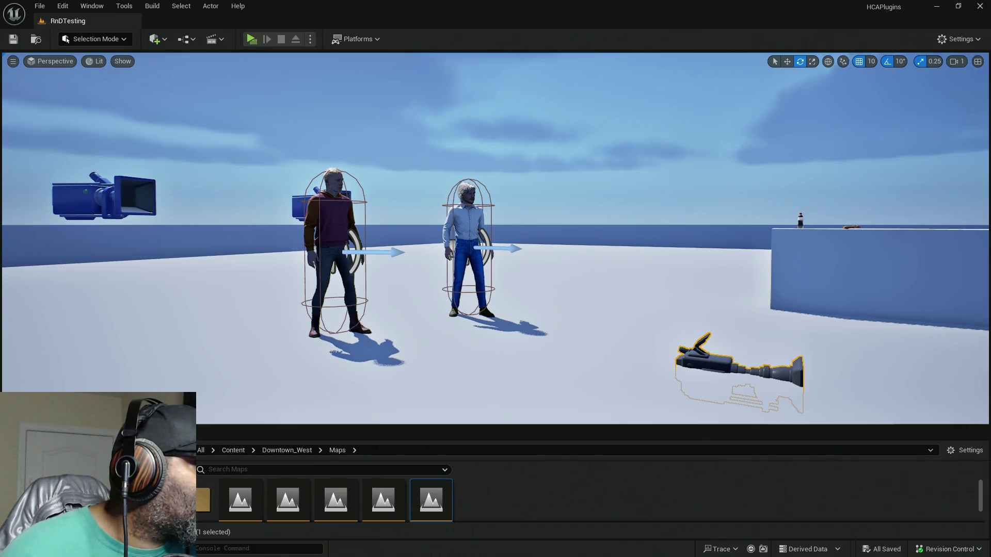
pyautogui.moveTo(21, 31); pyautogui.dragTo(53, 21)
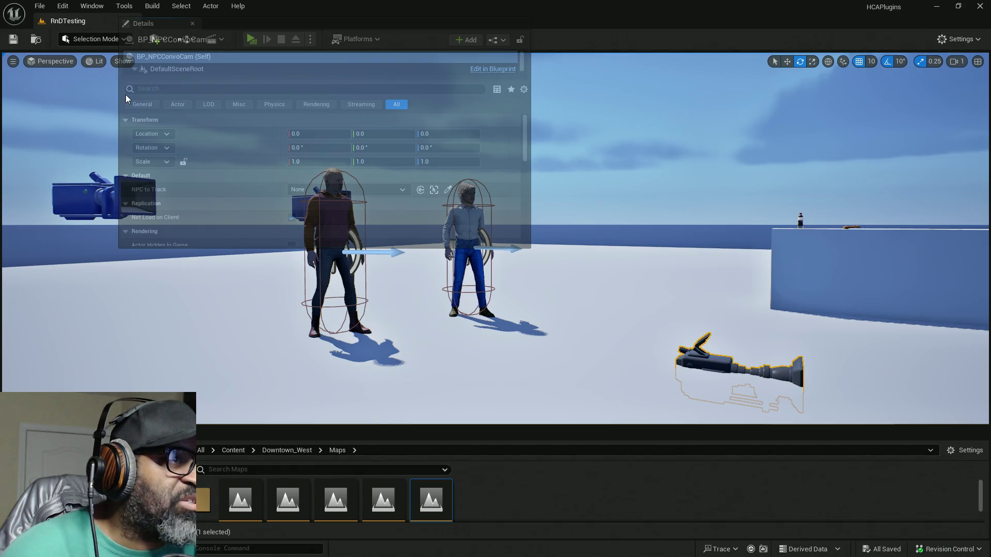
pyautogui.hotkey('alt', 'Tab')
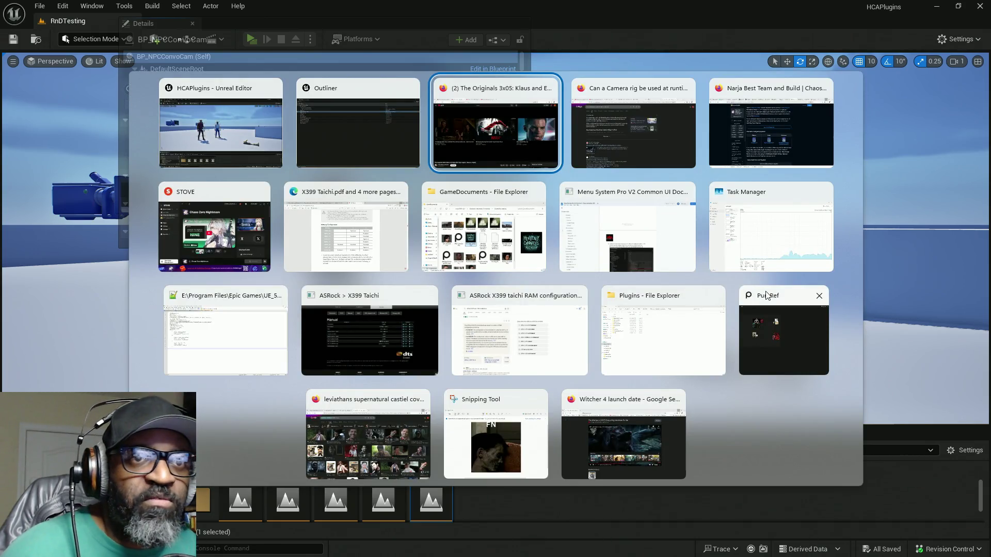
# Dismiss the window switcher, open Task Manager maximized, then try closing it
pyautogui.press('Escape')
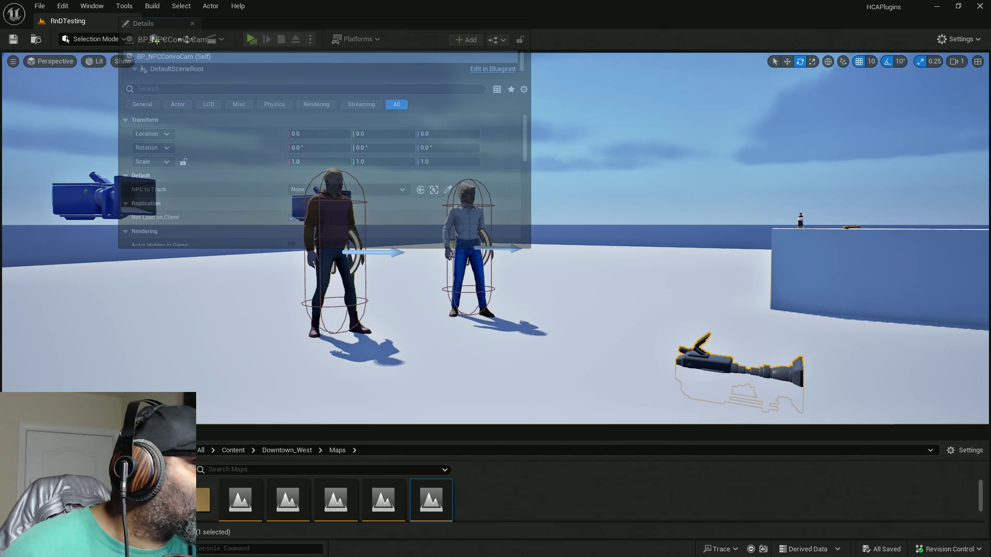
pyautogui.hotkey('ctrl', 'shift', 'Escape')
pyautogui.press('super+Up')
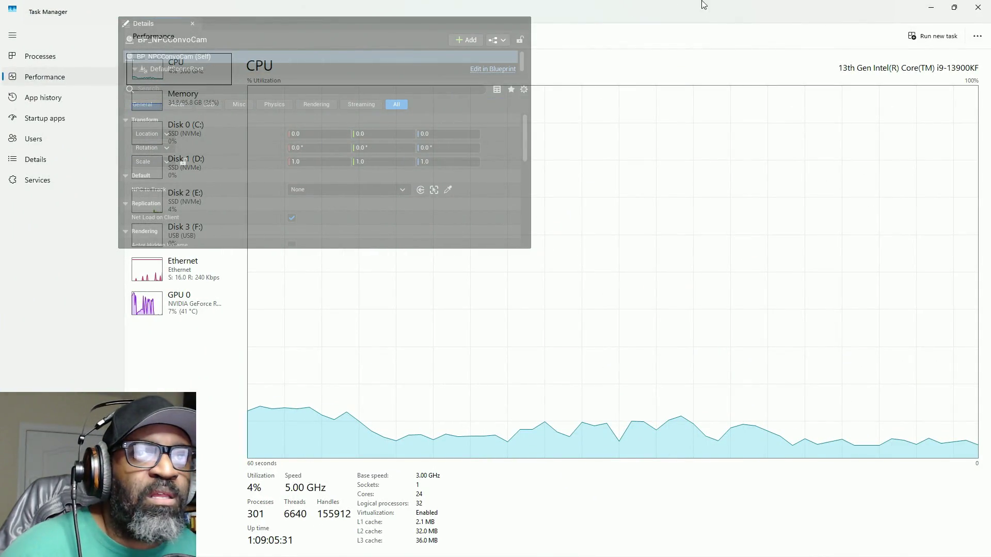
pyautogui.hotkey('alt', 'F4')
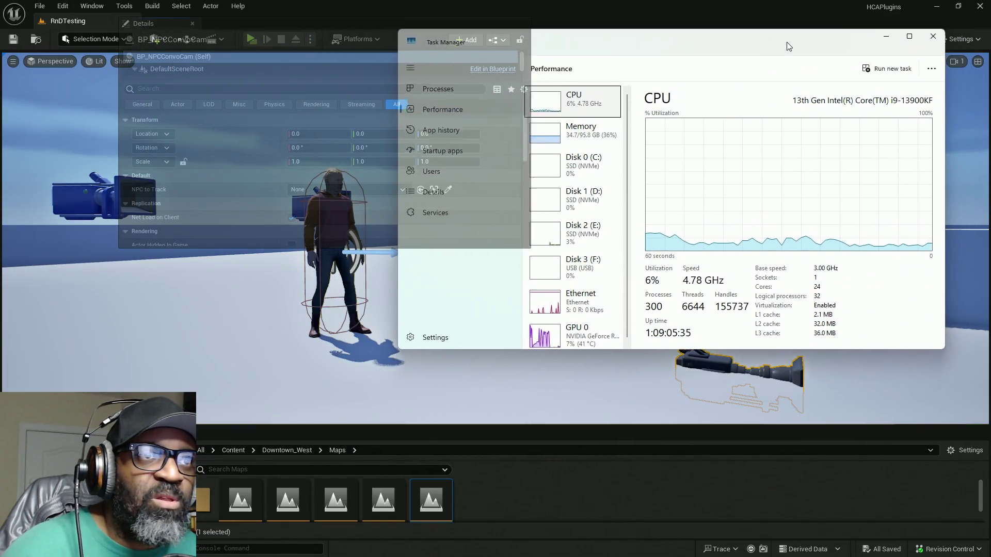
# Shrink the Task Manager window out of full screen and switch back to Unreal Editor
pyautogui.moveTo(788, 47)
pyautogui.mouseDown()
pyautogui.moveTo(700, 247)
pyautogui.moveTo(748, 288)
pyautogui.mouseUp()
pyautogui.click(790, 282)
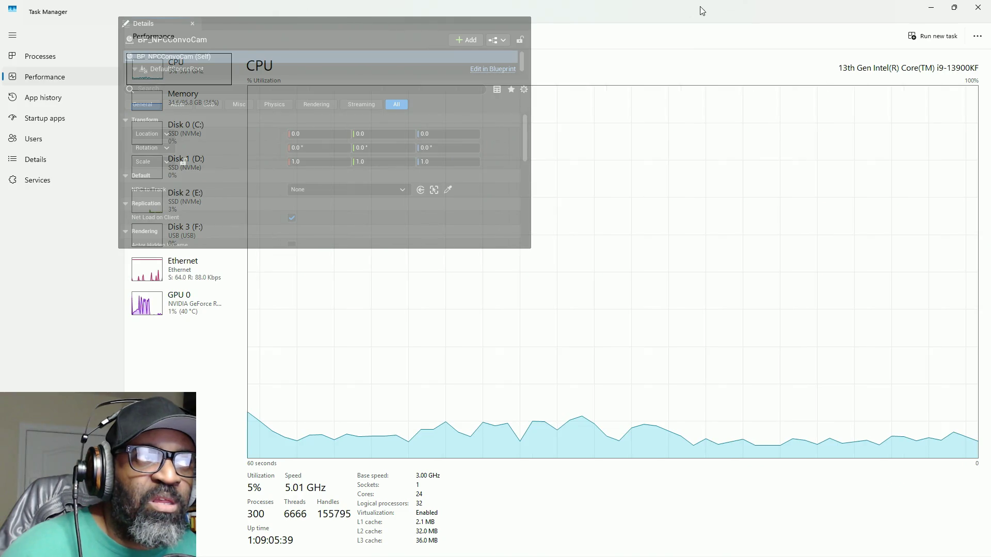
pyautogui.moveTo(716, 8)
pyautogui.mouseDown()
pyautogui.moveTo(692, 125)
pyautogui.moveTo(641, 163)
pyautogui.mouseUp()
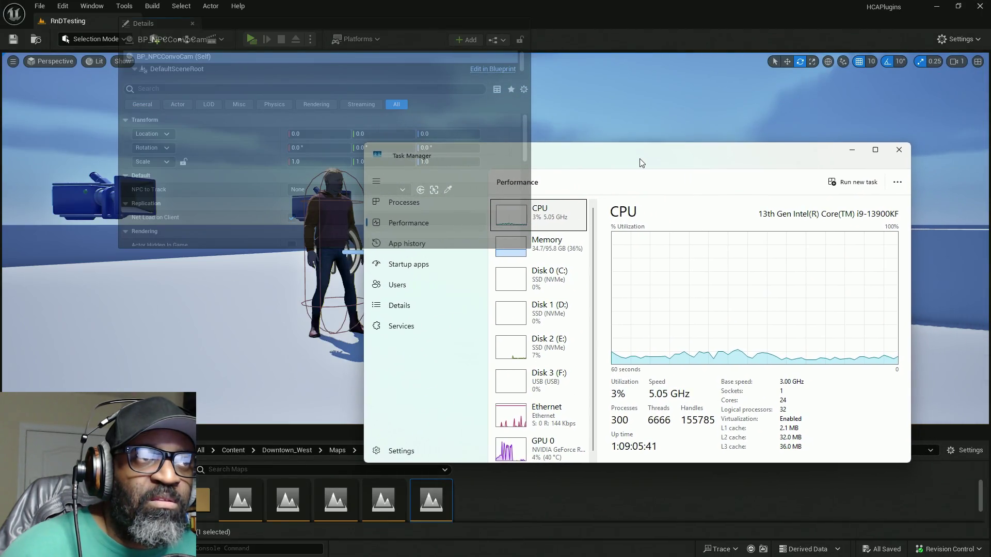
pyautogui.hotkey('alt', 'Tab')
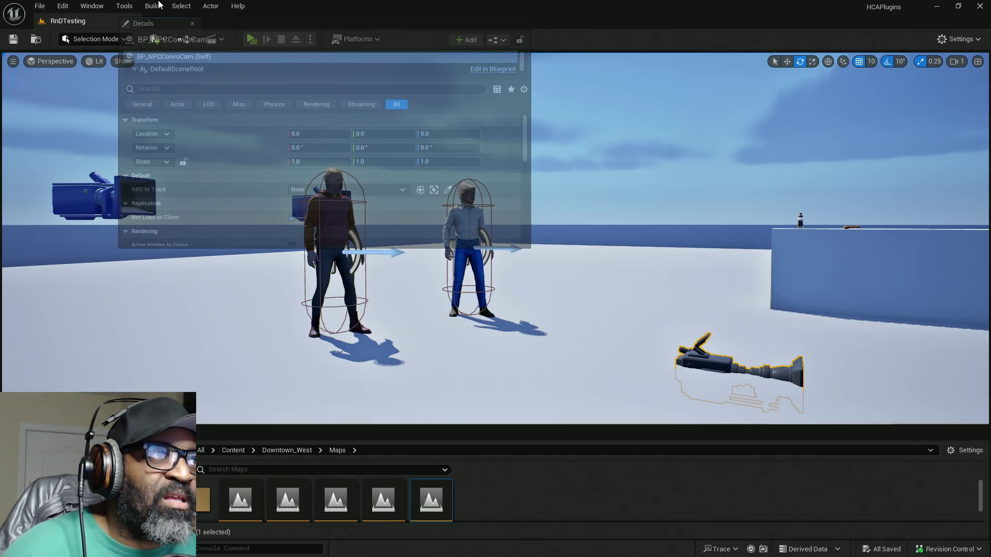
pyautogui.hotkey('alt', 'Tab')
pyautogui.hotkey('alt', 'Tab')
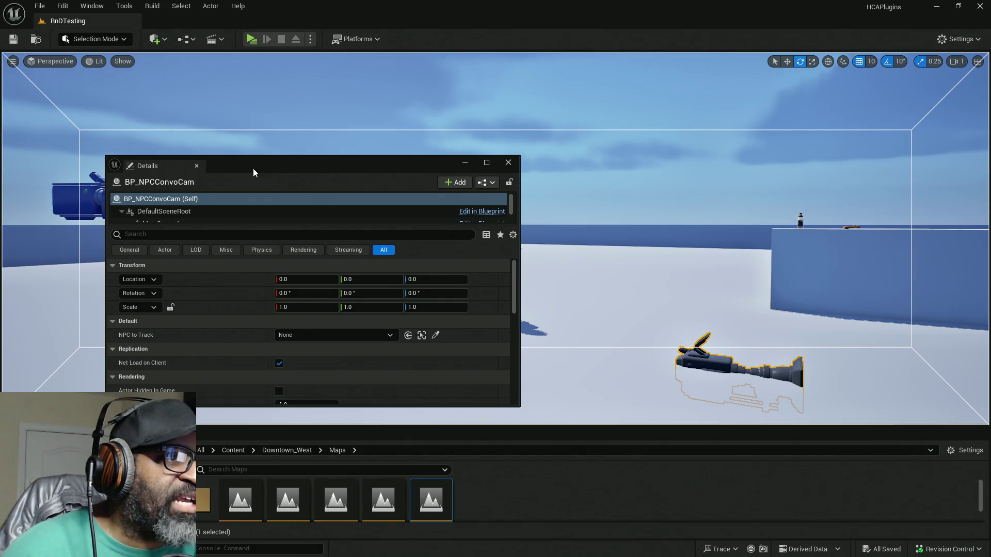
# Move the floating BP_NPCConvoCam Details window off the viewport and dock the Content Browser on the left
pyautogui.moveTo(253, 168)
pyautogui.mouseDown()
pyautogui.moveTo(280, 160)
pyautogui.moveTo(0, 155)
pyautogui.mouseUp()
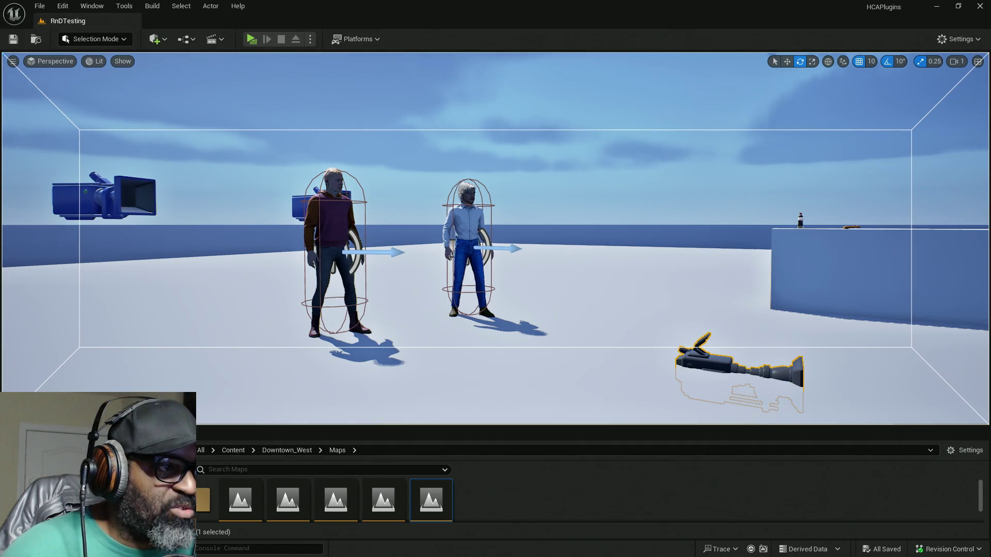
pyautogui.moveTo(47, 431)
pyautogui.mouseDown()
pyautogui.moveTo(88, 264)
pyautogui.moveTo(23, 175)
pyautogui.mouseUp()
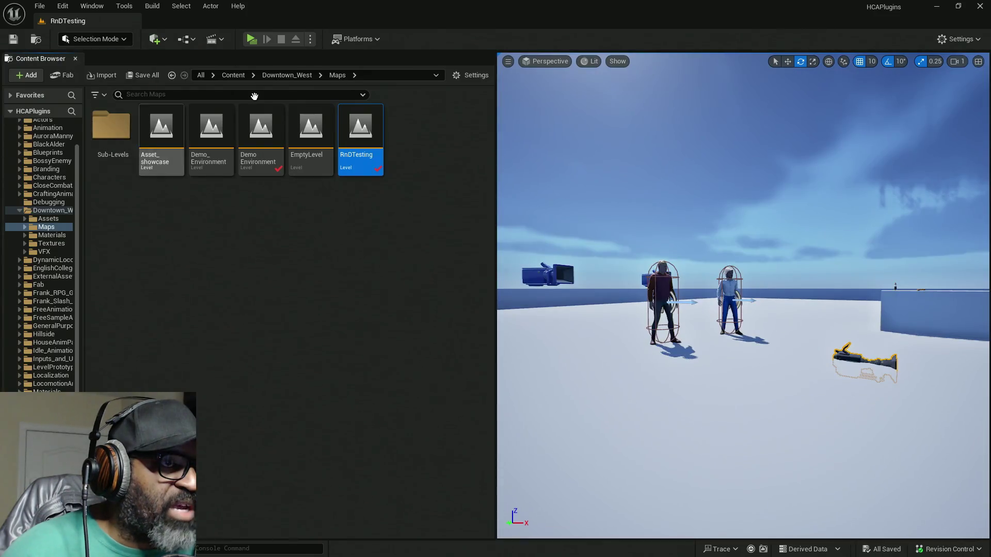
# Move the Content Browser from the left dock to the right edge and resize it beside a wider viewport
pyautogui.moveTo(49, 58)
pyautogui.mouseDown()
pyautogui.moveTo(59, 57)
pyautogui.moveTo(67, 348)
pyautogui.moveTo(568, 545)
pyautogui.moveTo(558, 534)
pyautogui.mouseUp()
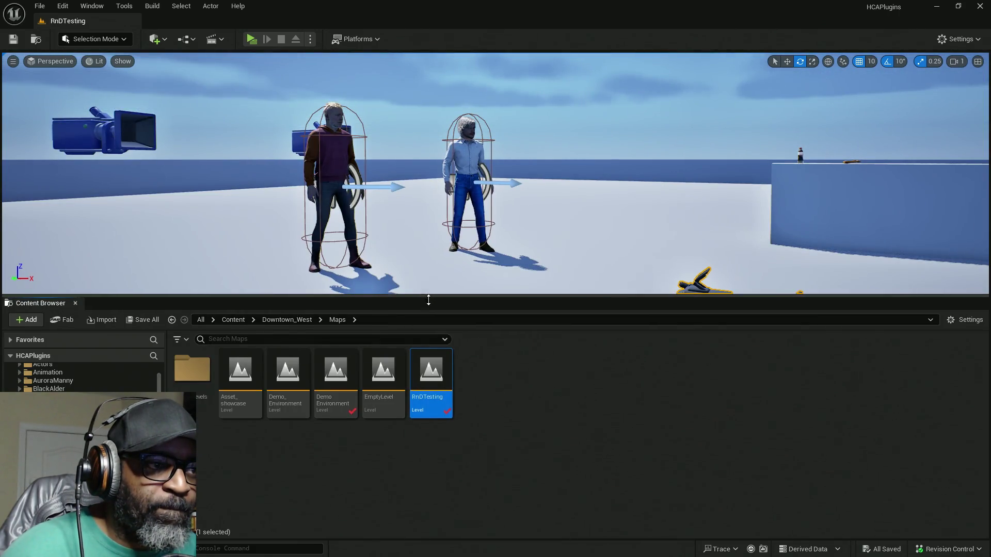
pyautogui.moveTo(428, 300); pyautogui.dragTo(438, 409)
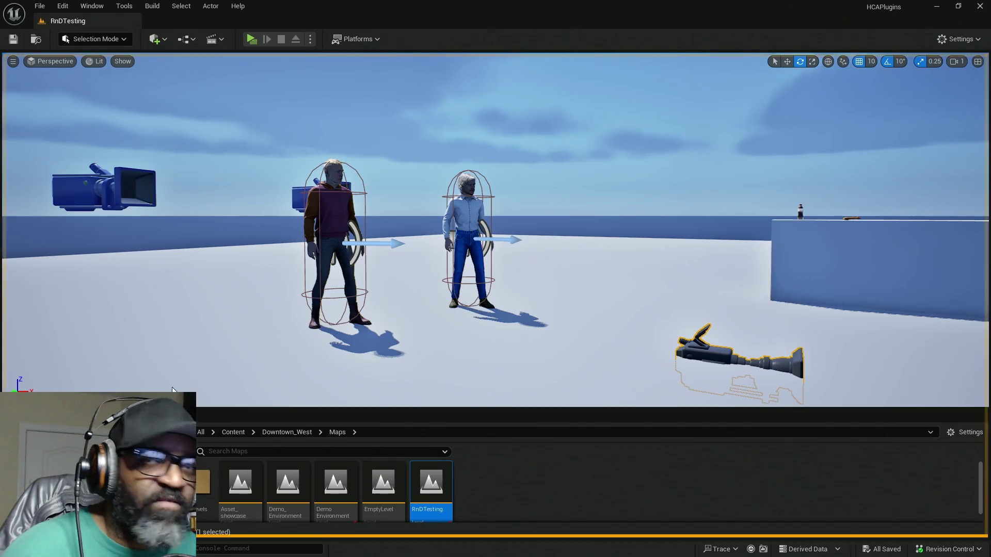
pyautogui.moveTo(172, 390)
pyautogui.mouseDown()
pyautogui.moveTo(516, 232)
pyautogui.moveTo(988, 181)
pyautogui.mouseUp()
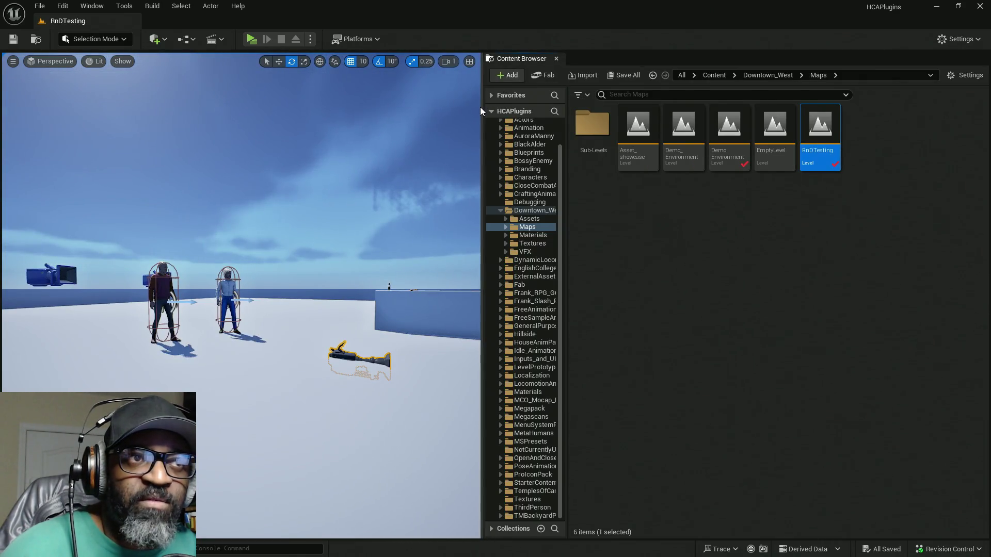
pyautogui.moveTo(481, 110); pyautogui.dragTo(815, 110)
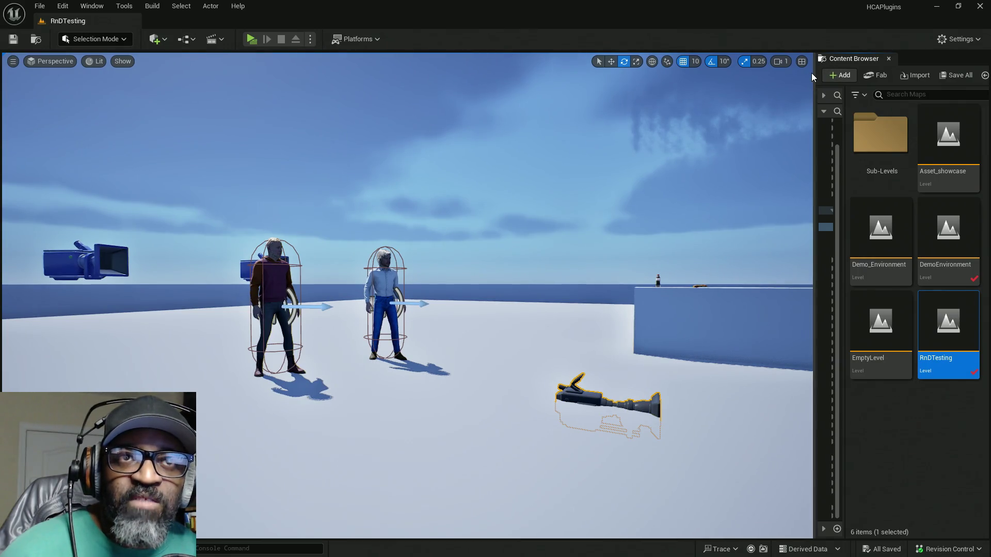
pyautogui.moveTo(814, 74); pyautogui.dragTo(568, 119)
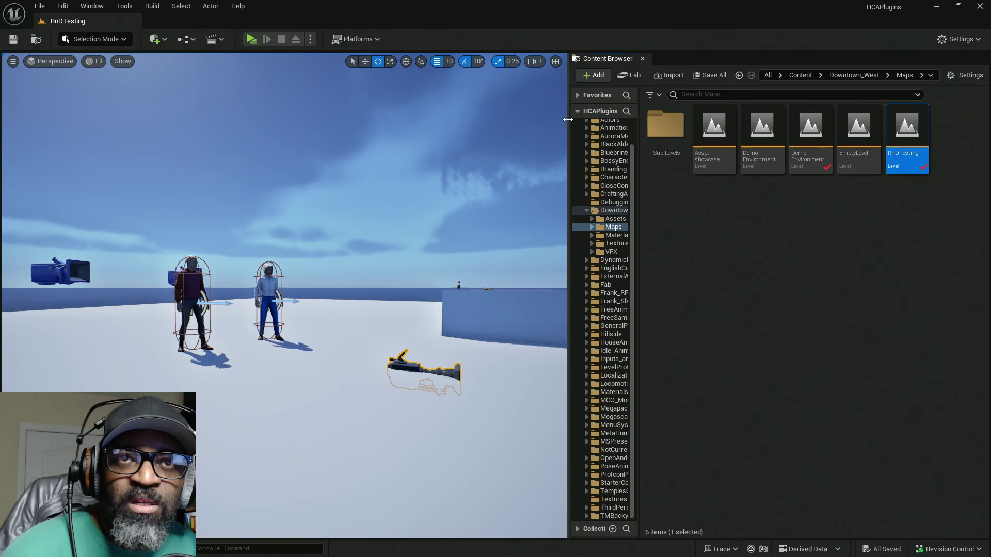
# Check the Content Browser view settings, then dock the Content Browser to the sidebar
pyautogui.click(976, 78)
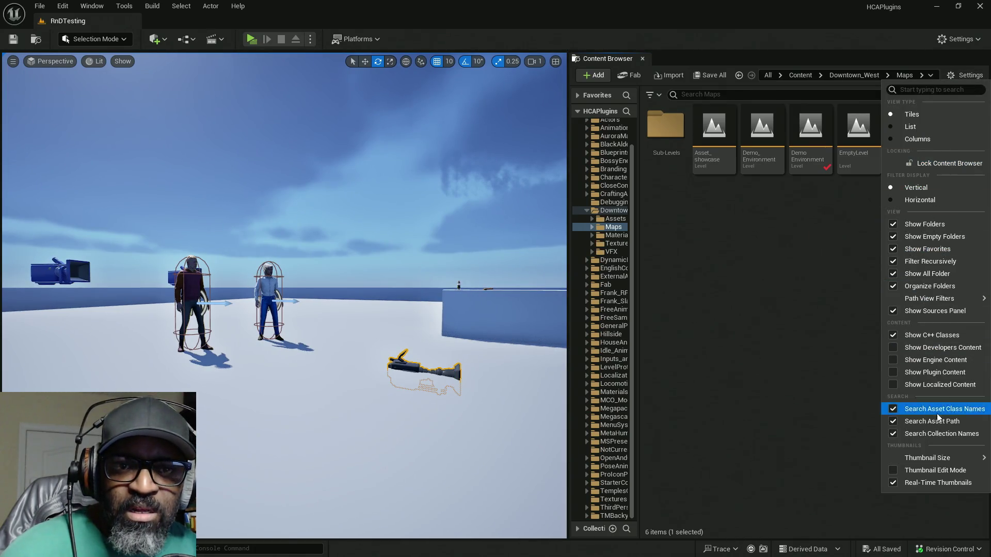
pyautogui.click(813, 271)
pyautogui.rightClick(601, 60)
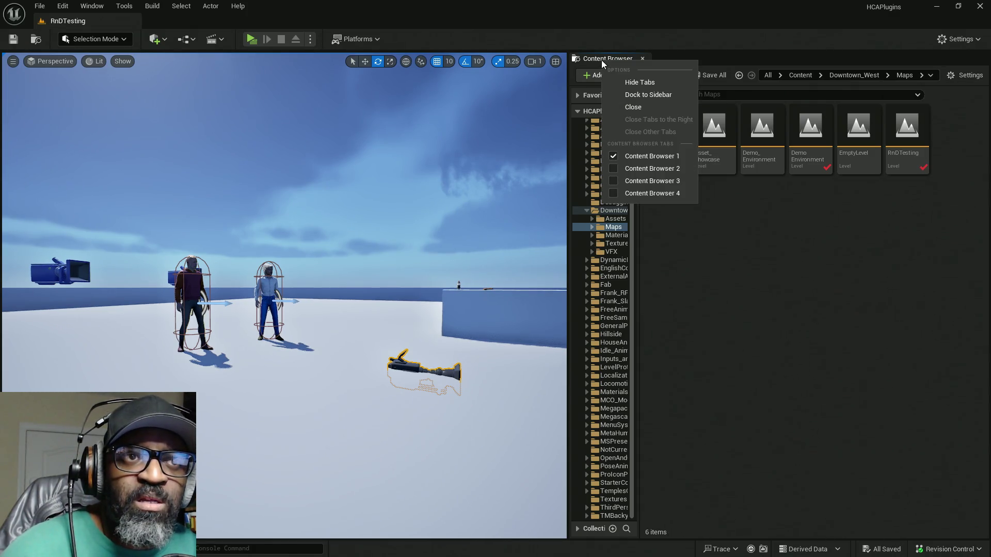
pyautogui.click(648, 94)
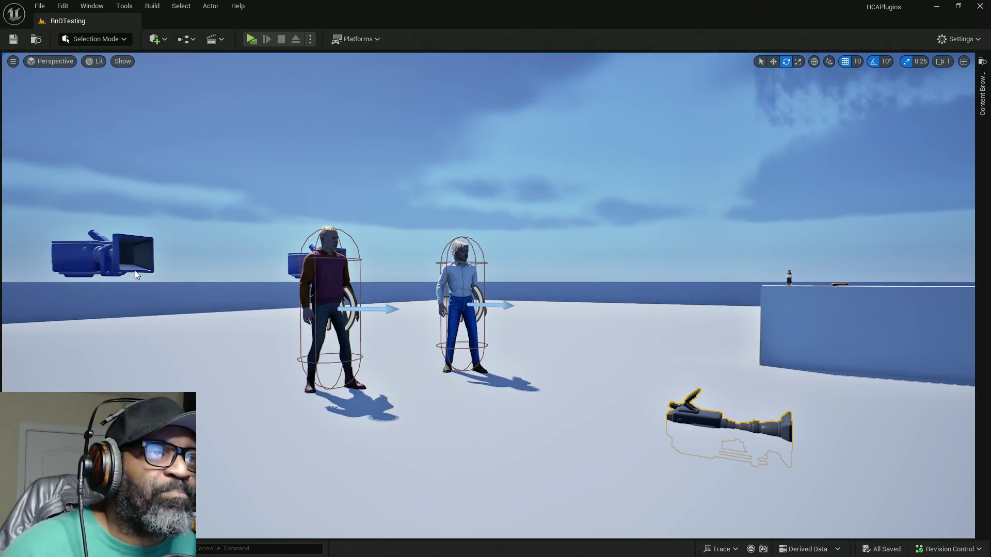
# Open World Settings from the Window menu and dock it to the right sidebar
pyautogui.click(101, 7)
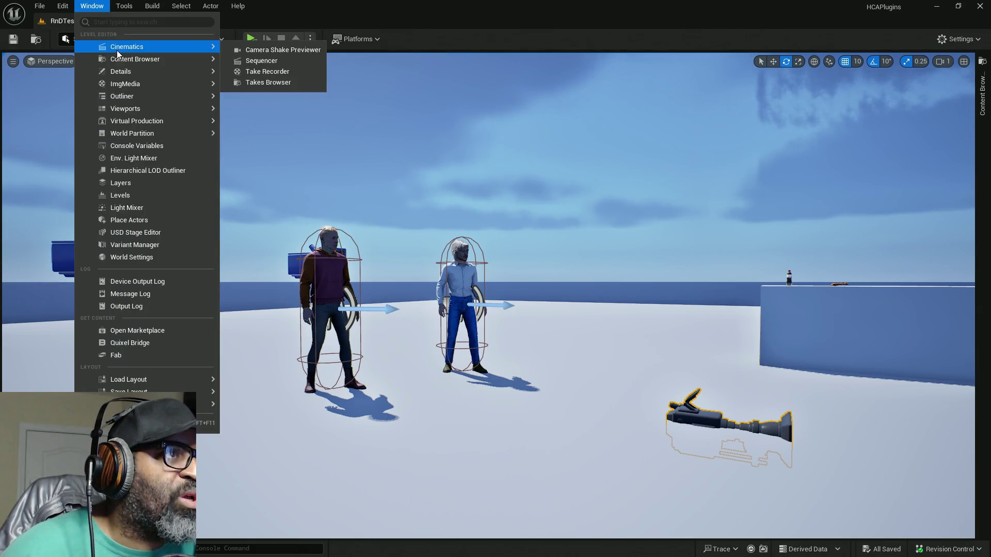
pyautogui.moveTo(155, 96)
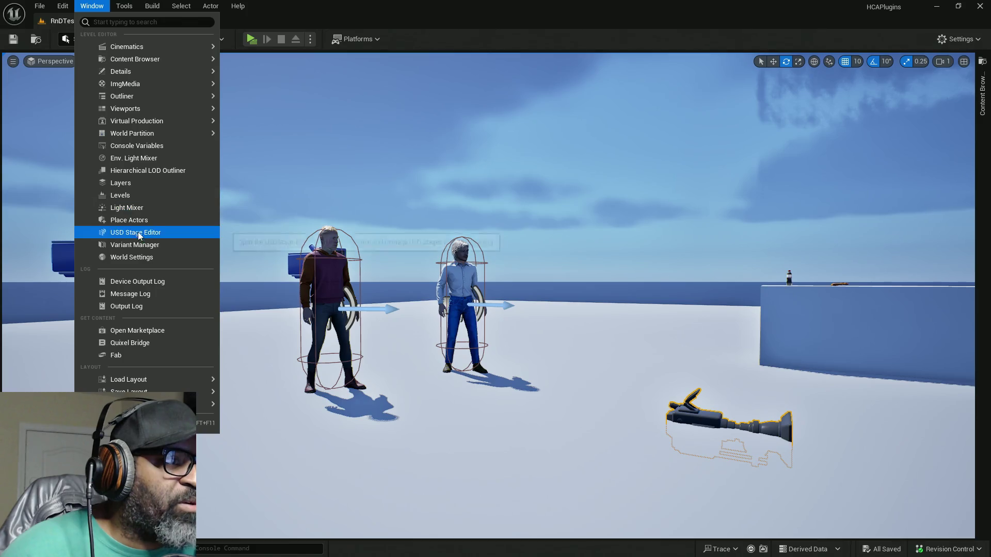
pyautogui.click(136, 256)
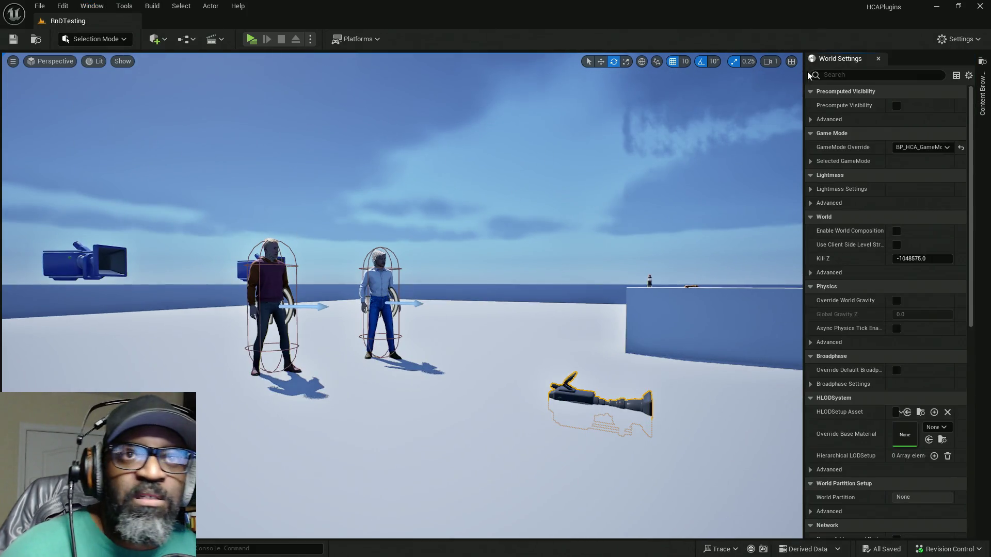
pyautogui.rightClick(831, 60)
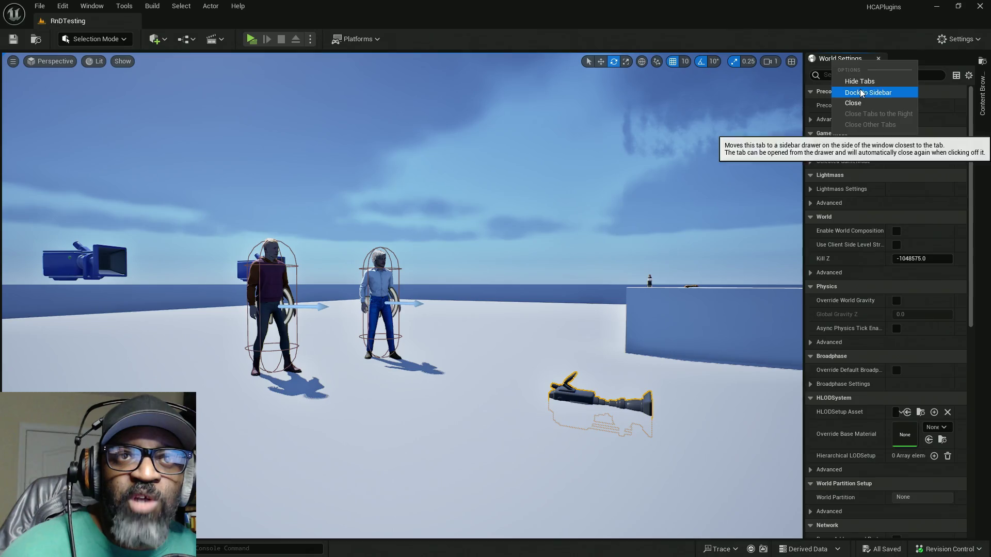
pyautogui.click(860, 91)
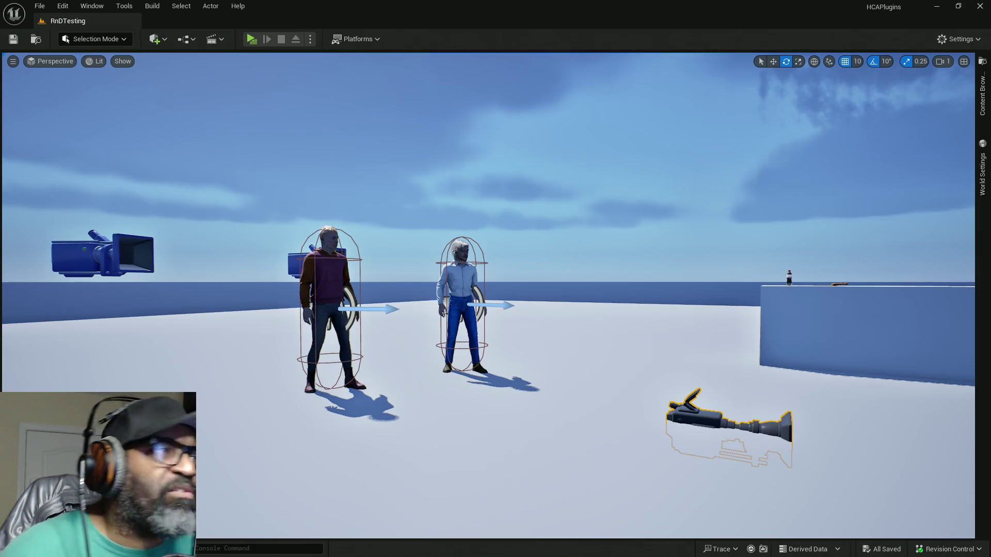
pyautogui.click(92, 6)
# Save the current editor layout under the name 'DivDevStudios Default'
pyautogui.moveTo(176, 392)
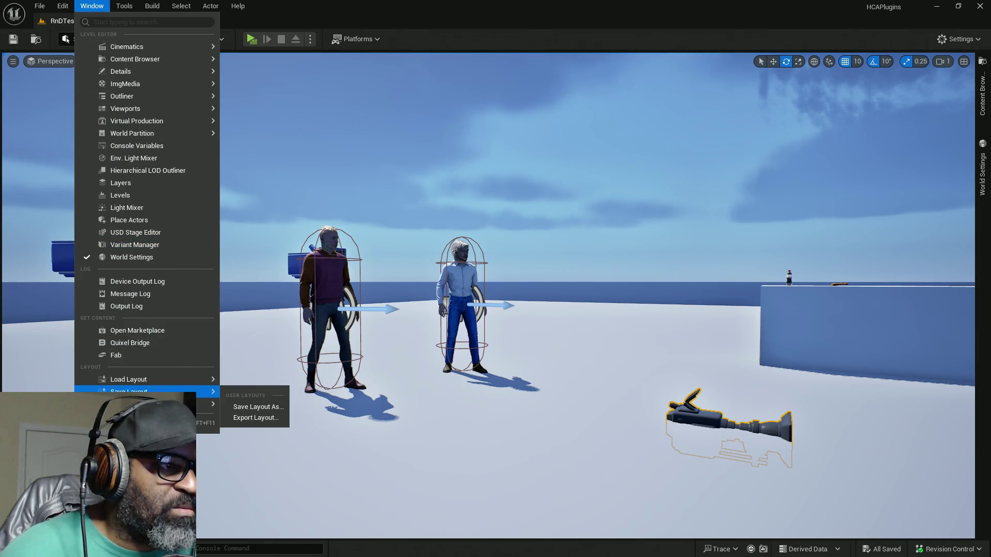
pyautogui.click(262, 407)
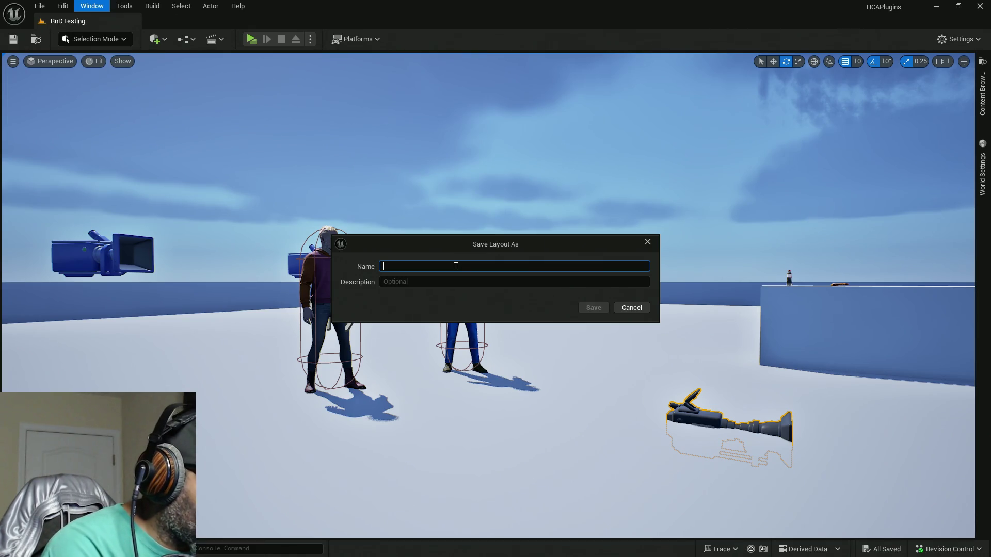
pyautogui.write('DevStu')
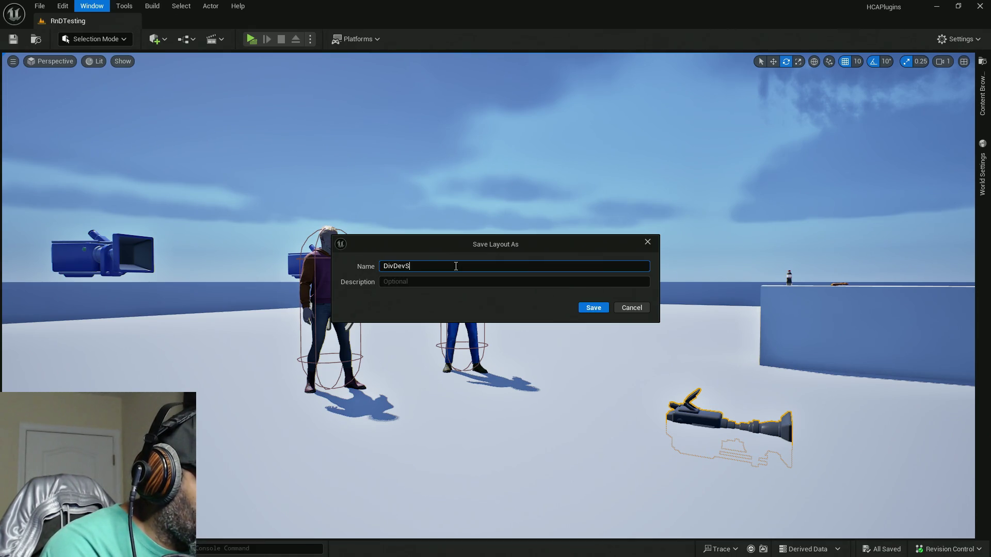
pyautogui.write('dios')
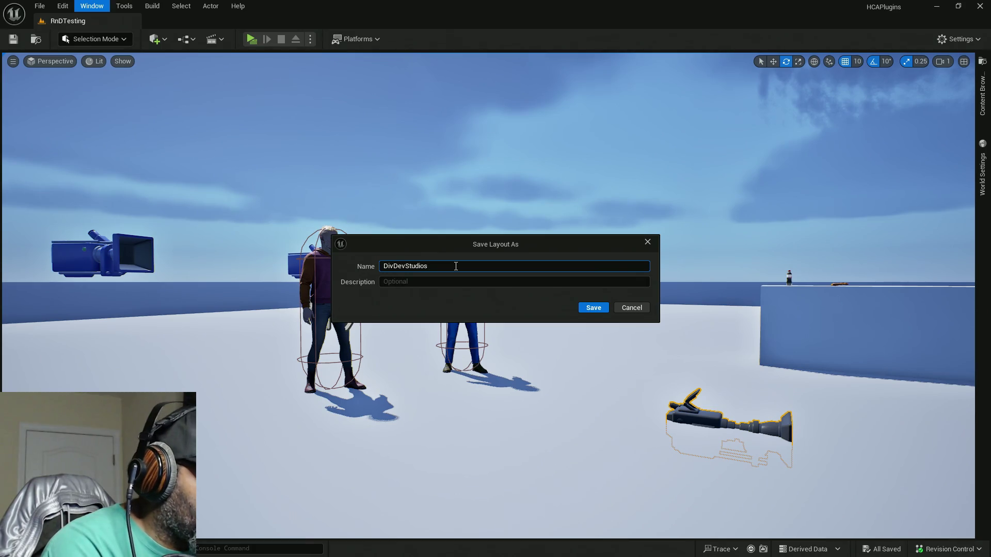
pyautogui.write(' D')
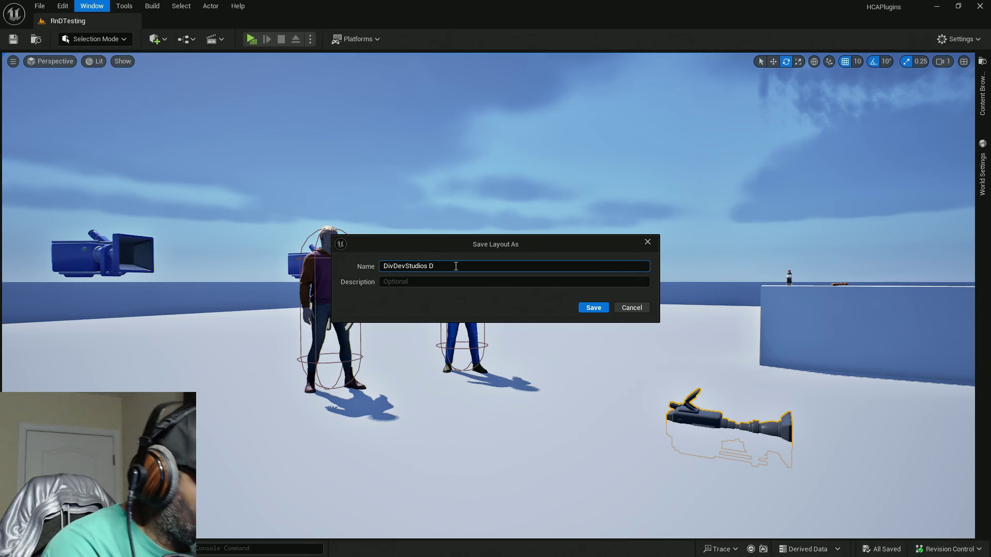
pyautogui.write('efu')
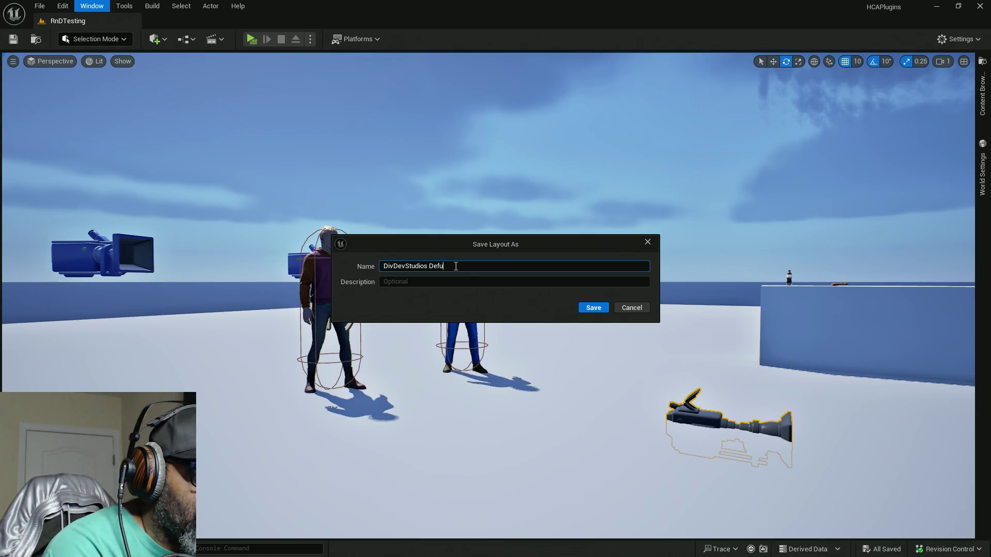
pyautogui.press('BackSpace')
pyautogui.write('ault')
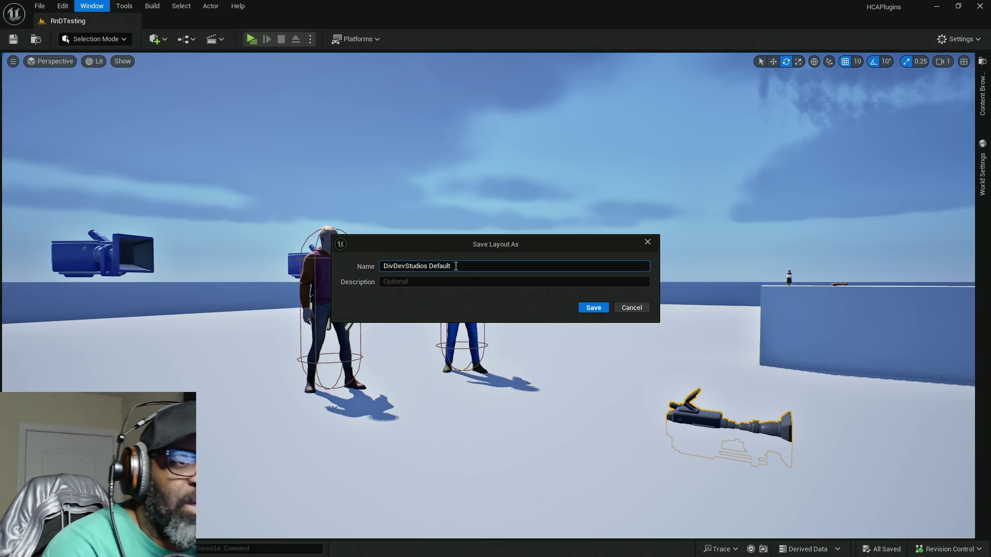
pyautogui.click(603, 309)
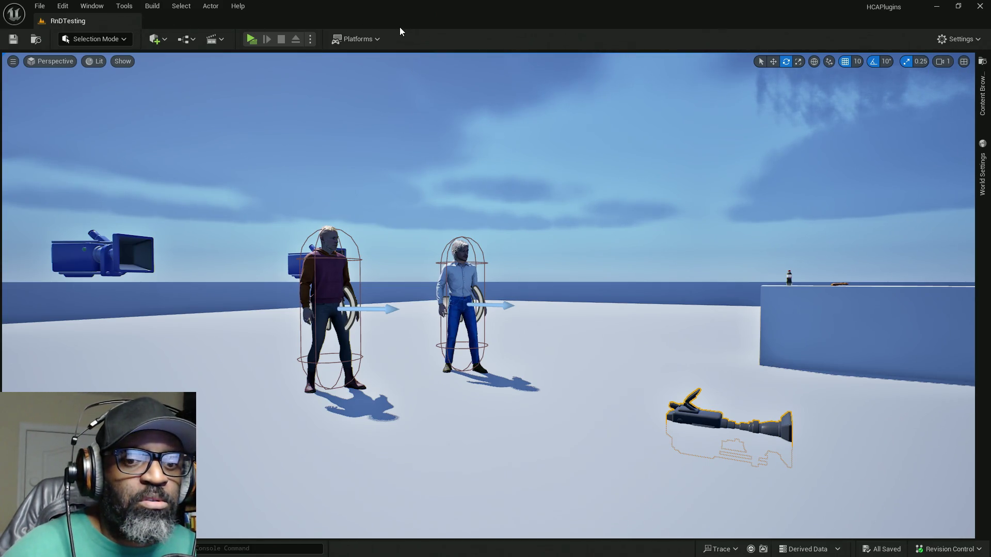
# Select the BP_Fen character and maximize the floating Outliner and Details window to full screen
pyautogui.click(472, 312)
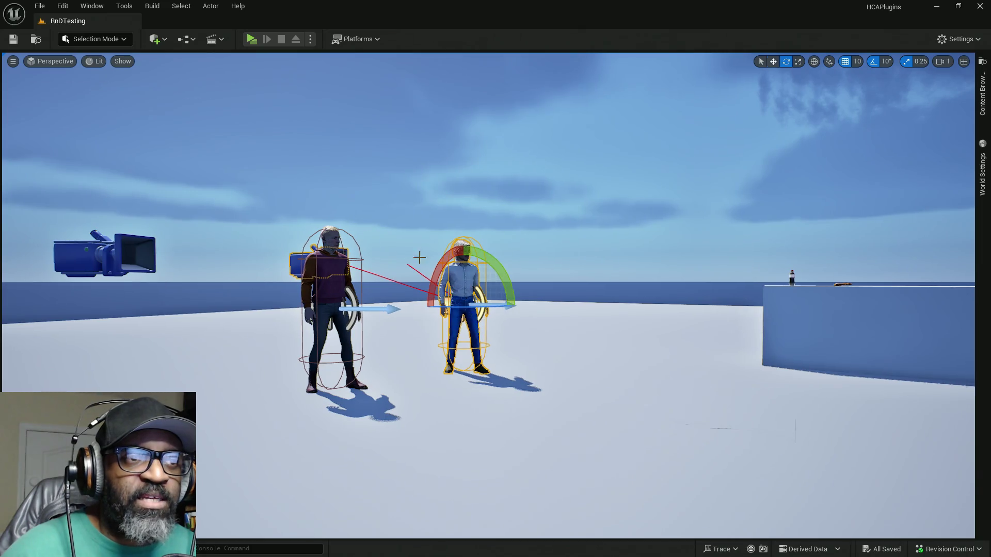
pyautogui.press('w')
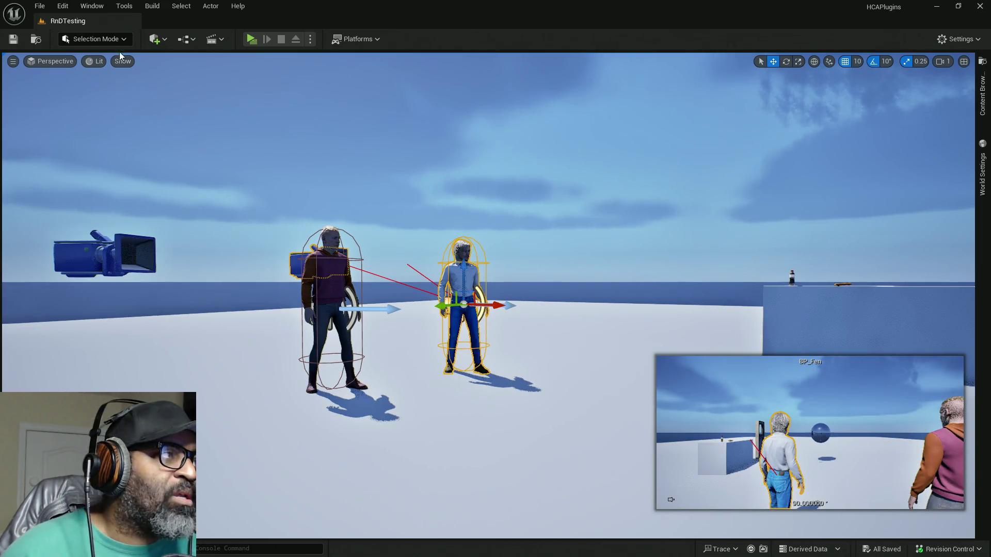
pyautogui.moveTo(23, 80); pyautogui.dragTo(605, 6)
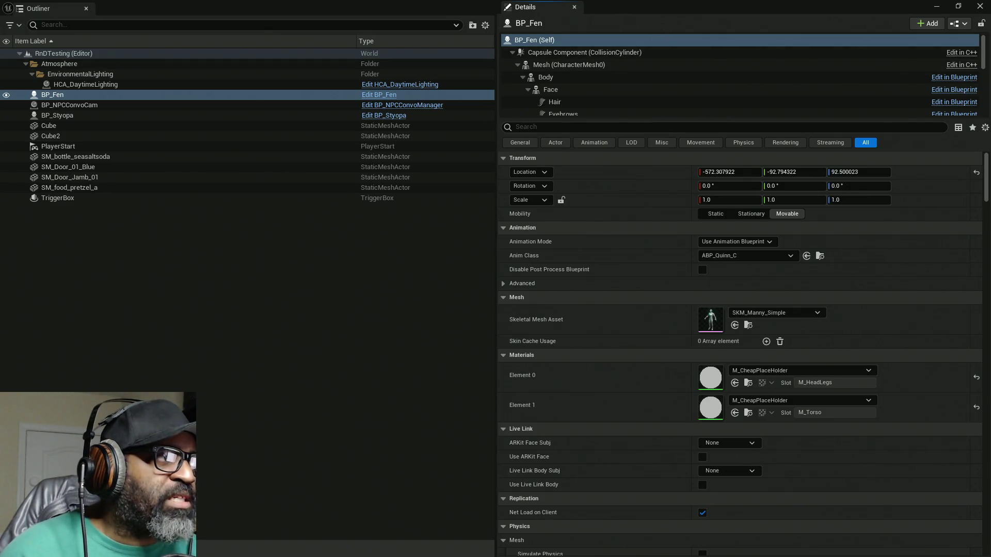
# Collapse BP_Fen's Capsule Component hierarchy and inspect the AC_NPC component's settings, display text 'Fen'
pyautogui.hotkey('ctrl', 'shift', 'Escape')
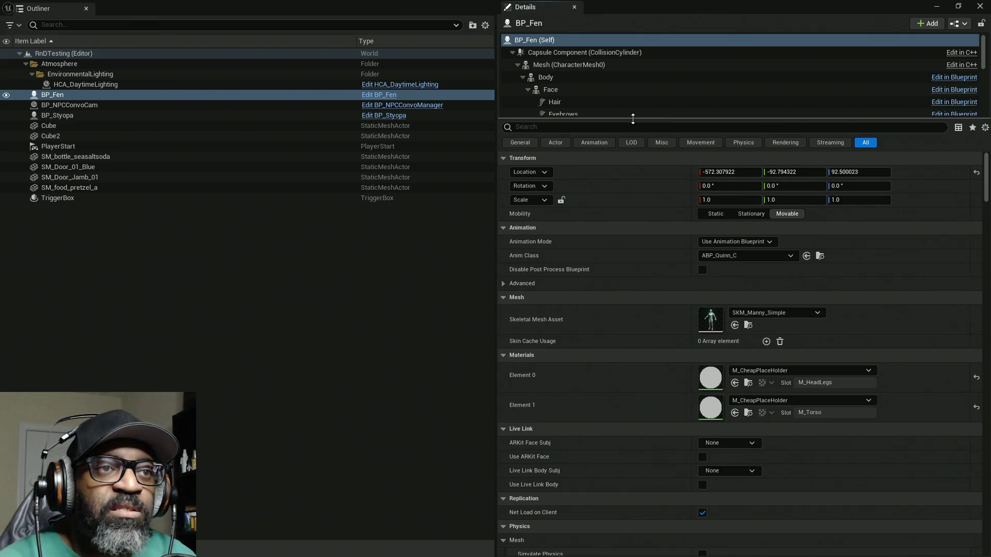
pyautogui.moveTo(630, 119)
pyautogui.mouseDown()
pyautogui.moveTo(570, 133)
pyautogui.moveTo(714, 217)
pyautogui.moveTo(671, 235)
pyautogui.mouseUp()
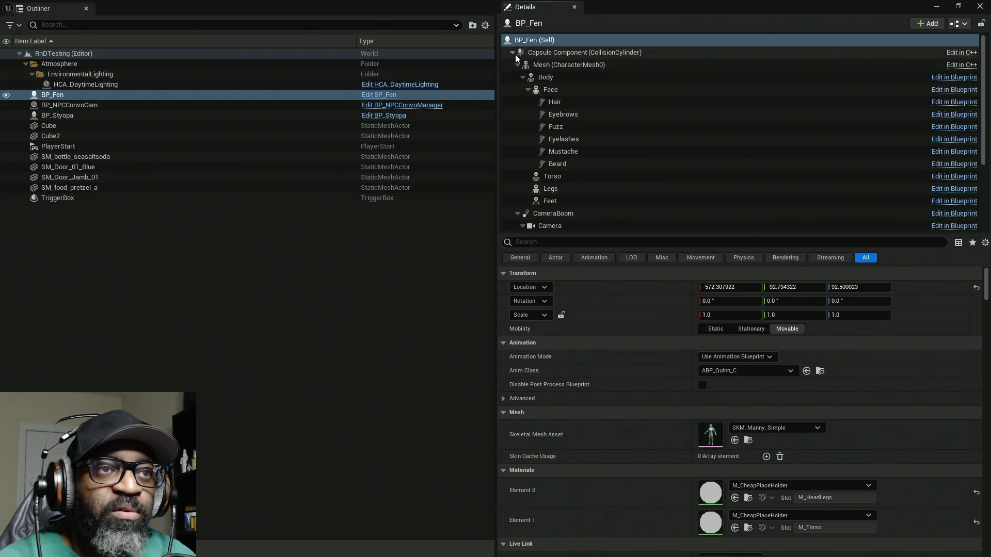
pyautogui.click(512, 52)
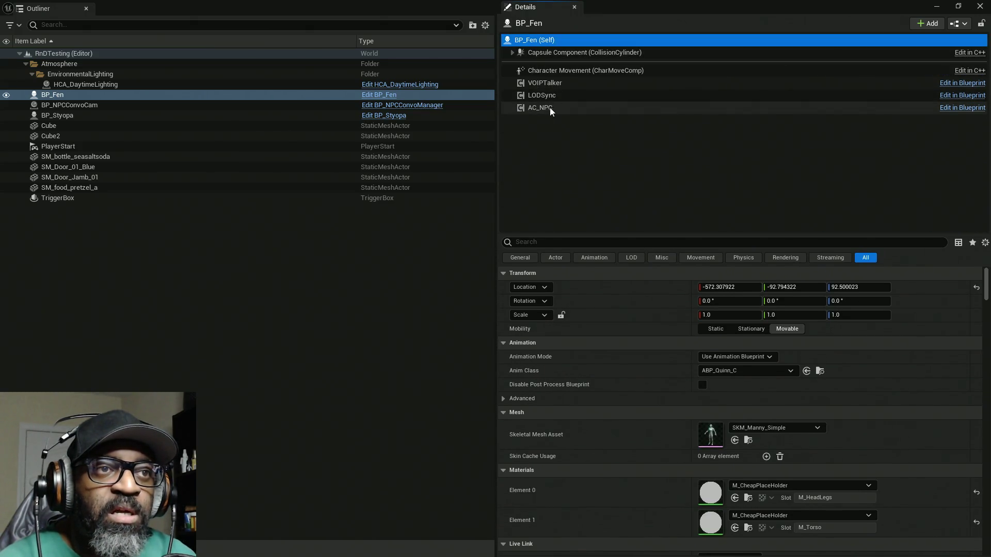
pyautogui.click(538, 110)
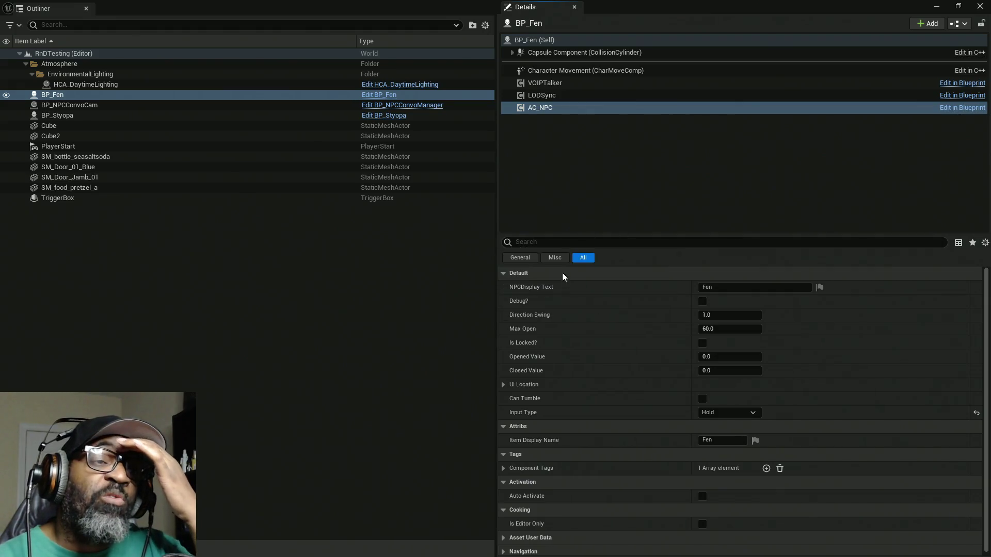
pyautogui.moveTo(659, 102); pyautogui.dragTo(685, 111)
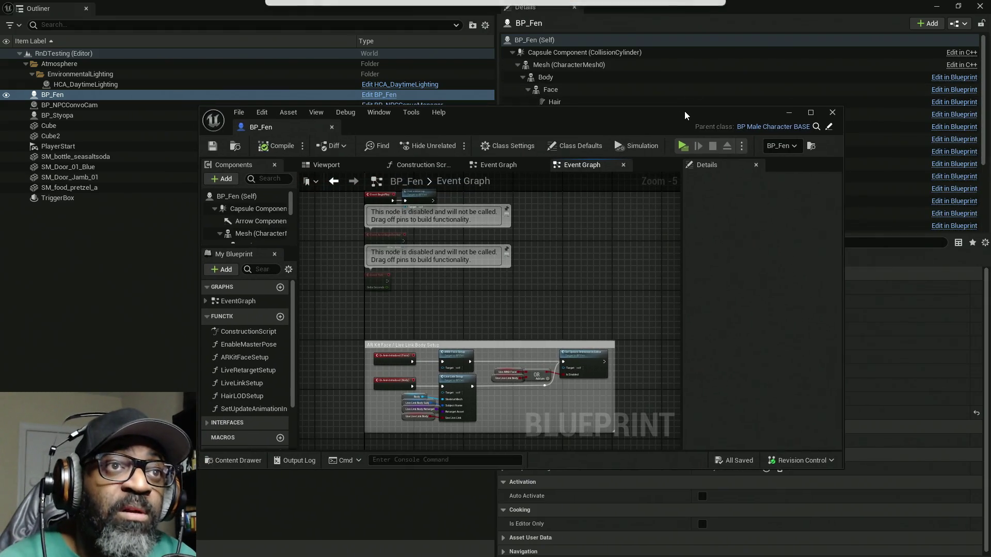
# Close the Outliner/Details window, maximize the BP_Fen Blueprint, and pan to its commented node group
pyautogui.click(936, 6)
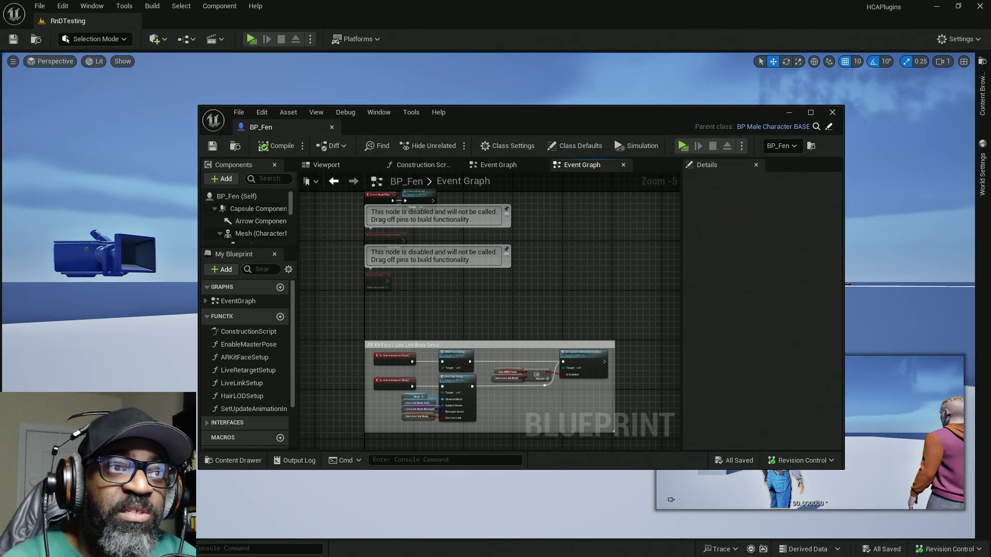
pyautogui.doubleClick(550, 113)
pyautogui.moveTo(345, 349)
pyautogui.mouseDown()
pyautogui.moveTo(485, 358)
pyautogui.moveTo(490, 411)
pyautogui.mouseUp()
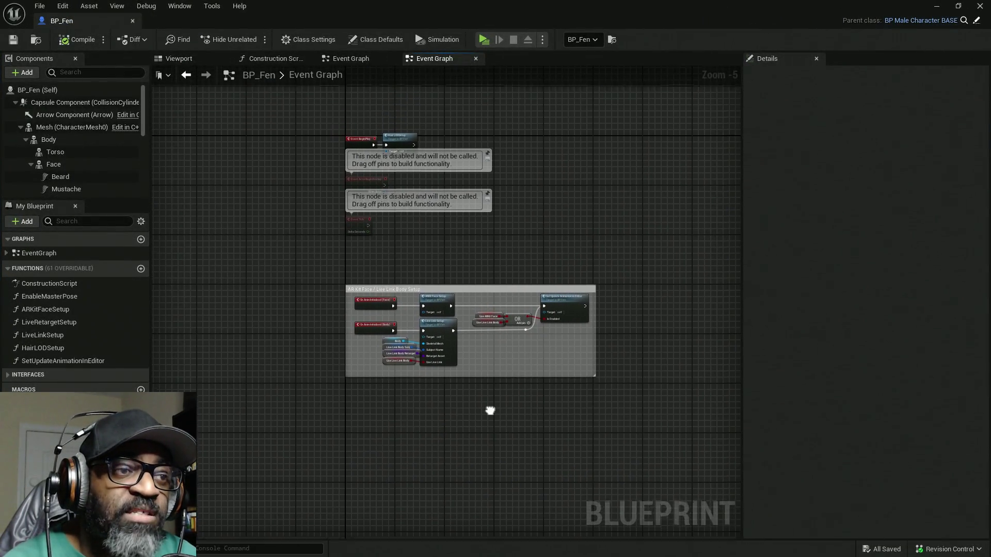
pyautogui.scroll(3, 408, 277)
pyautogui.moveTo(491, 287)
pyautogui.mouseDown()
pyautogui.moveTo(431, 350)
pyautogui.moveTo(425, 314)
pyautogui.mouseUp()
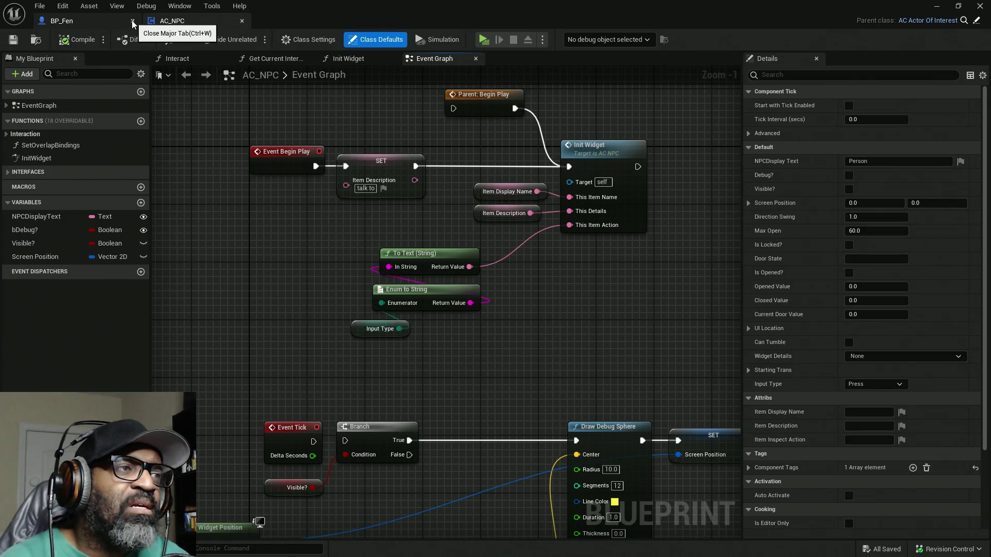
# Close the BP_Fen Blueprint tab and look over the AC_NPC Event Graph
pyautogui.click(132, 22)
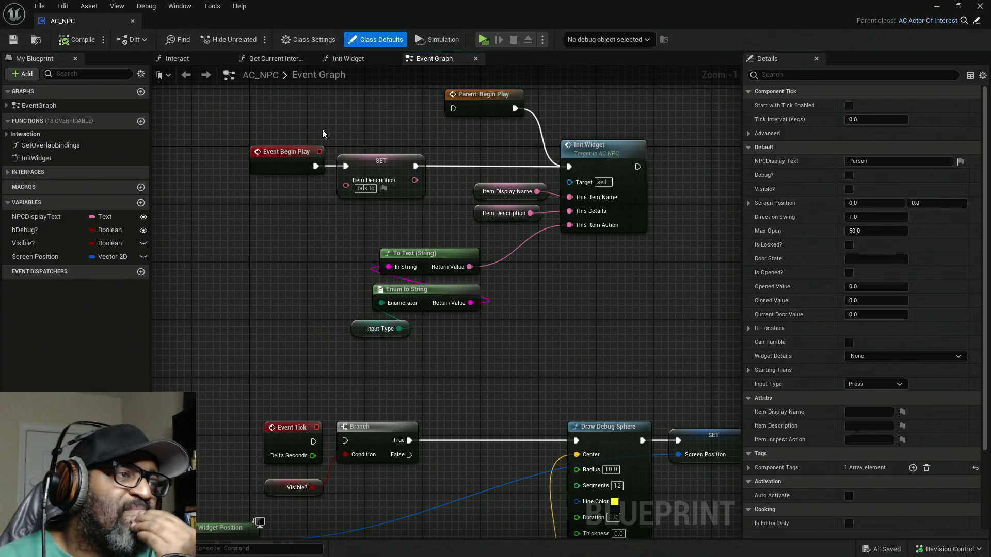
pyautogui.scroll(-3, 328, 219)
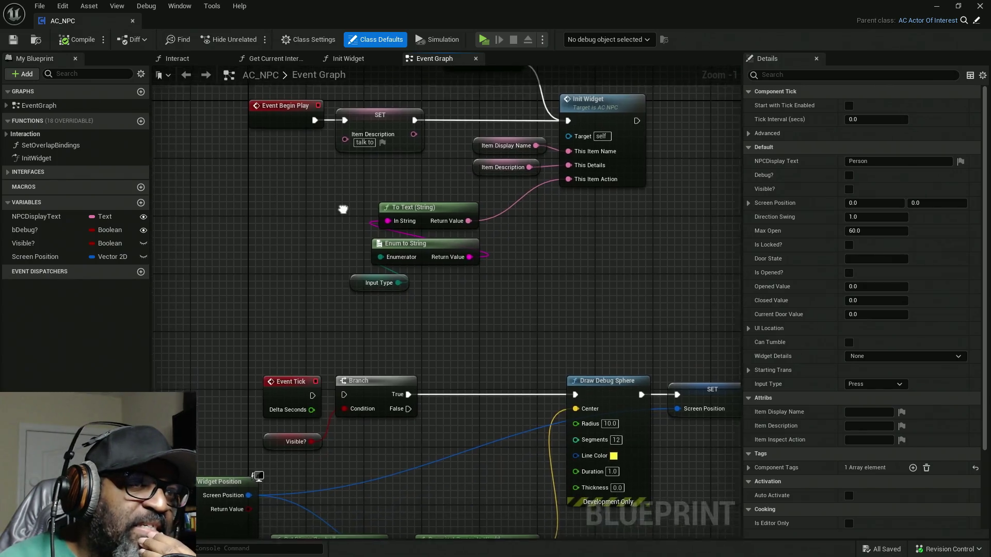
pyautogui.moveTo(284, 263); pyautogui.dragTo(338, 257)
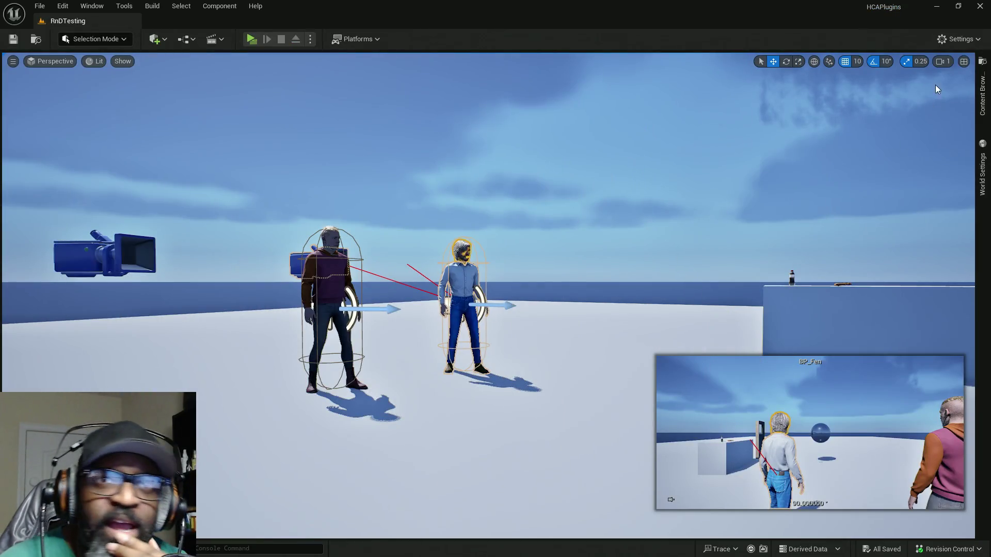
# Locate the level's Player Controller Class, HC_PlayerController, via World Settings' Selected GameMode
pyautogui.click(986, 173)
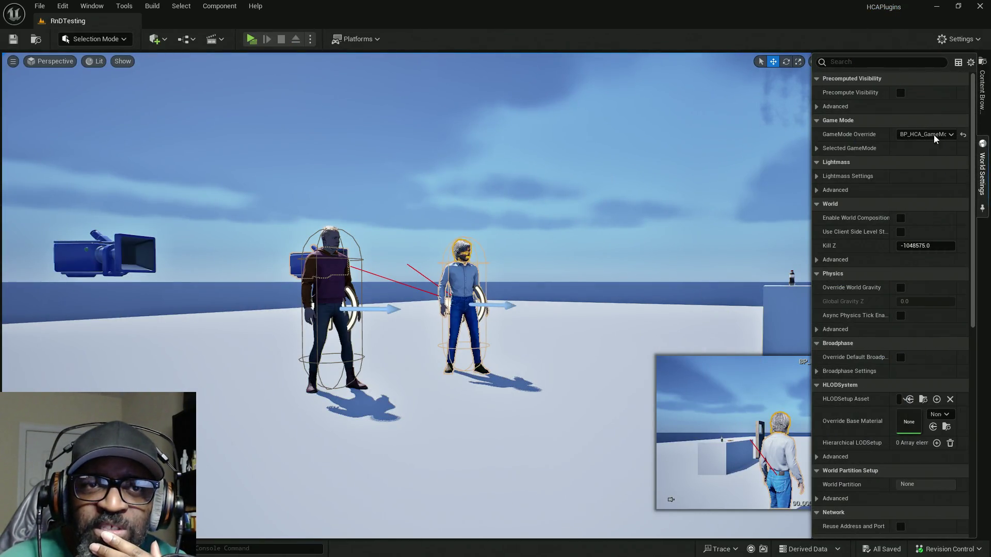
pyautogui.click(816, 148)
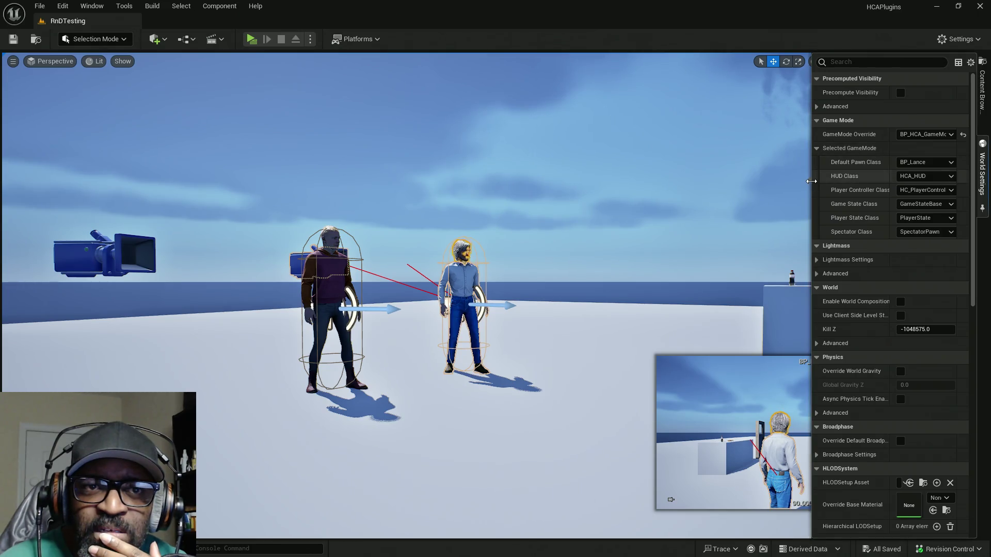
pyautogui.moveTo(811, 188); pyautogui.dragTo(713, 188)
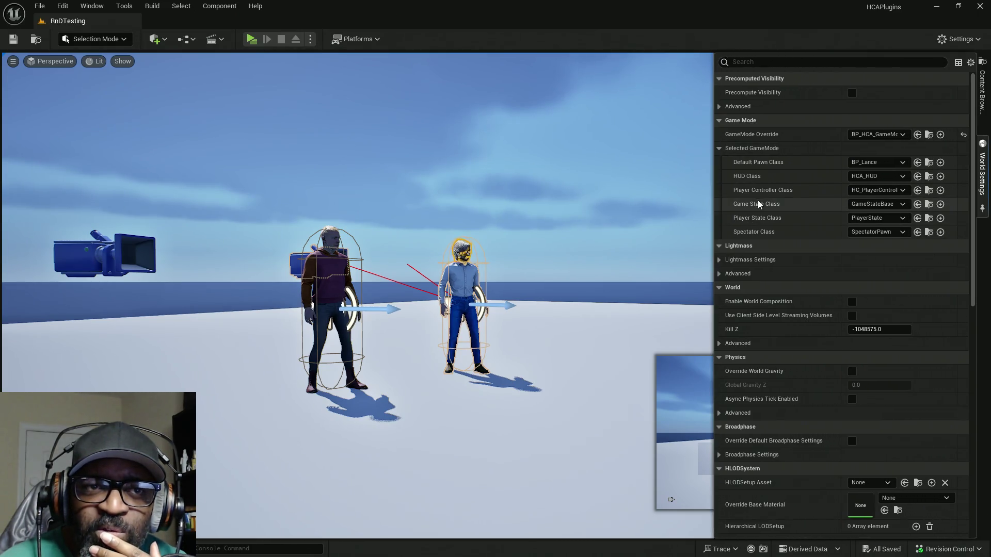
pyautogui.click(930, 191)
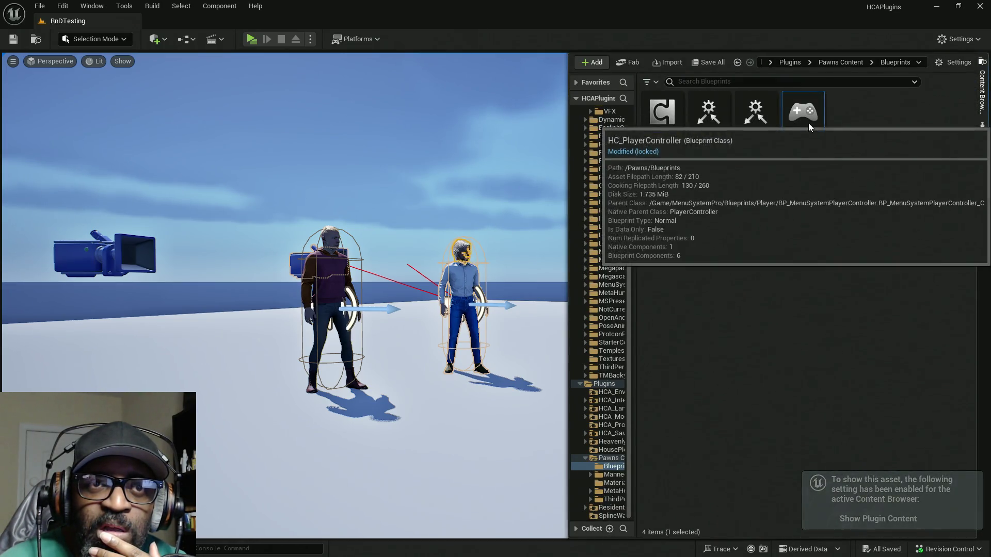
pyautogui.hotkey('ctrl', 'space')
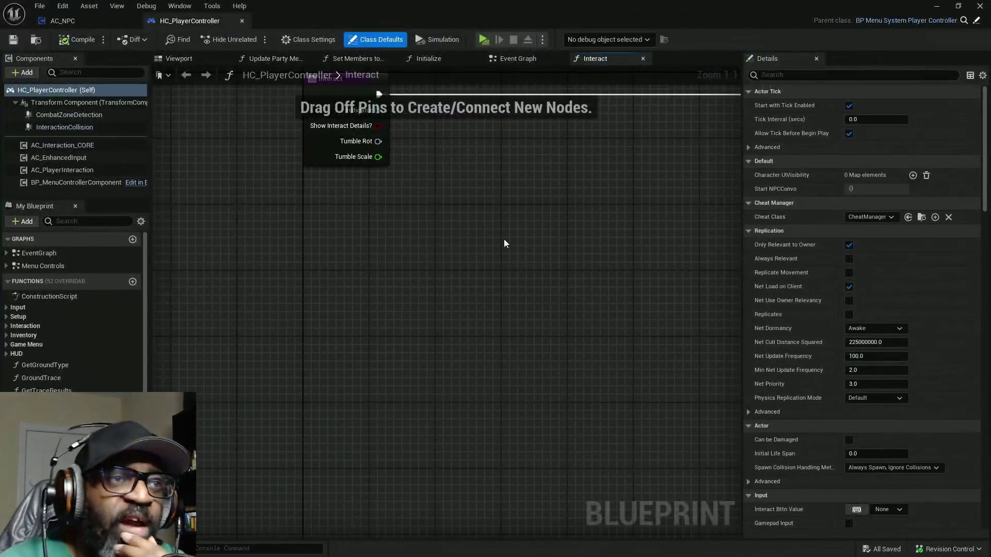
# Dock HC_PlayerController's Event Graph beside the Viewport and close all graph tabs to its right
pyautogui.scroll(-8, 370, 220)
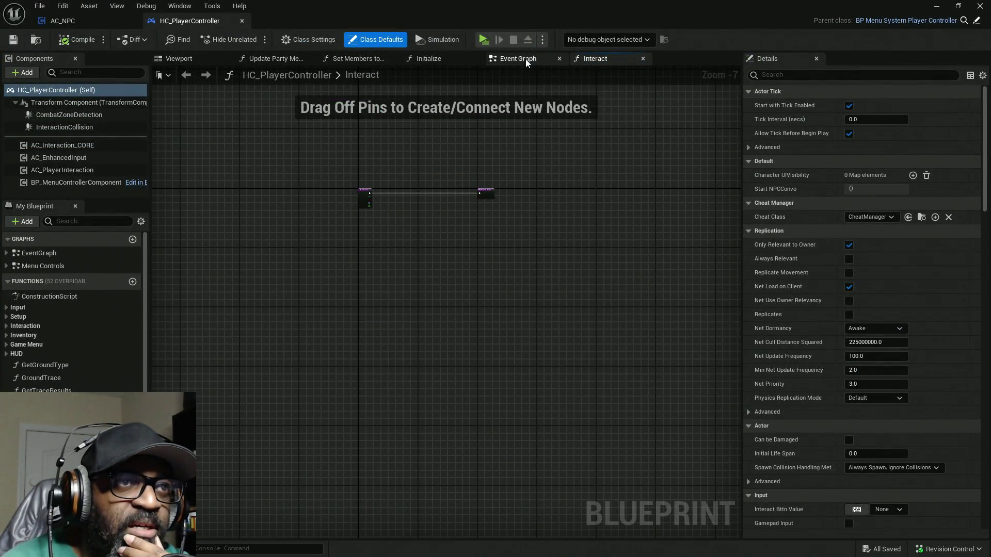
pyautogui.moveTo(518, 59)
pyautogui.mouseDown()
pyautogui.moveTo(264, 65)
pyautogui.moveTo(276, 62)
pyautogui.mouseUp()
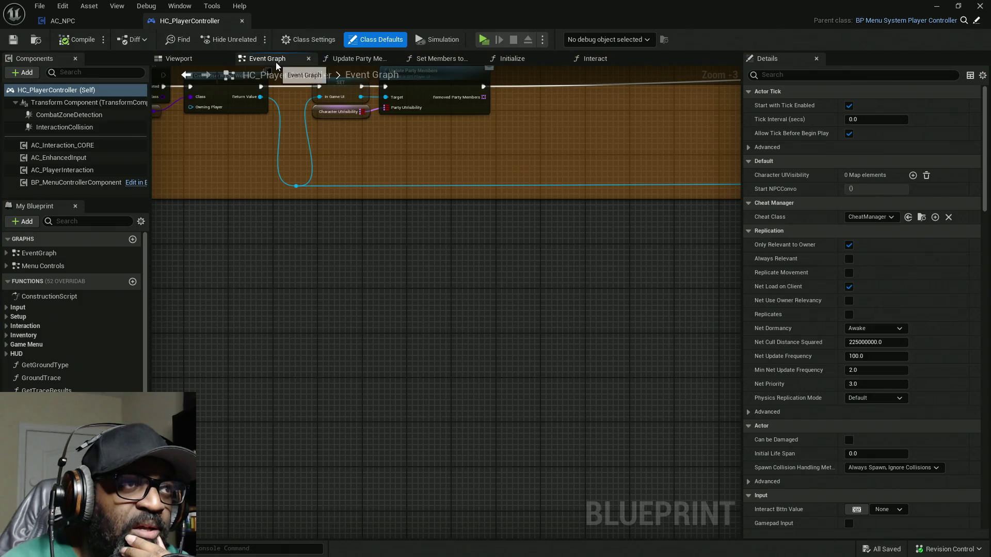
pyautogui.rightClick(277, 61)
pyautogui.click(330, 111)
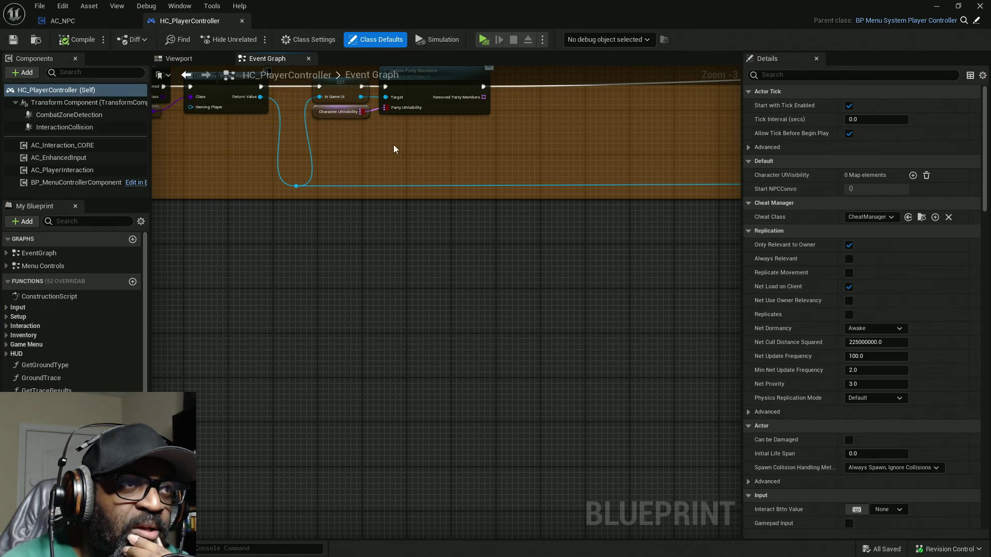
pyautogui.scroll(-9, 338, 215)
pyautogui.moveTo(337, 275); pyautogui.dragTo(347, 242)
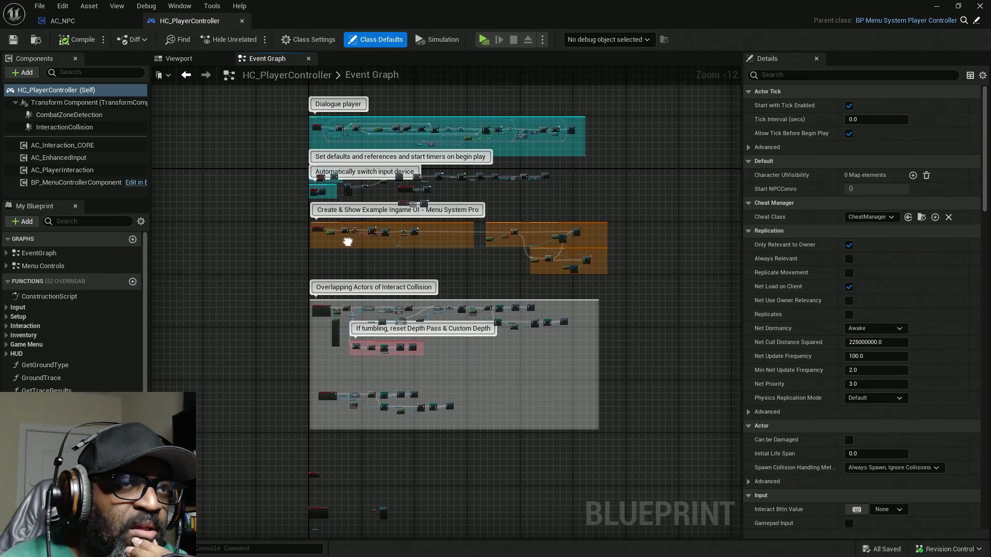
# View parent BP_MenuSystemPlayerController, then return and select the AC_EnhancedInput component's properties
pyautogui.click(976, 21)
pyautogui.scroll(-9, 374, 147)
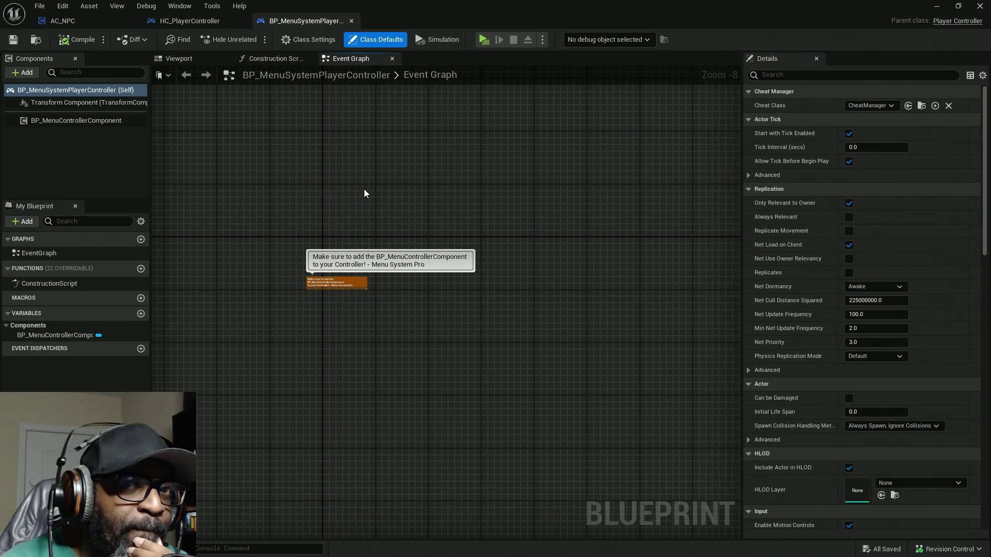
pyautogui.click(188, 25)
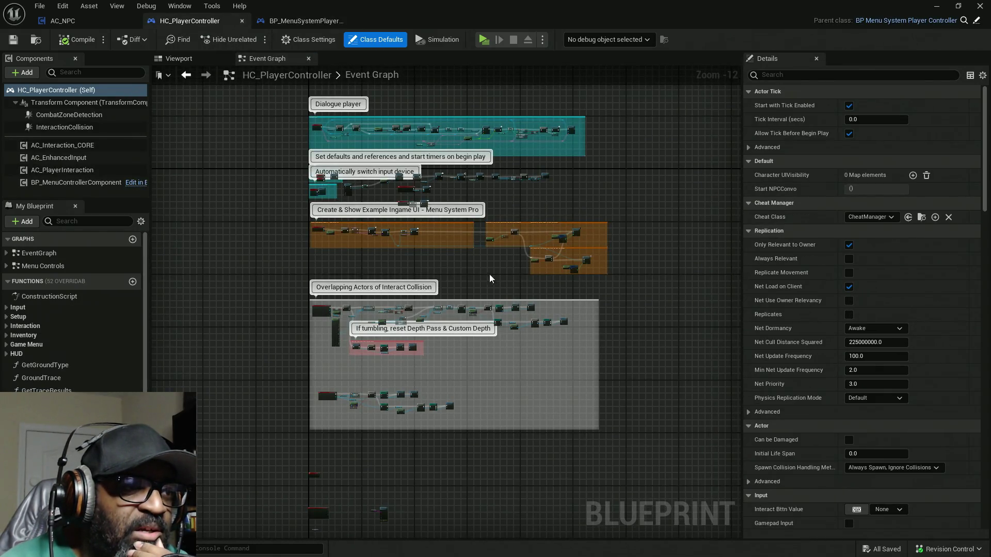
pyautogui.moveTo(490, 274)
pyautogui.mouseDown()
pyautogui.moveTo(378, 377)
pyautogui.moveTo(581, 294)
pyautogui.moveTo(646, 148)
pyautogui.moveTo(719, 168)
pyautogui.moveTo(604, 191)
pyautogui.moveTo(634, 209)
pyautogui.mouseUp()
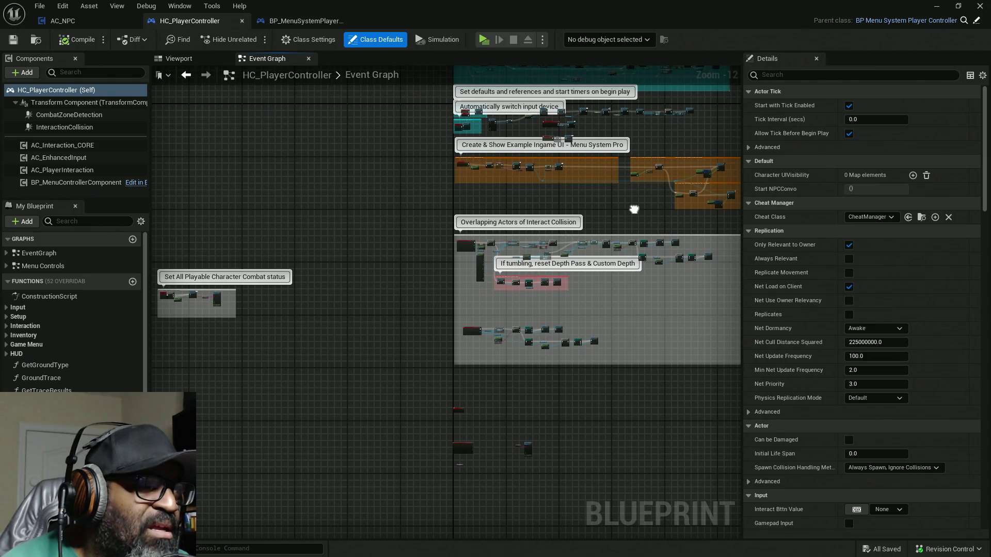
pyautogui.click(71, 160)
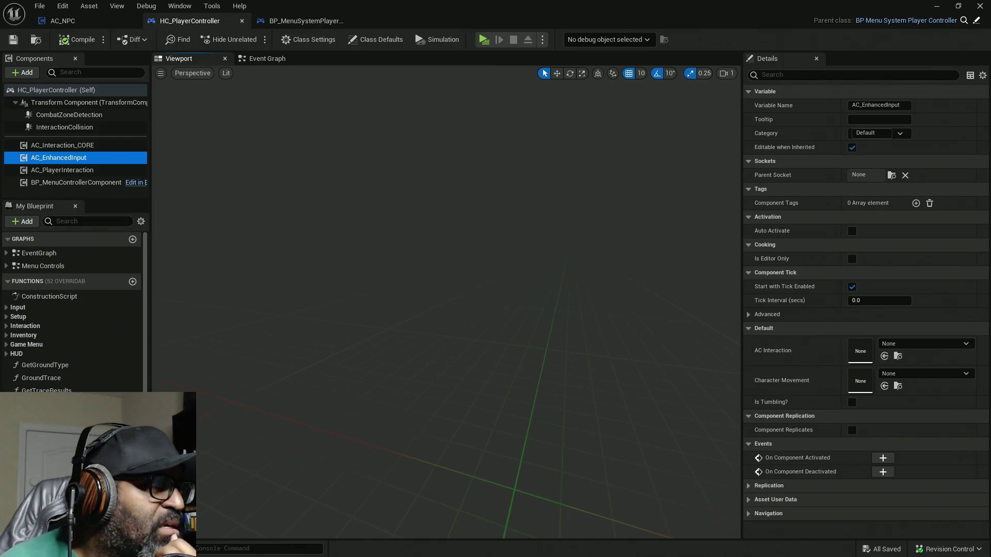
pyautogui.rightClick(68, 158)
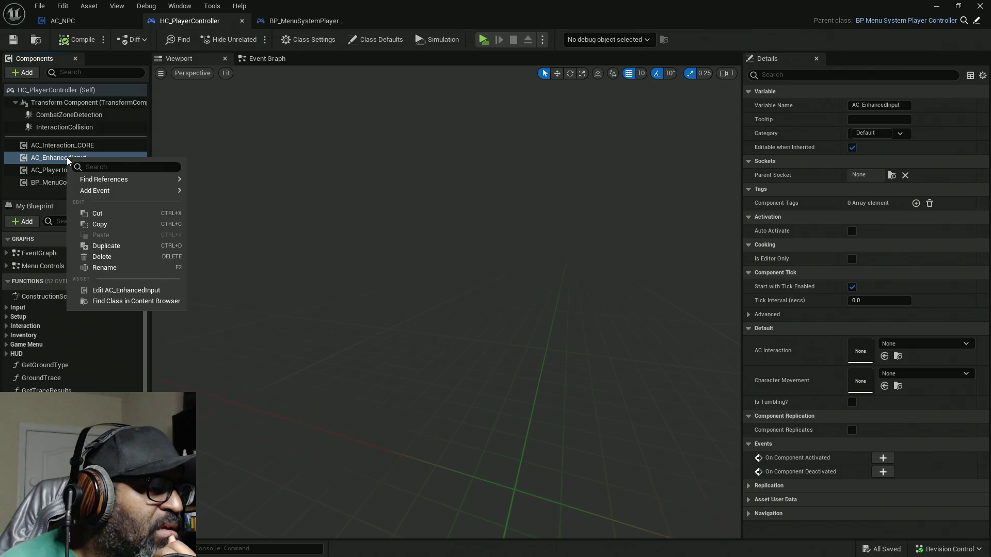
# Edit AC_EnhancedInput, closing its Reset Interaction and On Pawn Change graphs, then return to HC_PlayerController
pyautogui.click(118, 292)
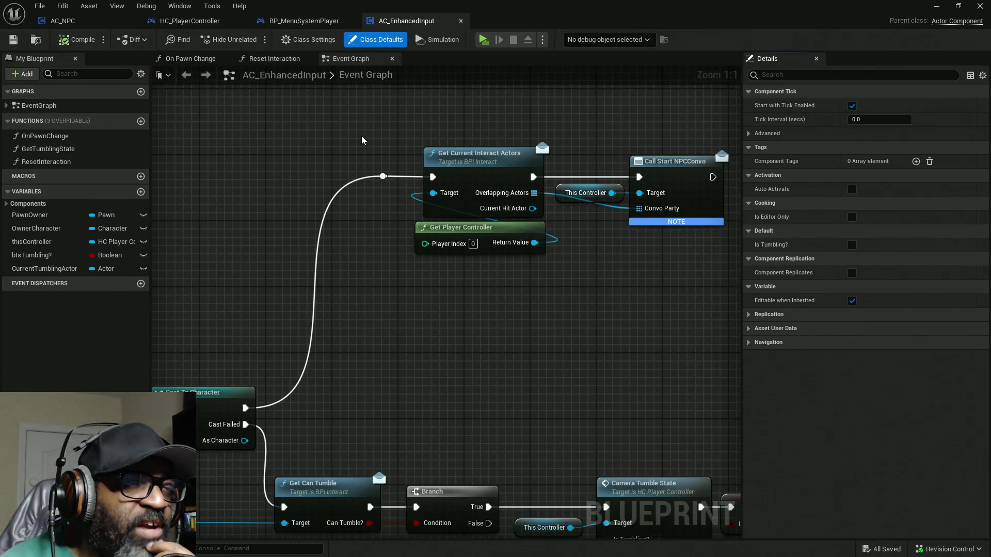
pyautogui.scroll(-1, 362, 140)
pyautogui.click(308, 59)
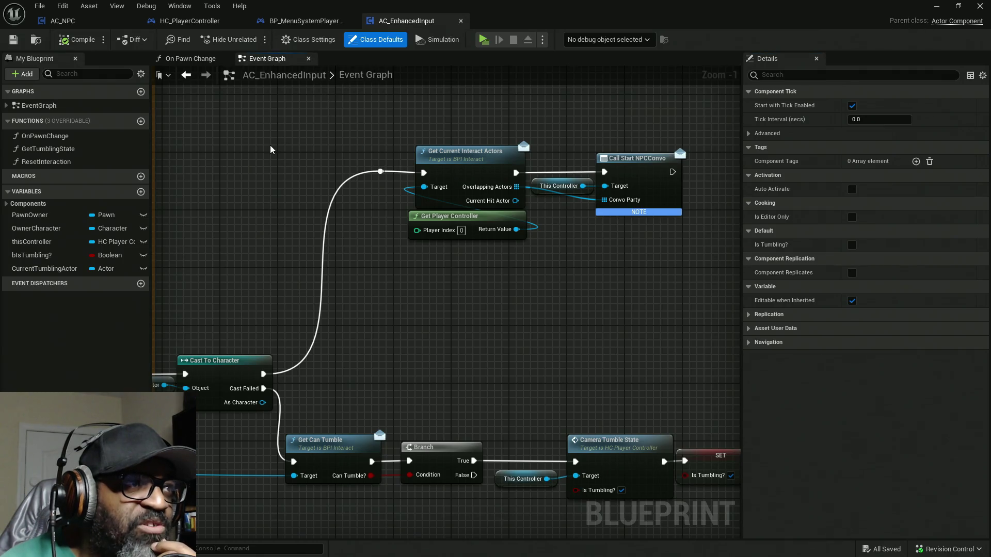
pyautogui.click(225, 59)
pyautogui.scroll(-9, 283, 187)
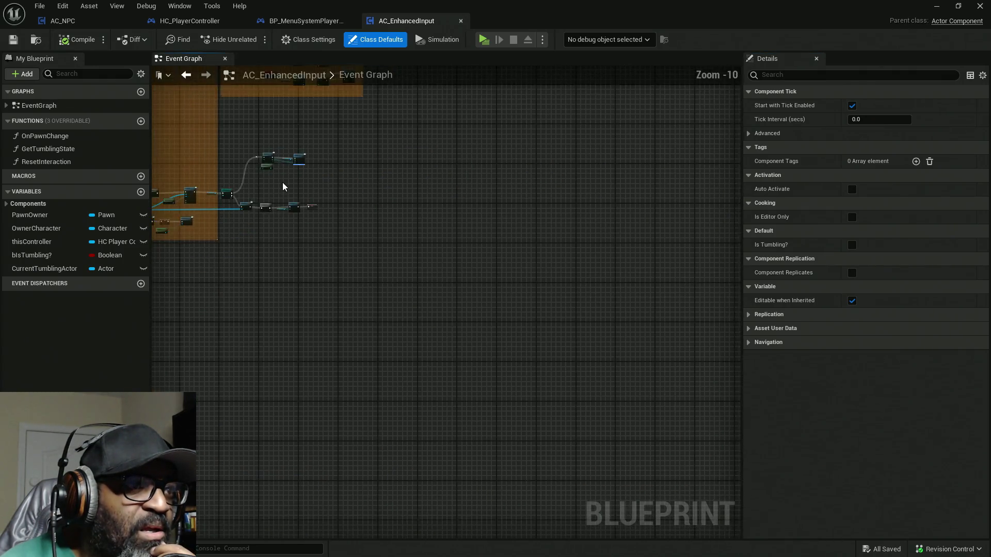
pyautogui.scroll(-2, 283, 186)
pyautogui.moveTo(388, 233)
pyautogui.mouseDown()
pyautogui.moveTo(490, 164)
pyautogui.moveTo(478, 164)
pyautogui.mouseUp()
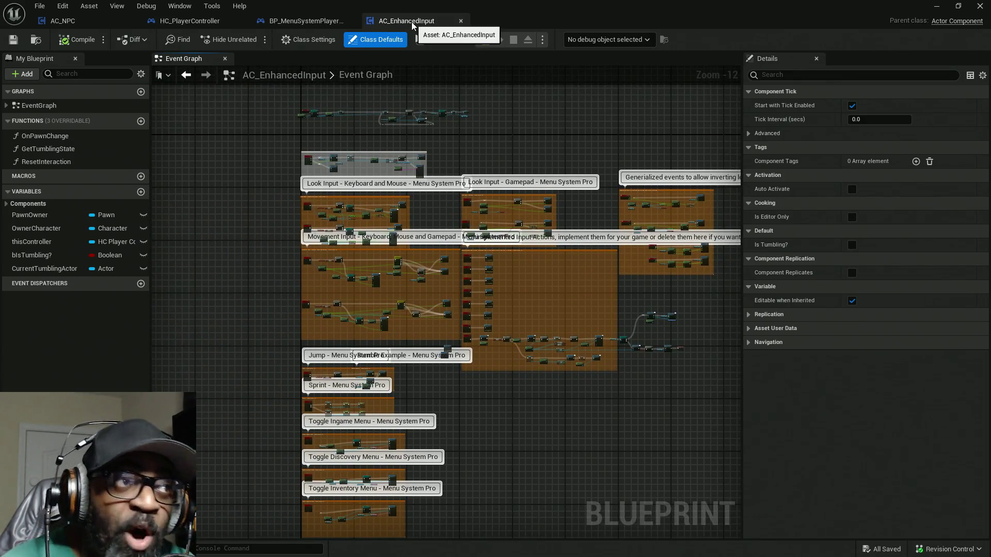
pyautogui.click(190, 21)
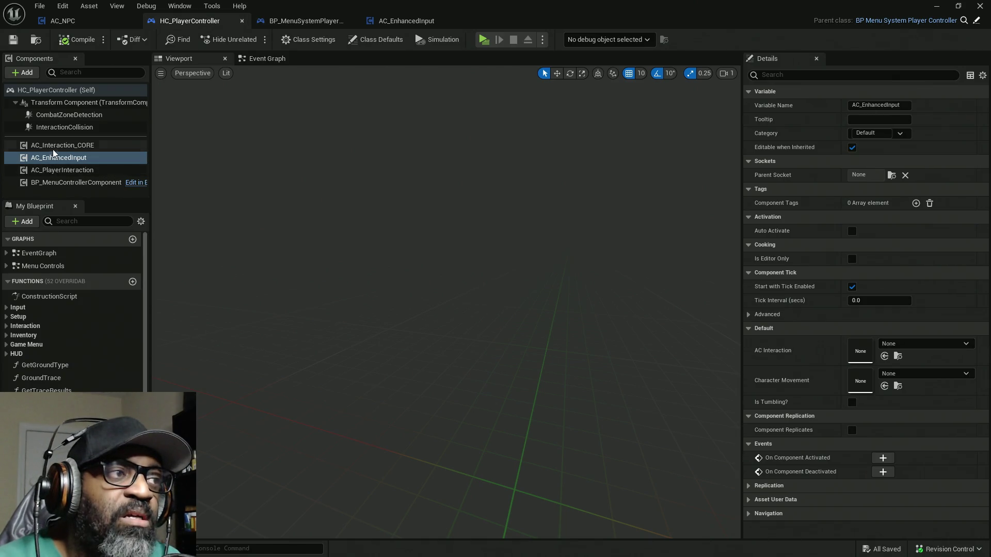
# Browse HC_PlayerController's Event Graph to the Dialogue player group, then return to AC_EnhancedInput
pyautogui.click(263, 59)
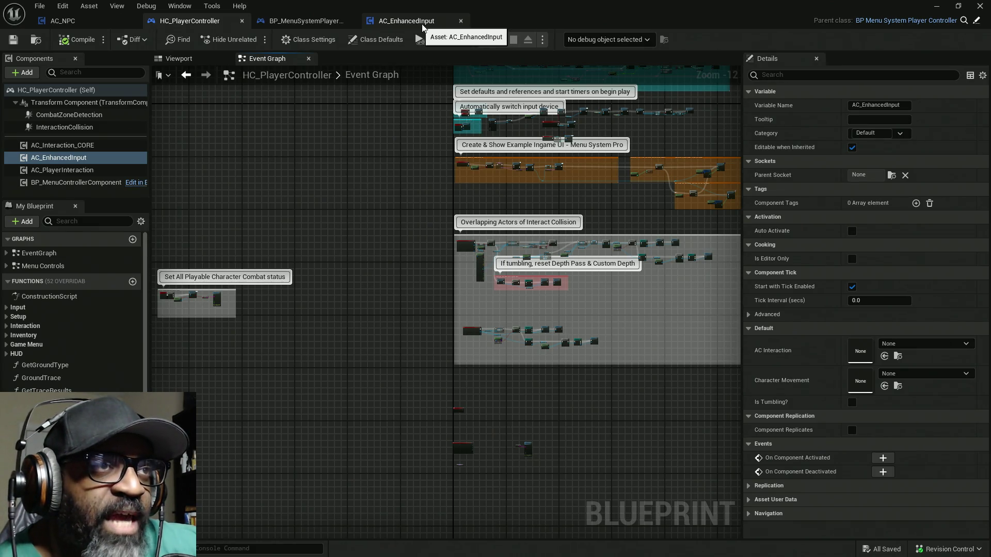
pyautogui.moveTo(441, 195)
pyautogui.mouseDown()
pyautogui.moveTo(372, 318)
pyautogui.moveTo(346, 327)
pyautogui.moveTo(338, 319)
pyautogui.mouseUp()
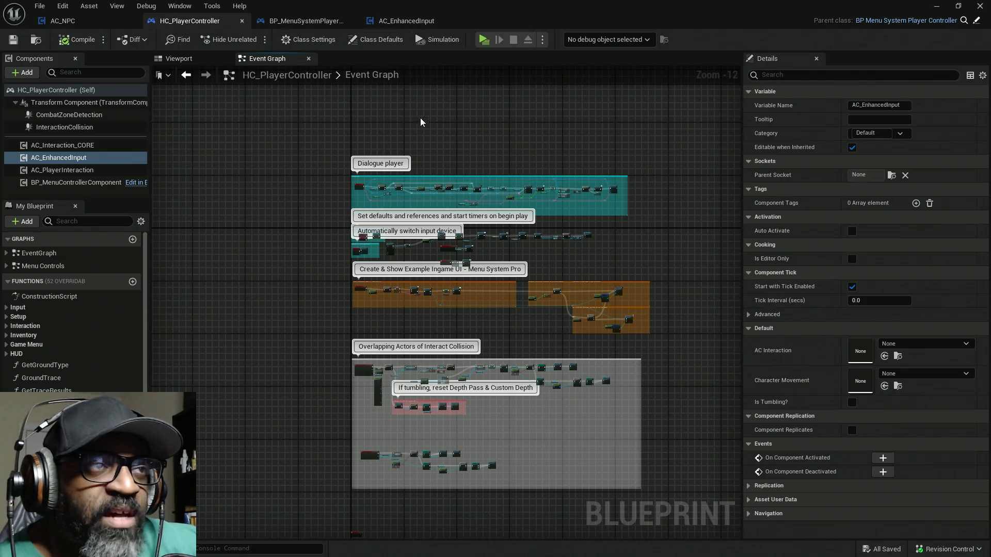
pyautogui.click(406, 21)
pyautogui.scroll(6, 297, 288)
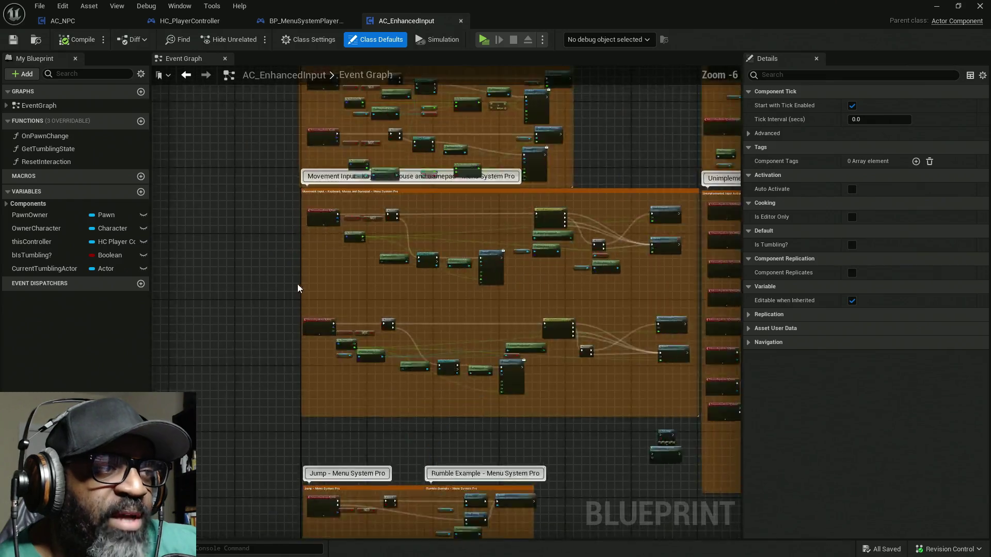
pyautogui.scroll(1, 350, 202)
pyautogui.moveTo(350, 203)
pyautogui.mouseDown()
pyautogui.moveTo(570, 243)
pyautogui.moveTo(372, 83)
pyautogui.mouseUp()
pyautogui.scroll(4, 471, 260)
pyautogui.moveTo(471, 260); pyautogui.dragTo(433, 144)
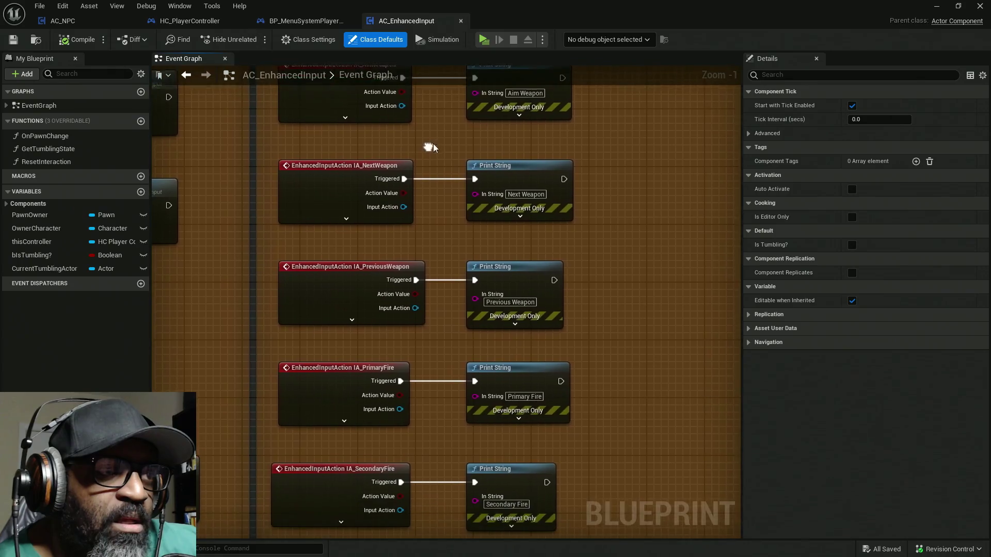
pyautogui.moveTo(419, 222)
pyautogui.mouseDown()
pyautogui.moveTo(427, 84)
pyautogui.moveTo(435, 188)
pyautogui.mouseUp()
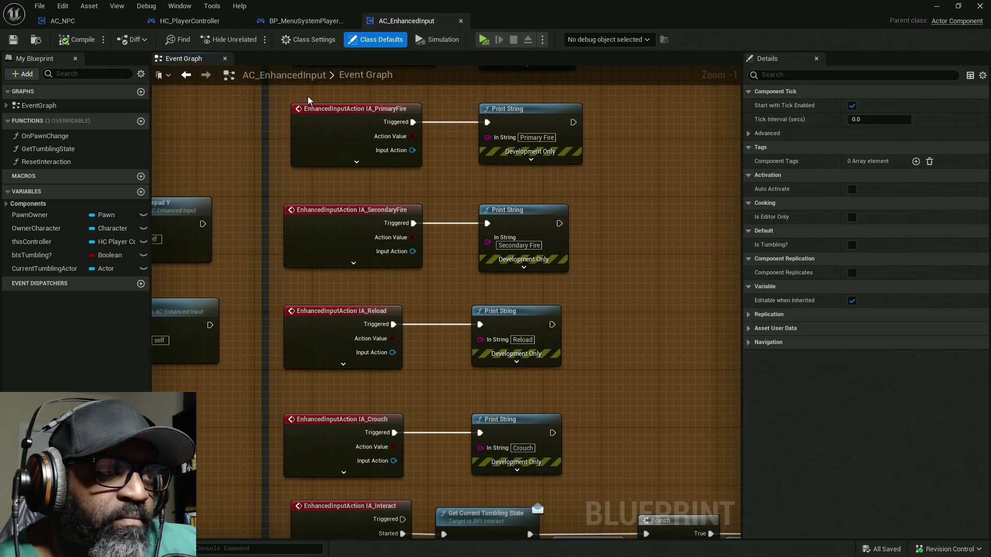
pyautogui.moveTo(546, 197)
pyautogui.mouseDown()
pyautogui.moveTo(438, 146)
pyautogui.moveTo(394, 108)
pyautogui.mouseUp()
pyautogui.moveTo(393, 108); pyautogui.dragTo(419, 166)
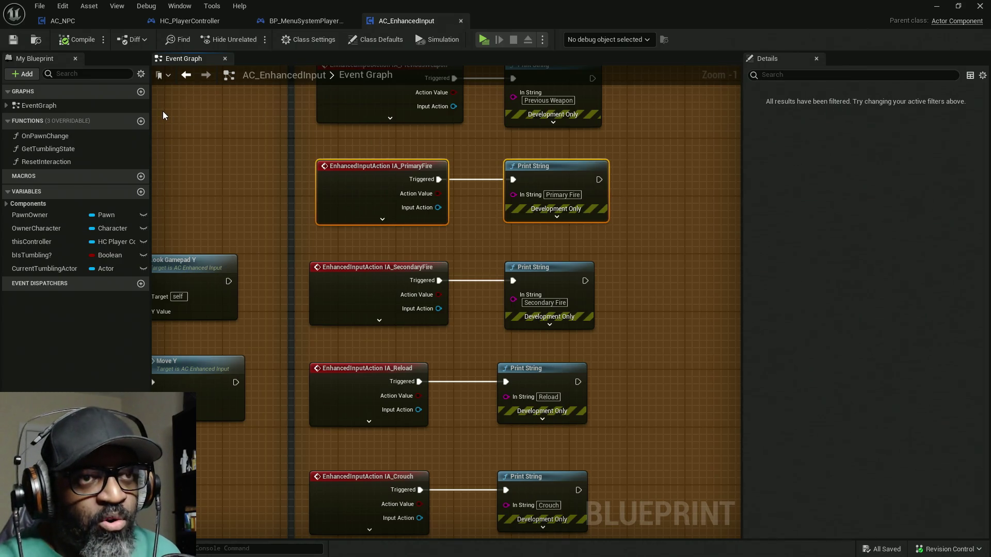
pyautogui.moveTo(649, 194)
pyautogui.mouseDown()
pyautogui.moveTo(568, 214)
pyautogui.moveTo(505, 256)
pyautogui.mouseUp()
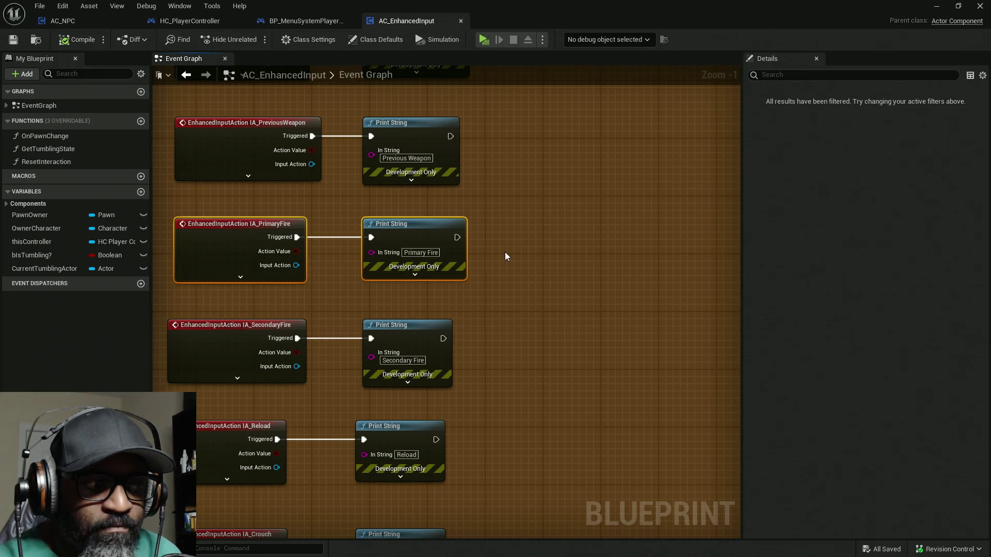
pyautogui.click(497, 149)
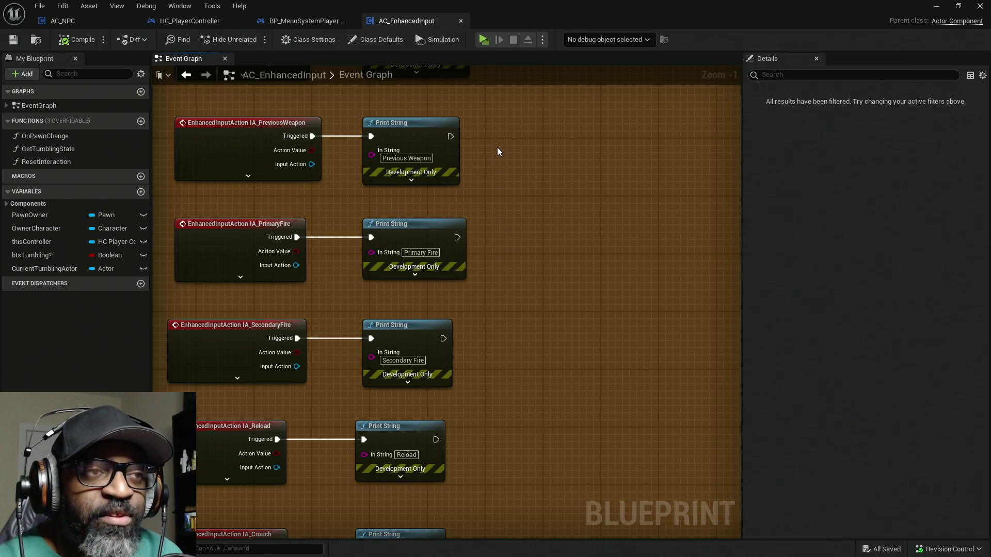
pyautogui.moveTo(507, 215); pyautogui.dragTo(511, 111)
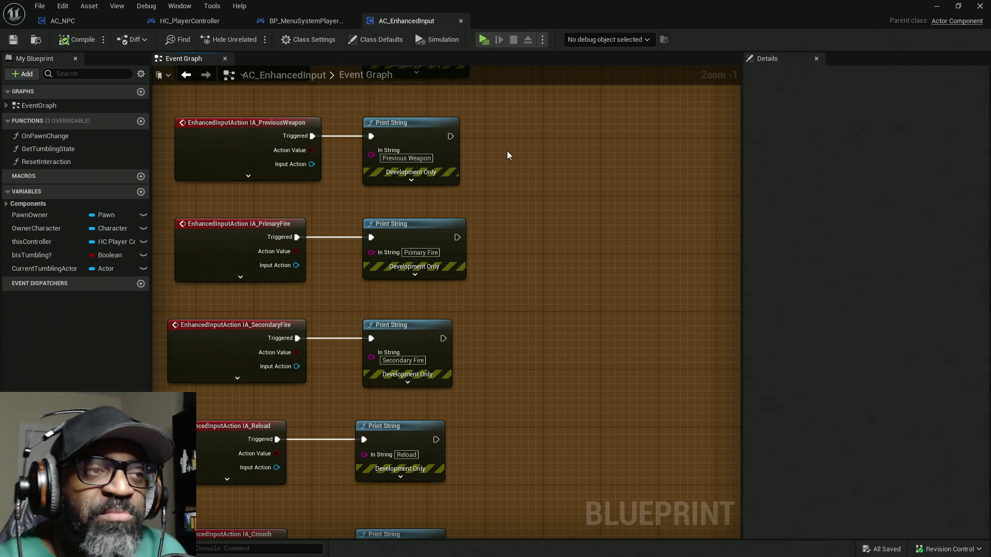
pyautogui.moveTo(517, 155)
pyautogui.mouseDown()
pyautogui.moveTo(531, 168)
pyautogui.moveTo(521, 237)
pyautogui.mouseUp()
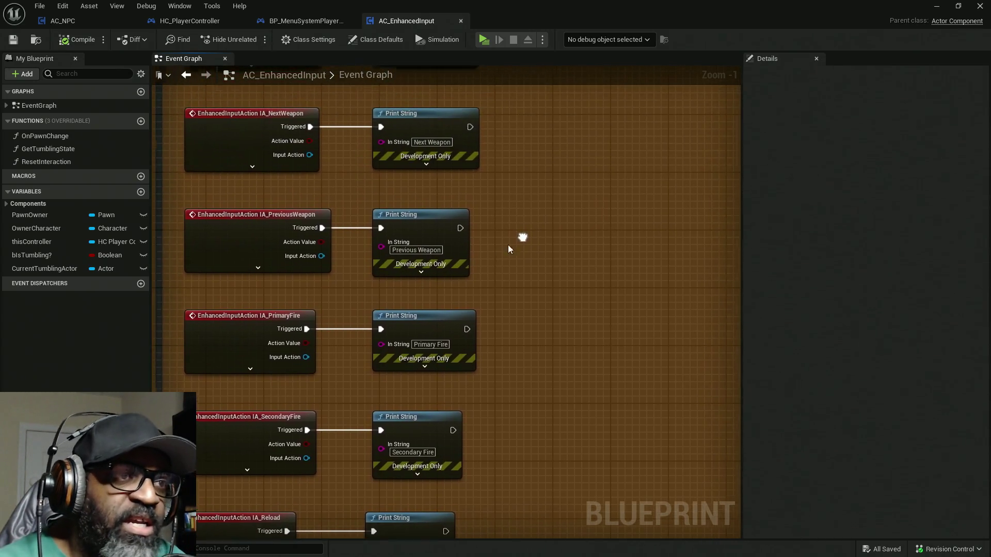
pyautogui.moveTo(287, 277)
pyautogui.mouseDown()
pyautogui.moveTo(250, 243)
pyautogui.moveTo(258, 191)
pyautogui.moveTo(554, 281)
pyautogui.mouseUp()
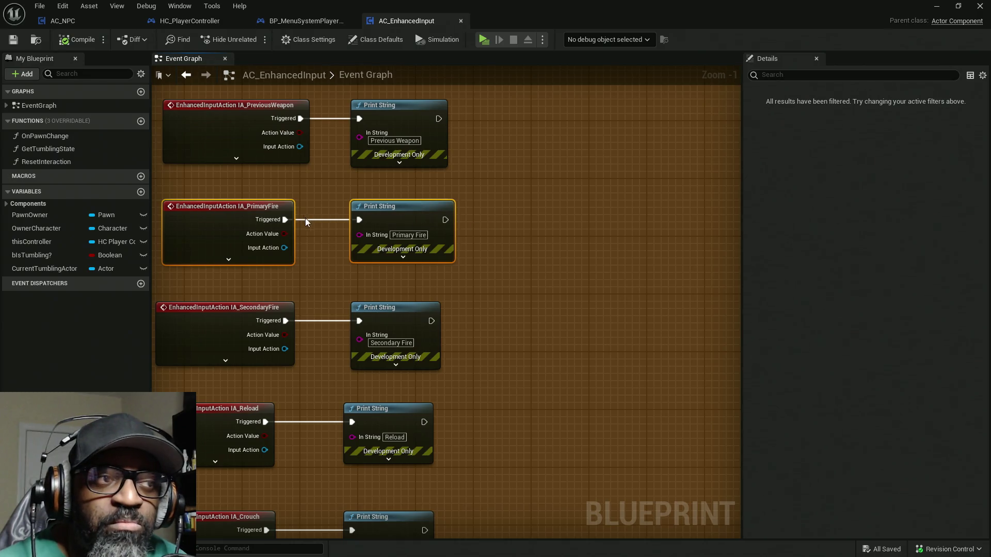
pyautogui.moveTo(534, 249)
pyautogui.mouseDown()
pyautogui.moveTo(571, 237)
pyautogui.moveTo(524, 259)
pyautogui.mouseUp()
pyautogui.click(223, 202)
pyautogui.click(264, 249)
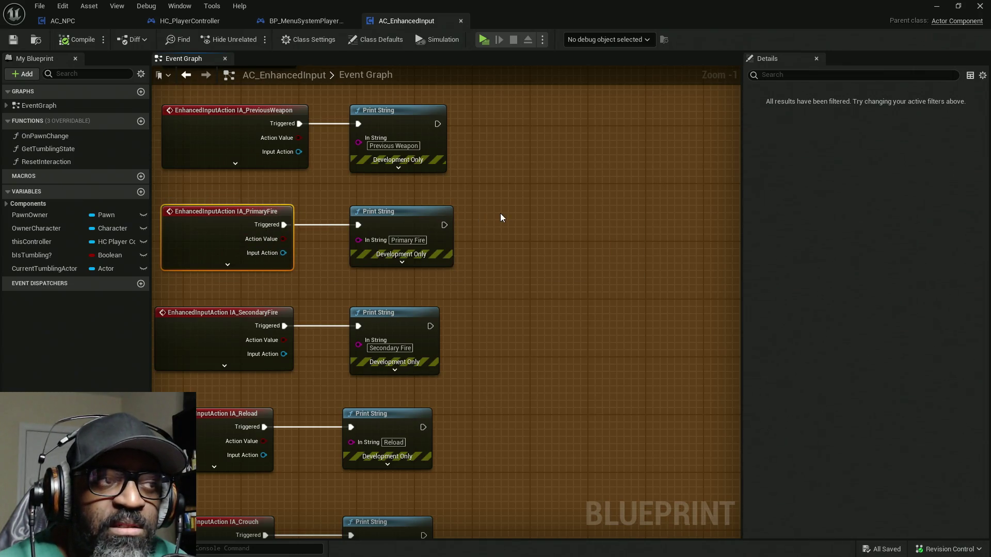
pyautogui.moveTo(500, 216)
pyautogui.mouseDown()
pyautogui.moveTo(583, 212)
pyautogui.moveTo(535, 249)
pyautogui.moveTo(525, 273)
pyautogui.moveTo(499, 239)
pyautogui.mouseUp()
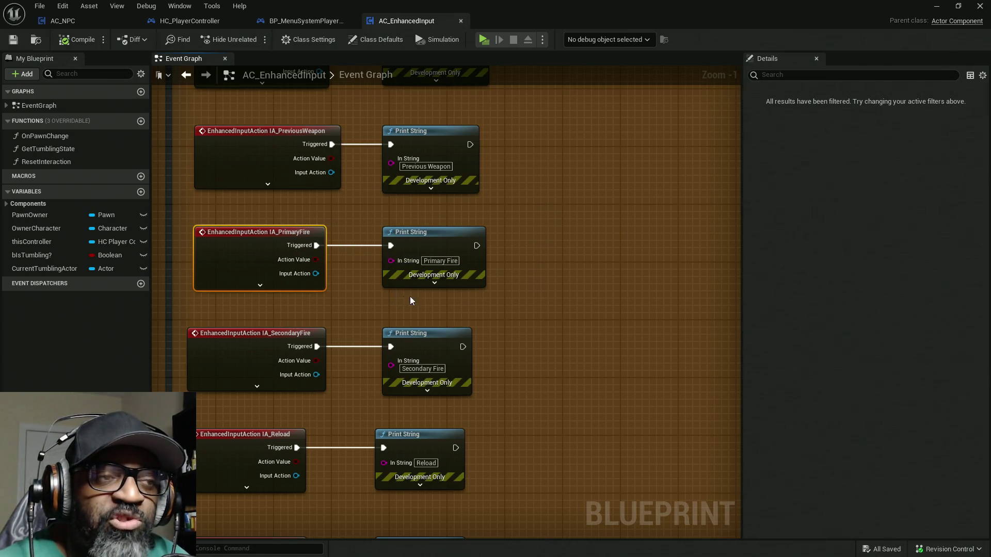
pyautogui.moveTo(560, 264); pyautogui.dragTo(557, 236)
# Search 'get owner' in the graph's action menu and place a Get Owner node
pyautogui.rightClick(557, 237)
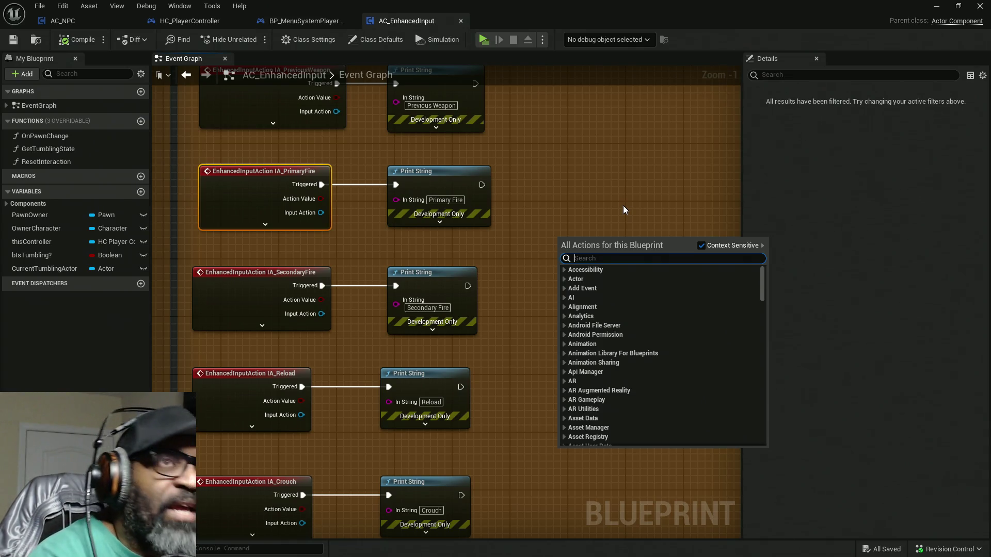
pyautogui.write('get')
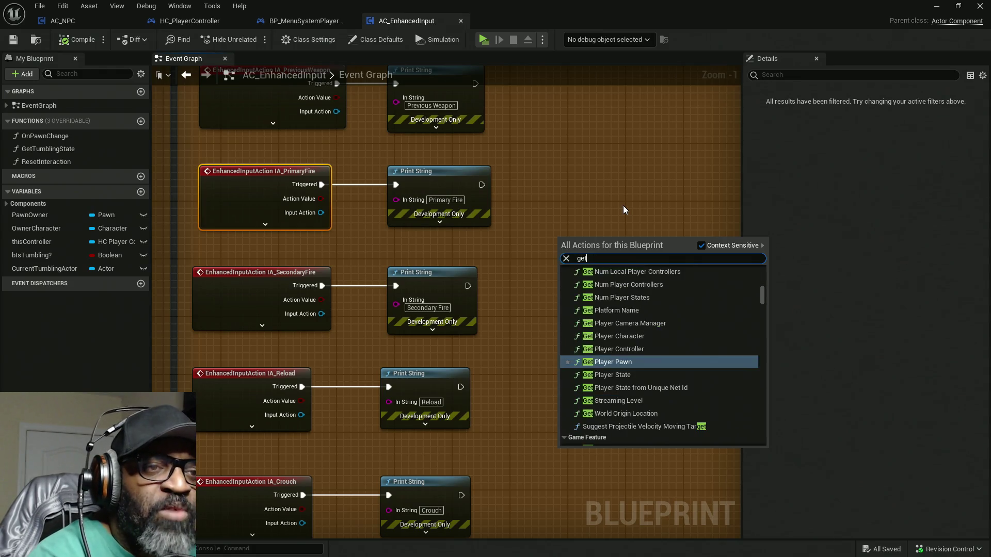
pyautogui.write(' oewner')
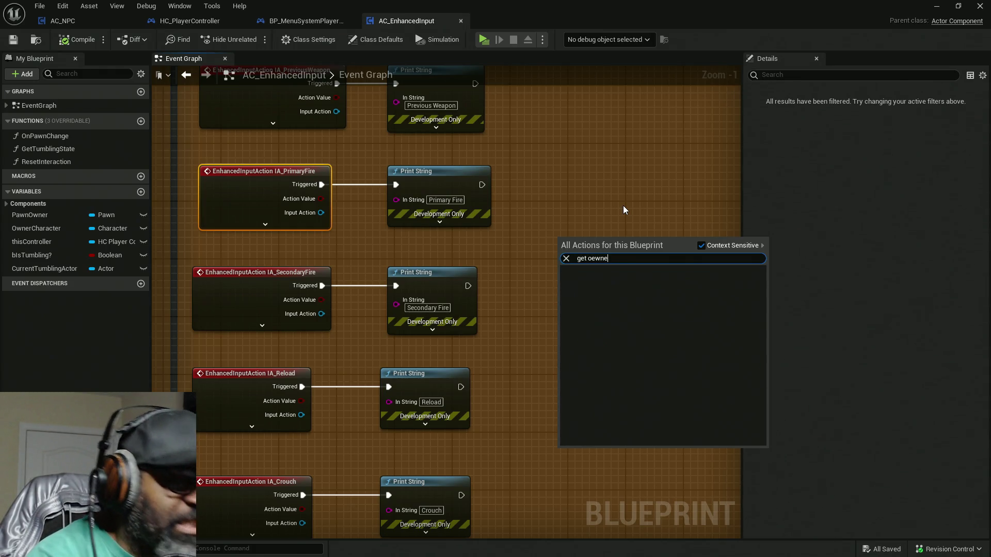
pyautogui.press('BackSpace')
pyautogui.press('BackSpace')
pyautogui.press('BackSpace')
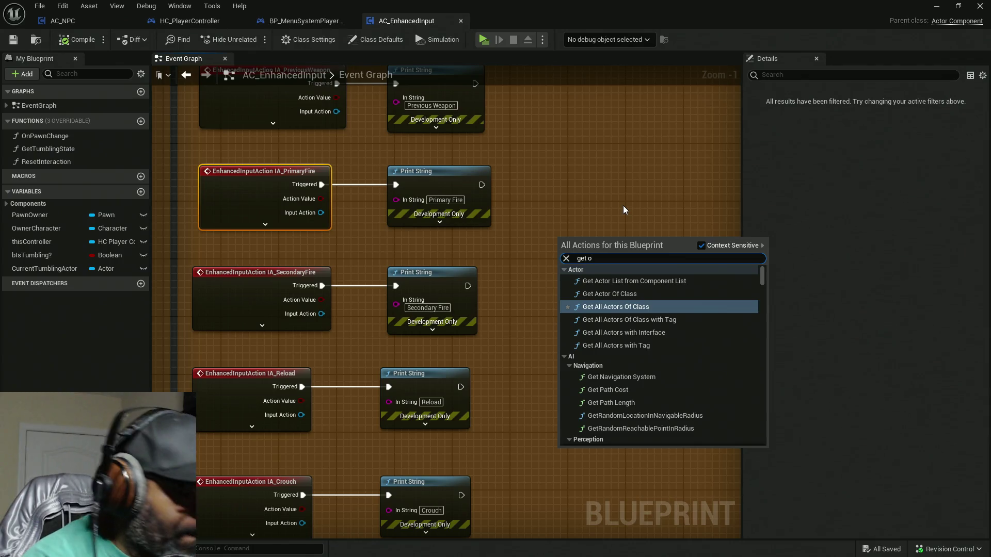
pyautogui.write('wner')
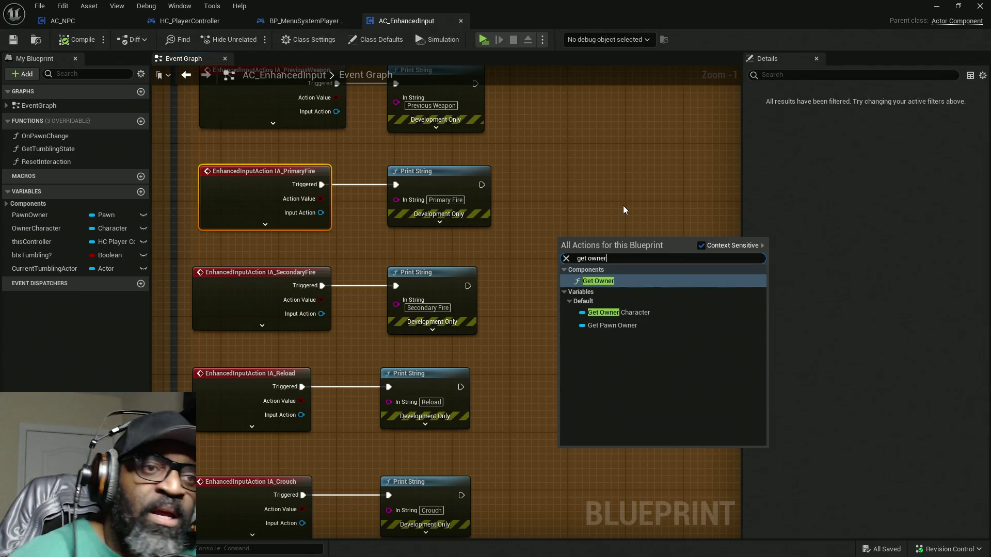
pyautogui.click(597, 281)
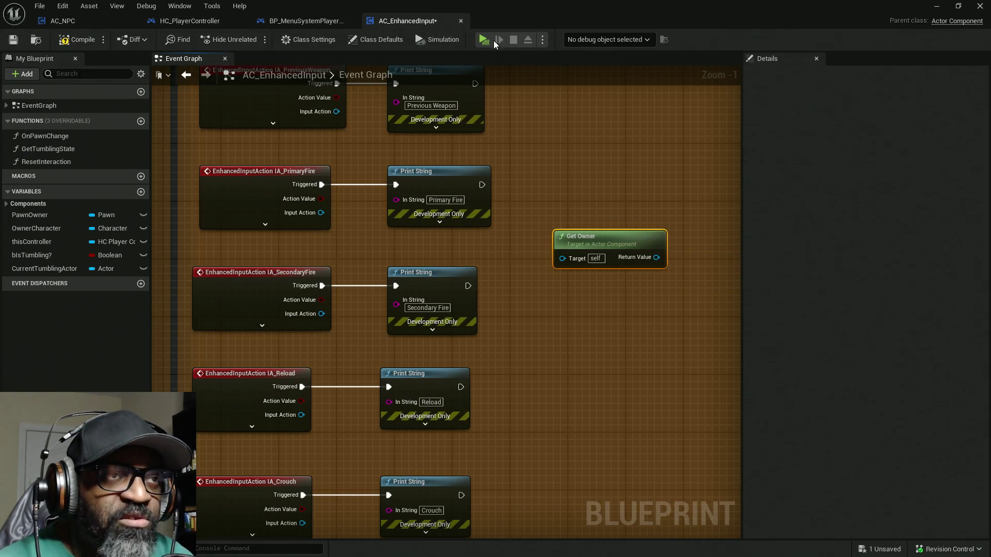
# Move Get Owner beside the PrimaryFire Print String and drag a wire from its Return Value
pyautogui.click(196, 21)
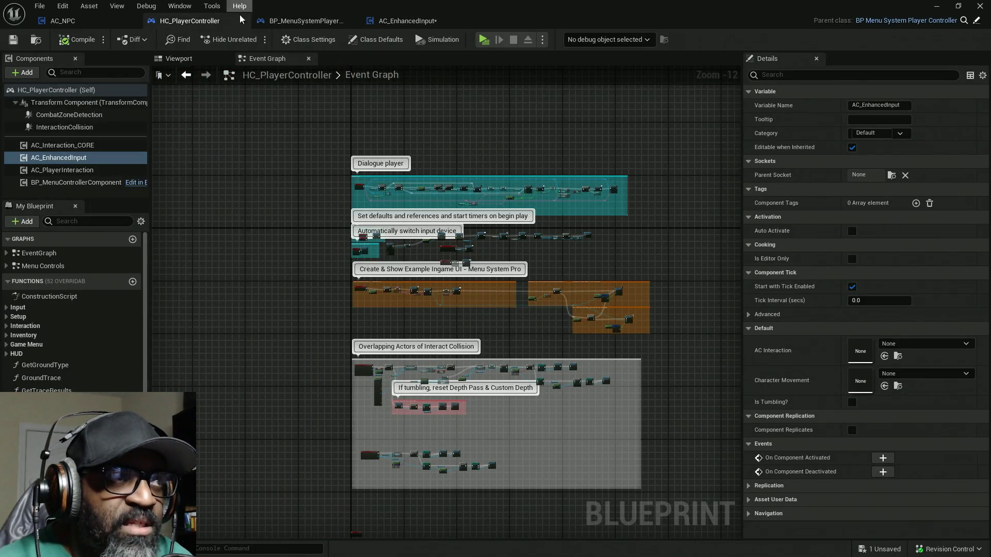
pyautogui.click(403, 21)
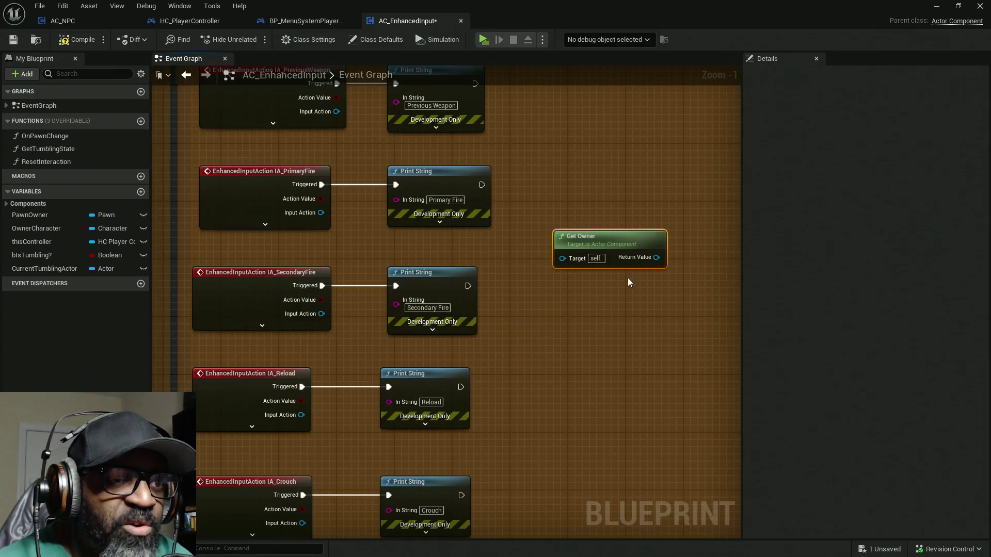
pyautogui.moveTo(590, 236); pyautogui.dragTo(503, 235)
pyautogui.moveTo(605, 256)
pyautogui.mouseDown()
pyautogui.moveTo(535, 281)
pyautogui.moveTo(549, 237)
pyautogui.mouseUp()
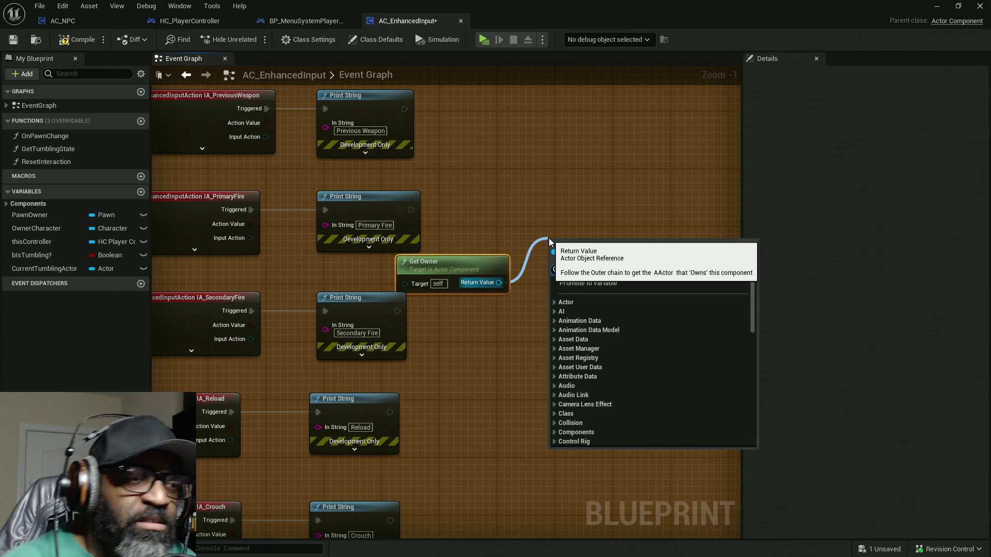
pyautogui.click(550, 211)
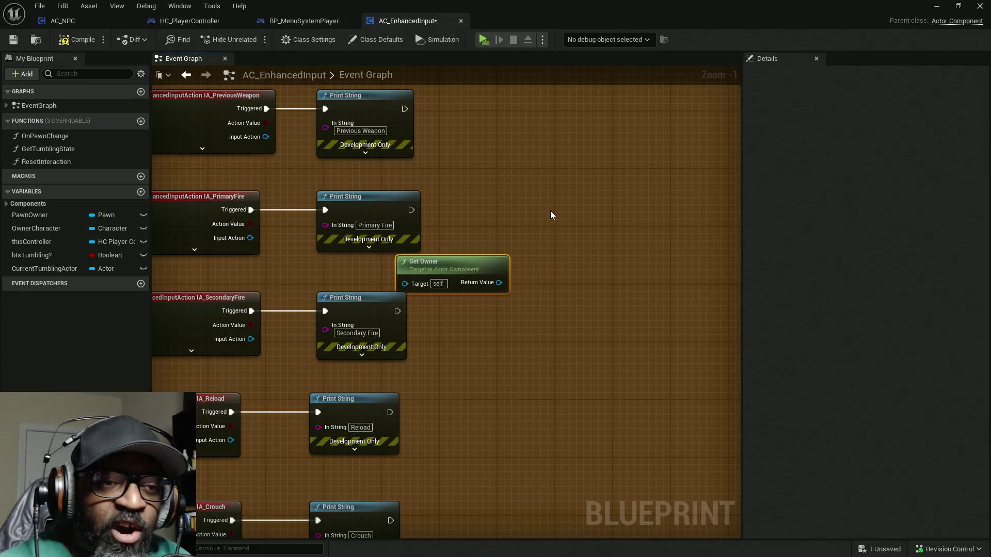
pyautogui.click(550, 215)
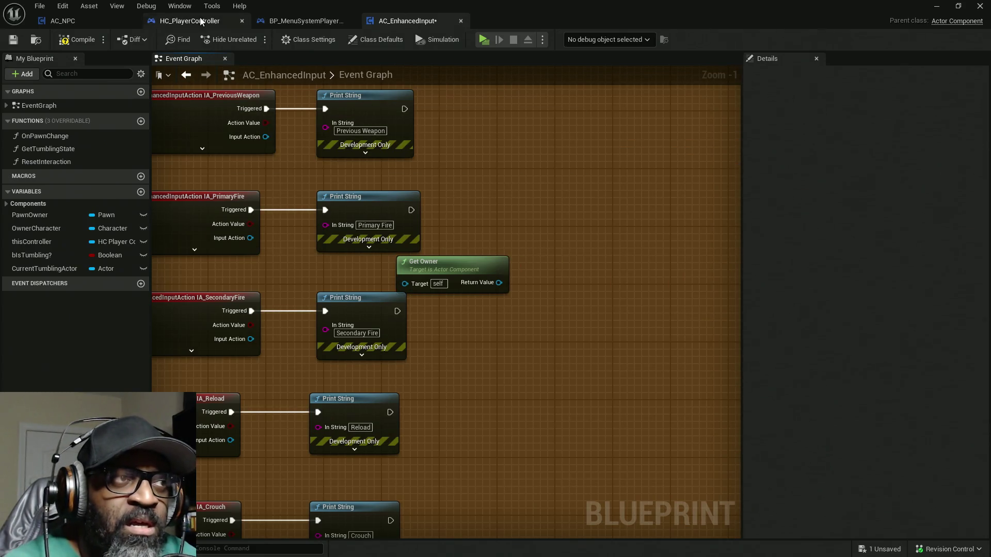
pyautogui.click(202, 21)
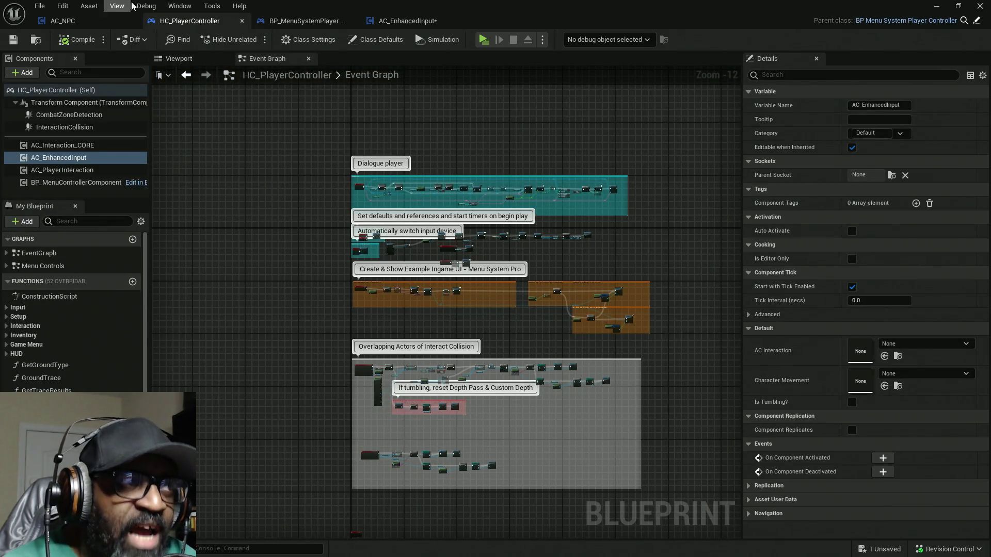
pyautogui.click(408, 21)
pyautogui.moveTo(499, 282); pyautogui.dragTo(541, 237)
# Add a Cast To HC_PlayerController on Get Owner, driven by the PrimaryFire Print String's execution
pyautogui.write('cast')
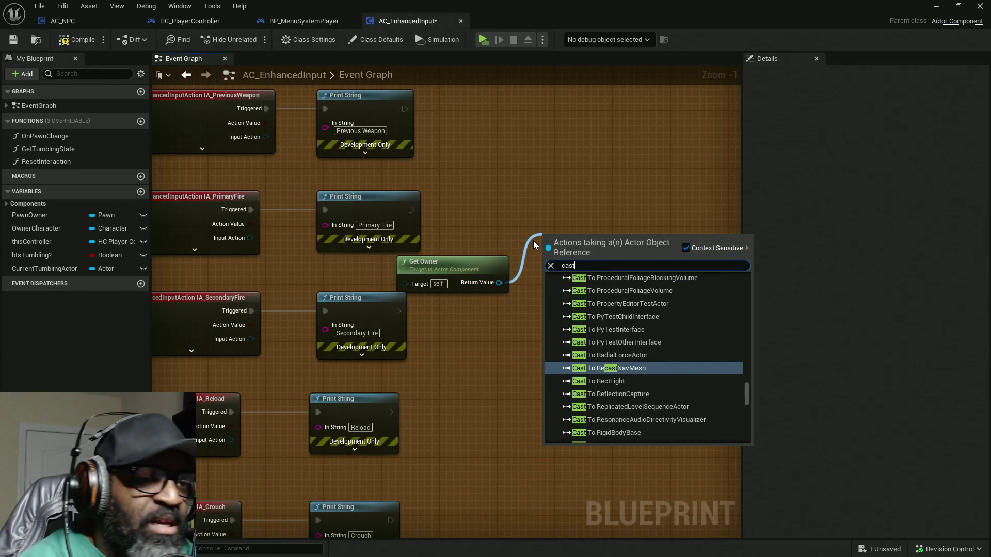
pyautogui.write(' to')
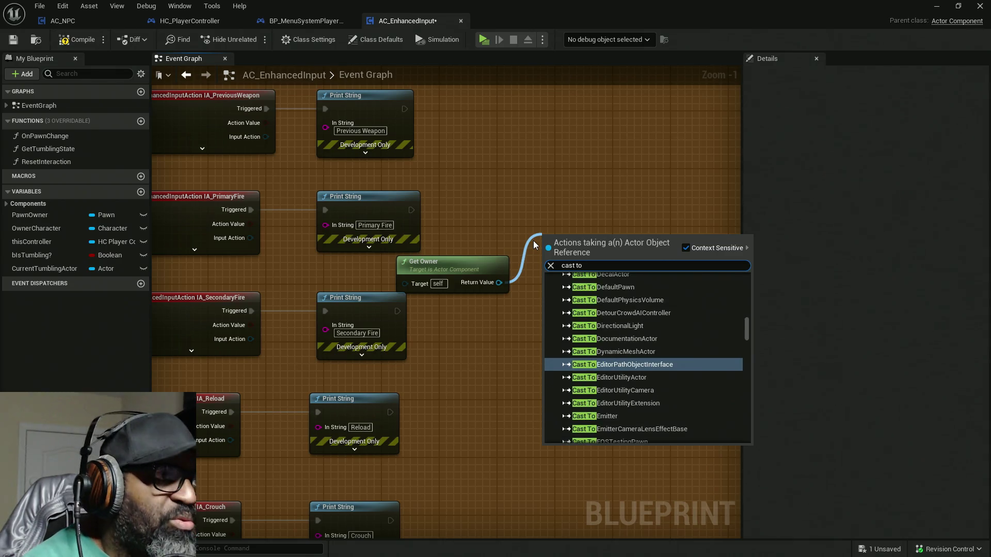
pyautogui.write(' HC')
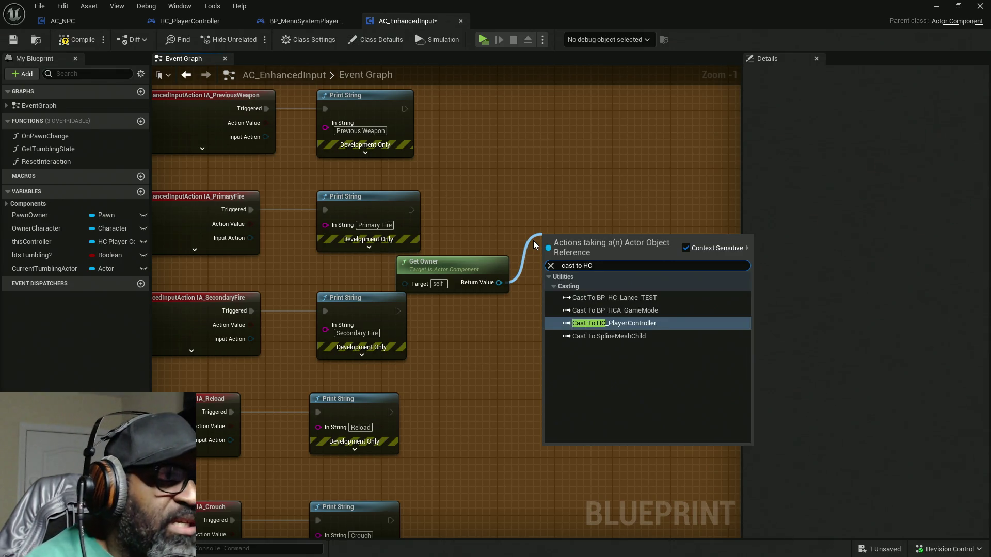
pyautogui.write(' p')
pyautogui.press('Return')
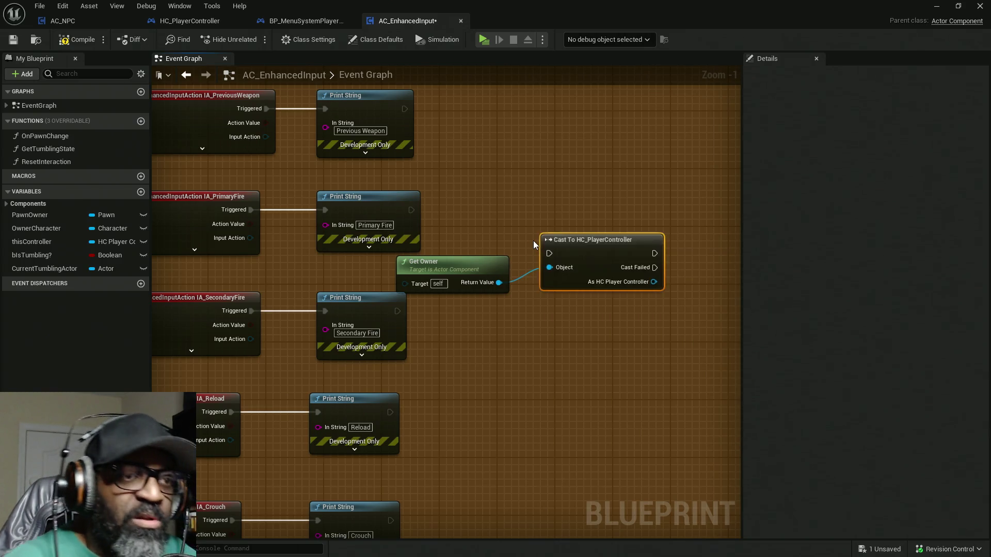
pyautogui.moveTo(412, 210)
pyautogui.mouseDown()
pyautogui.moveTo(589, 251)
pyautogui.moveTo(549, 253)
pyautogui.mouseUp()
pyautogui.moveTo(610, 258); pyautogui.dragTo(639, 212)
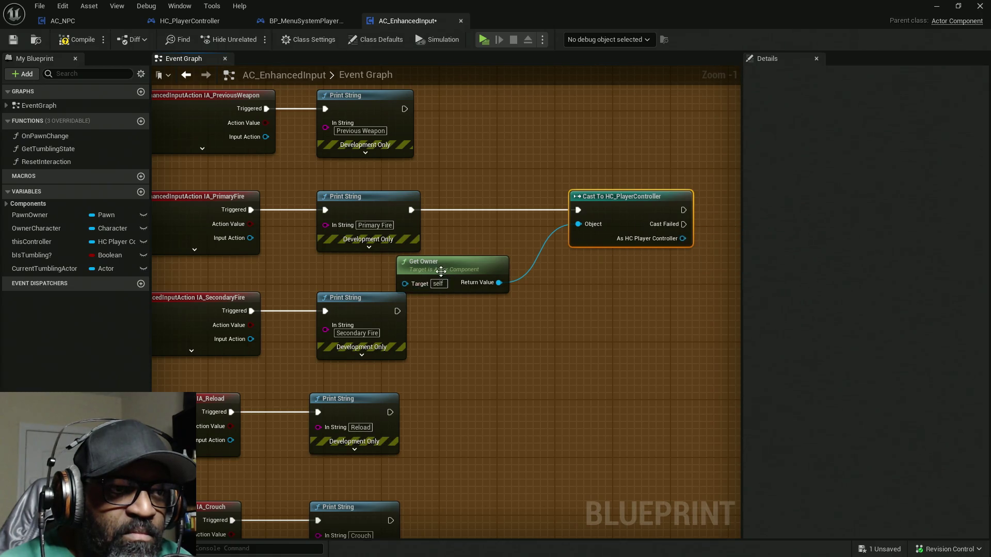
pyautogui.moveTo(428, 269); pyautogui.dragTo(464, 233)
pyautogui.moveTo(626, 199); pyautogui.dragTo(612, 199)
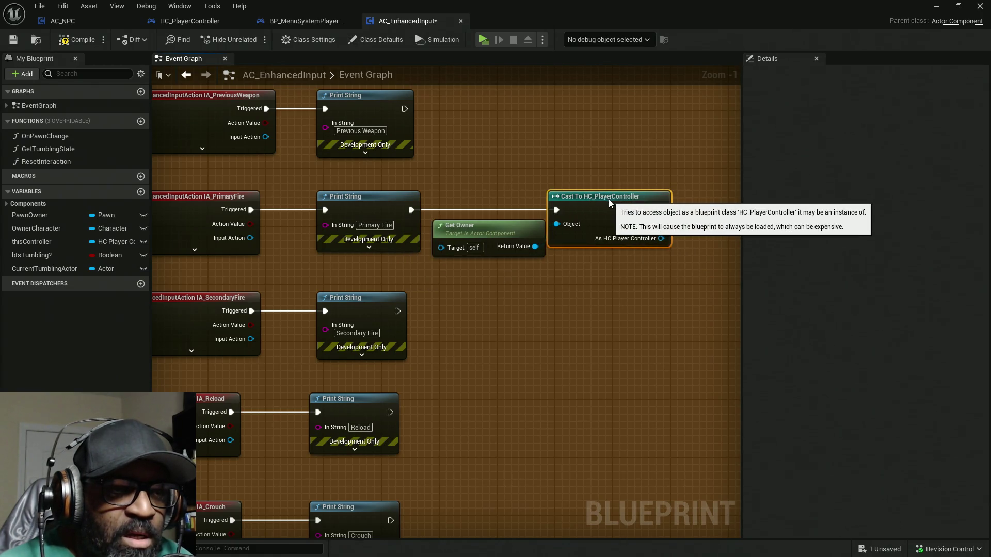
pyautogui.moveTo(652, 242)
pyautogui.mouseDown()
pyautogui.moveTo(517, 263)
pyautogui.moveTo(611, 280)
pyautogui.moveTo(591, 291)
pyautogui.mouseUp()
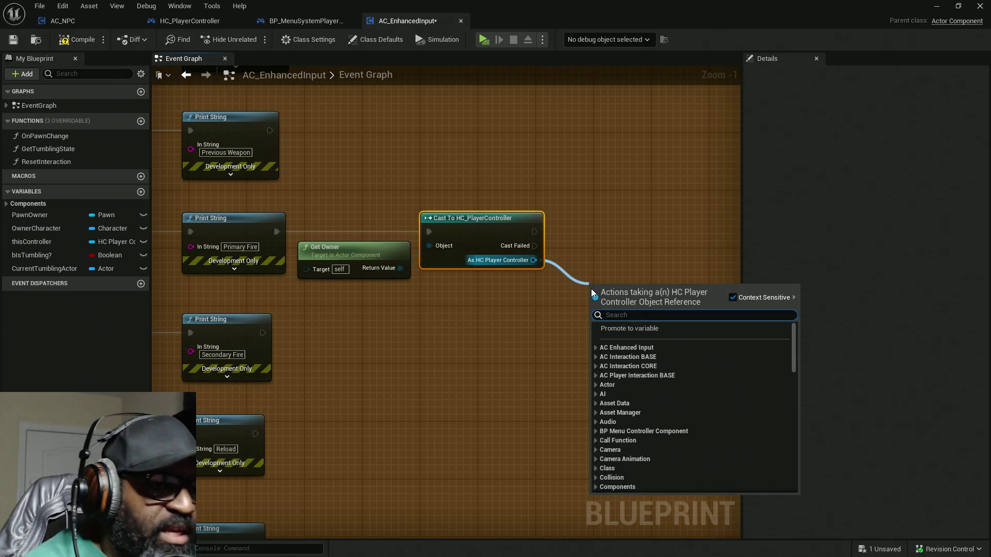
# Add a Get Controlled Pawn node from the cast output and tuck it under the cast
pyautogui.write('get c')
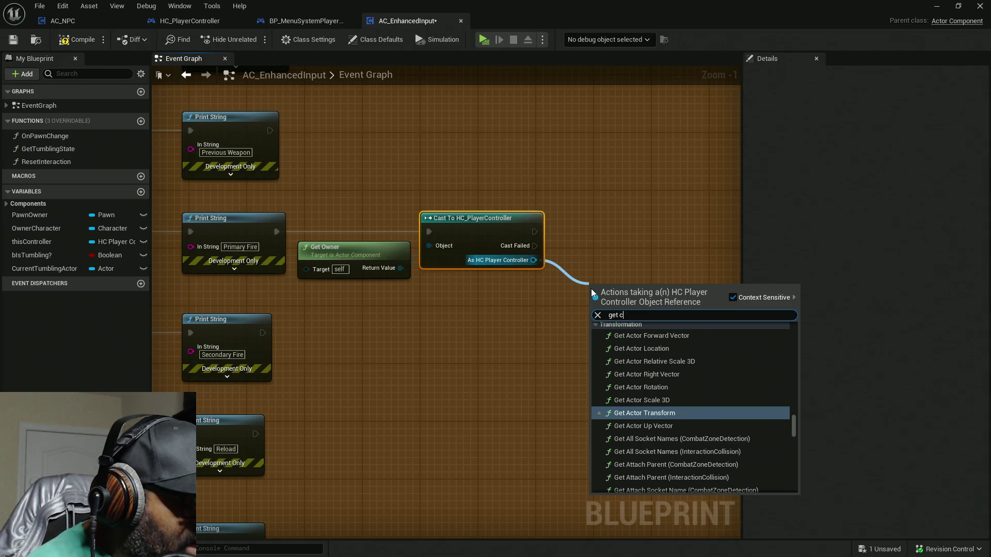
pyautogui.write('rontr')
pyautogui.press('BackSpace')
pyautogui.press('BackSpace')
pyautogui.press('BackSpace')
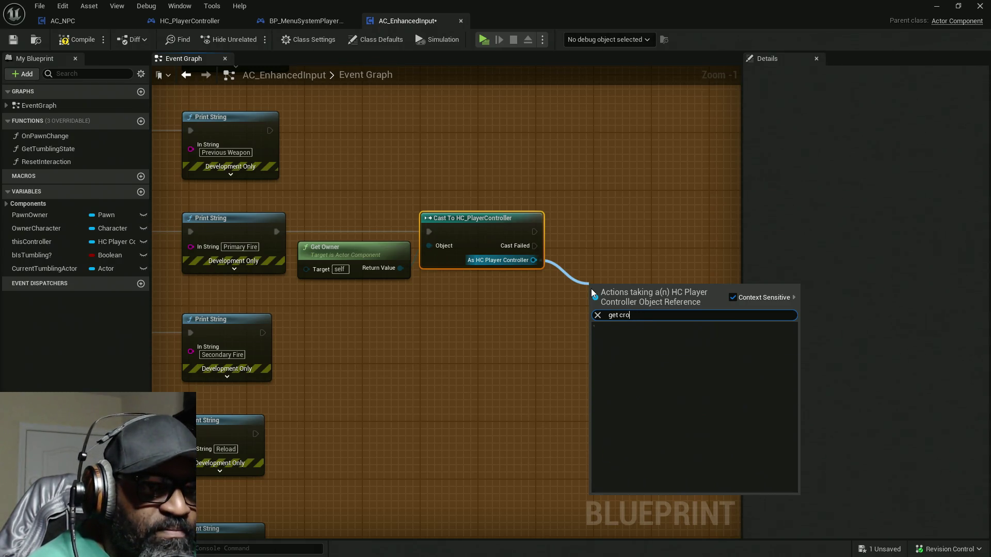
pyautogui.write('roll')
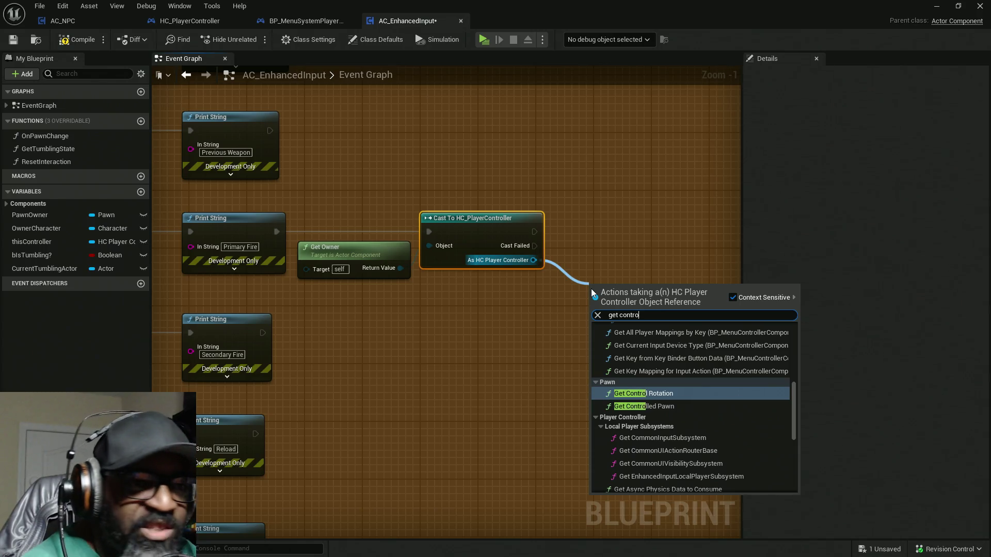
pyautogui.write('ed pa')
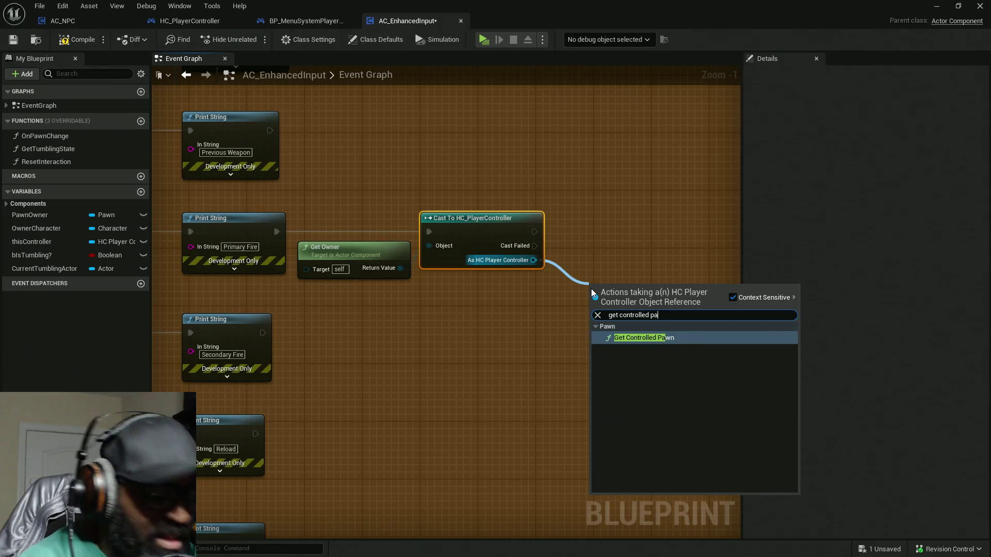
pyautogui.press('Return')
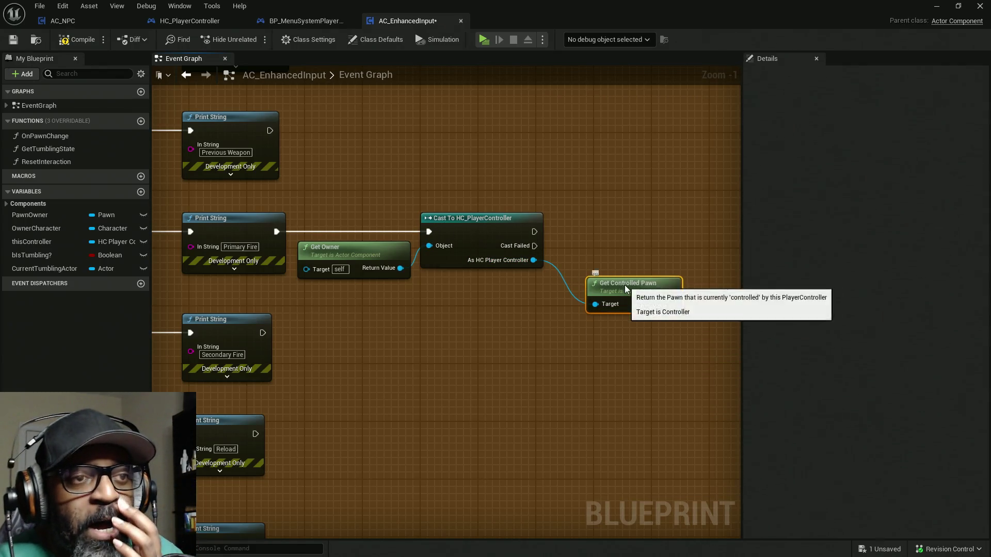
pyautogui.moveTo(626, 288)
pyautogui.mouseDown()
pyautogui.moveTo(488, 286)
pyautogui.moveTo(622, 201)
pyautogui.mouseUp()
pyautogui.click(551, 177)
pyautogui.moveTo(550, 177)
pyautogui.mouseDown()
pyautogui.moveTo(475, 184)
pyautogui.moveTo(528, 236)
pyautogui.mouseUp()
pyautogui.moveTo(382, 307)
pyautogui.mouseDown()
pyautogui.moveTo(501, 215)
pyautogui.moveTo(549, 207)
pyautogui.moveTo(528, 255)
pyautogui.mouseUp()
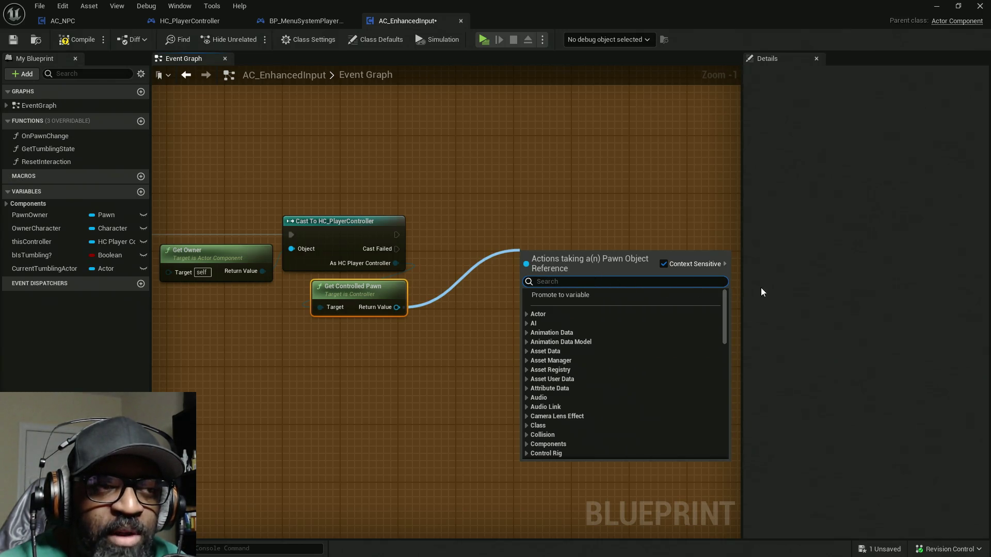
pyautogui.click(543, 213)
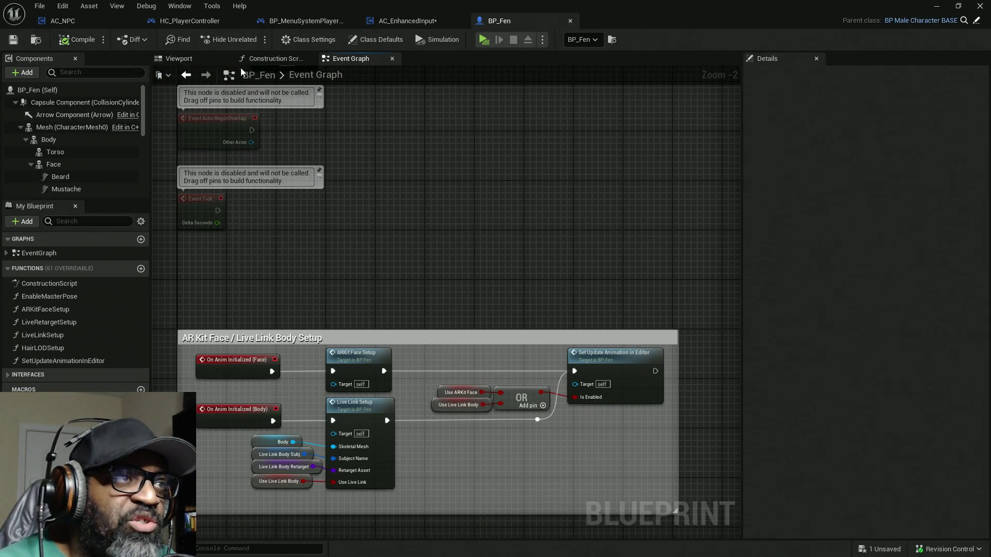
# Bring up BP_Fen's Viewport, zoom in on the character and expand the Interfaces list
pyautogui.moveTo(178, 58); pyautogui.dragTo(351, 58)
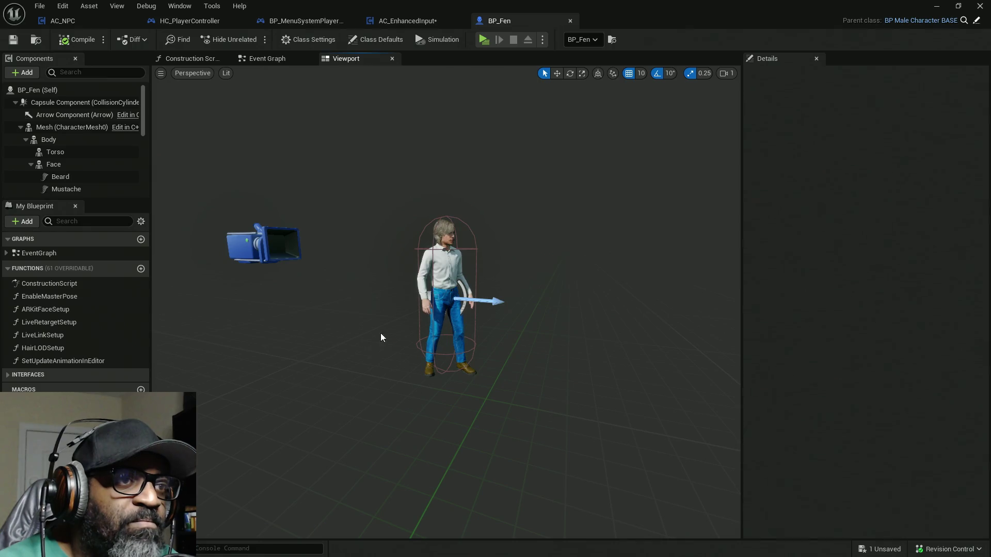
pyautogui.scroll(5, 486, 208)
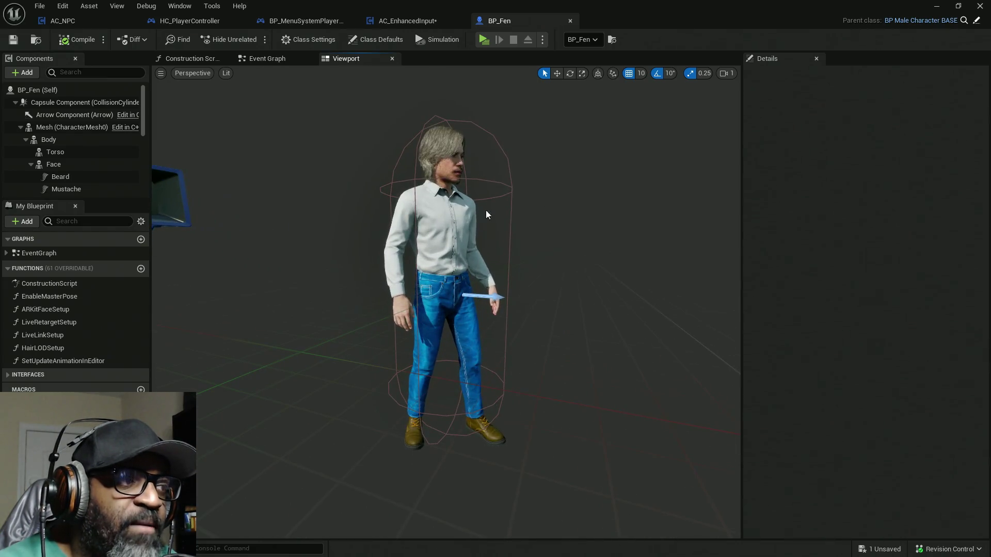
pyautogui.click(27, 375)
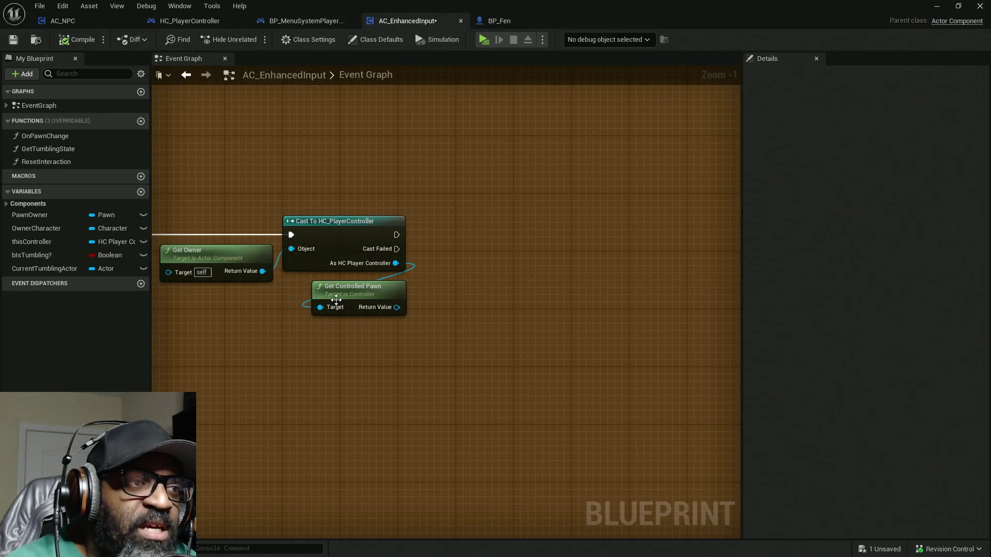
pyautogui.moveTo(336, 301); pyautogui.dragTo(469, 341)
pyautogui.moveTo(448, 252); pyautogui.dragTo(337, 214)
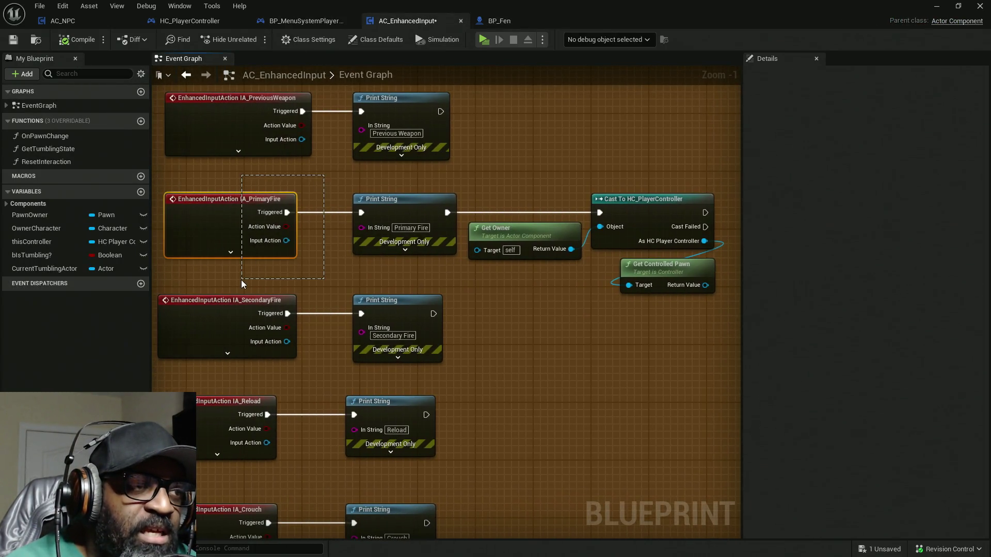
pyautogui.moveTo(241, 279); pyautogui.dragTo(236, 280)
pyautogui.moveTo(520, 220)
pyautogui.mouseDown()
pyautogui.moveTo(369, 233)
pyautogui.moveTo(456, 265)
pyautogui.mouseUp()
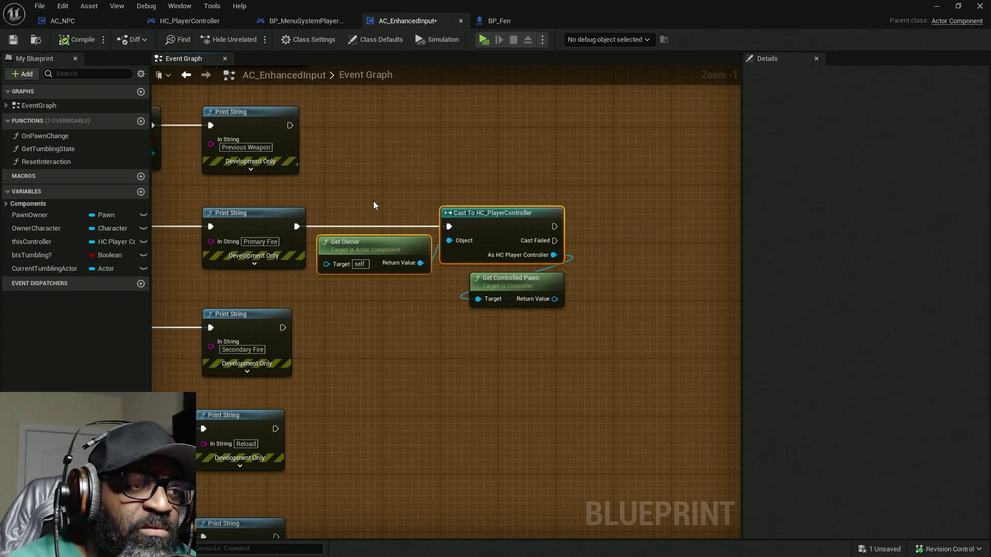
pyautogui.moveTo(385, 335); pyautogui.dragTo(383, 334)
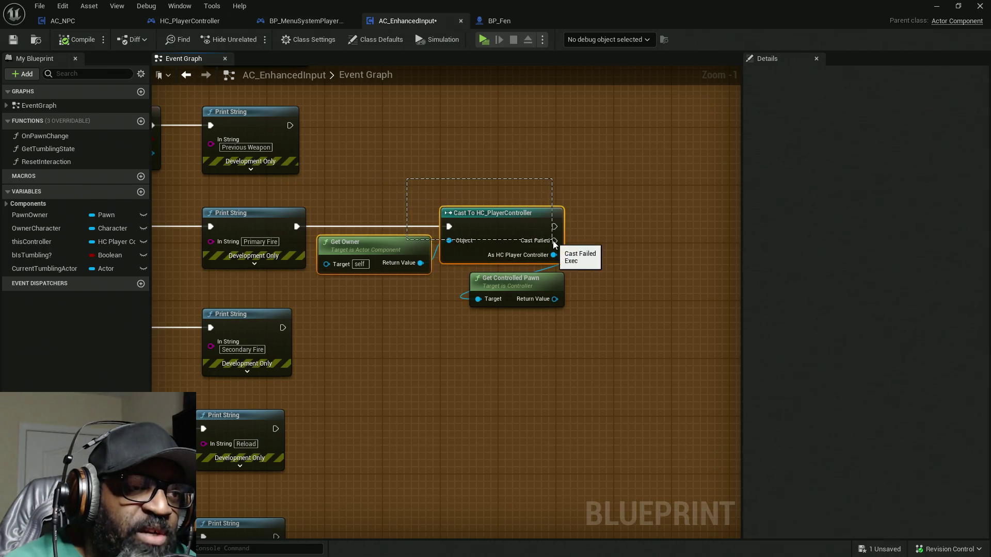
pyautogui.click(449, 259)
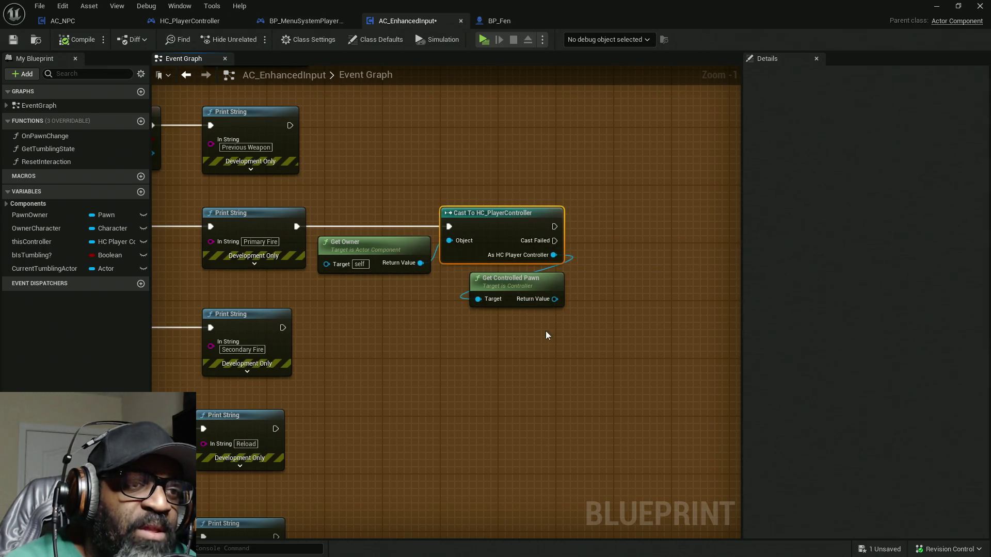
pyautogui.moveTo(448, 278); pyautogui.dragTo(448, 279)
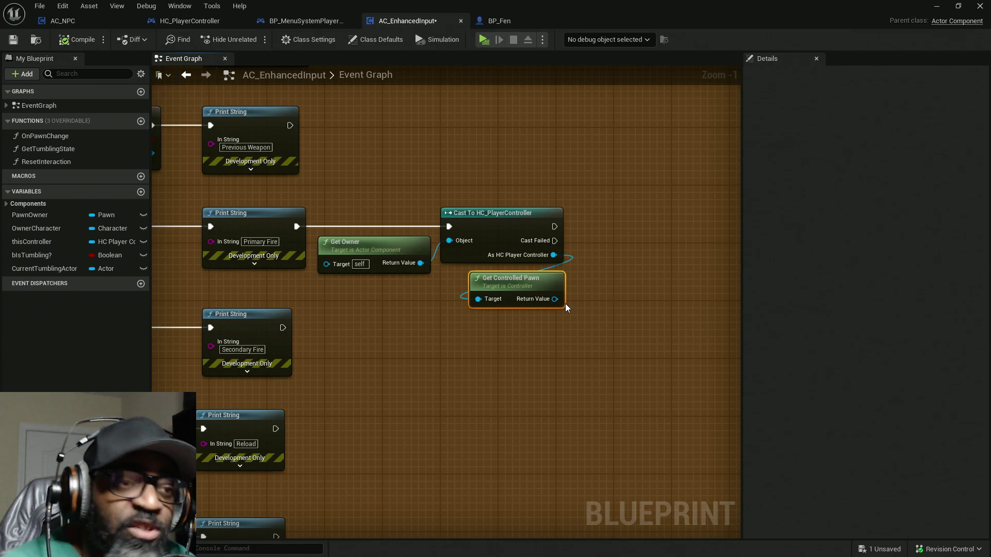
# Pull a wire from Get Controlled Pawn's Return Value, then inspect BP_Fen's Interaction interface
pyautogui.click(500, 24)
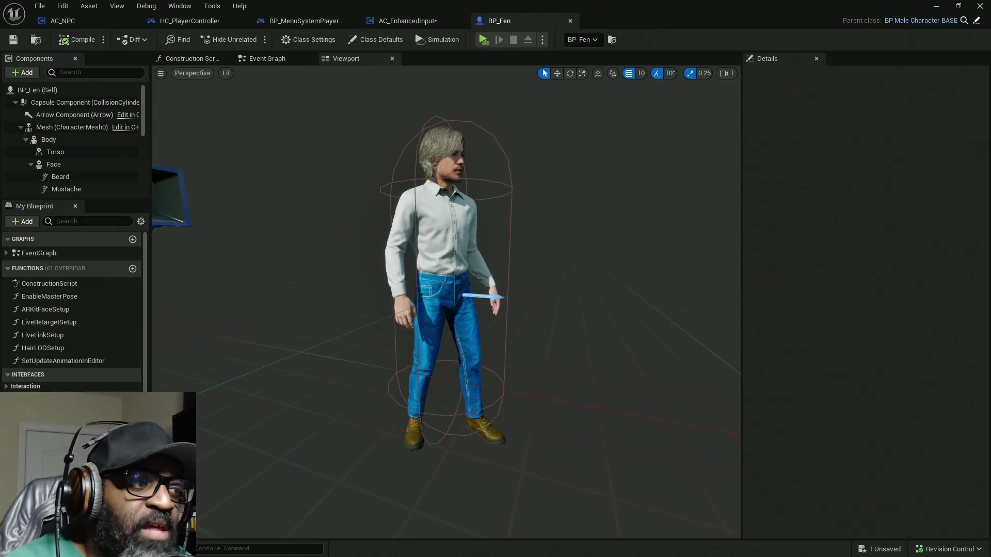
pyautogui.click(407, 20)
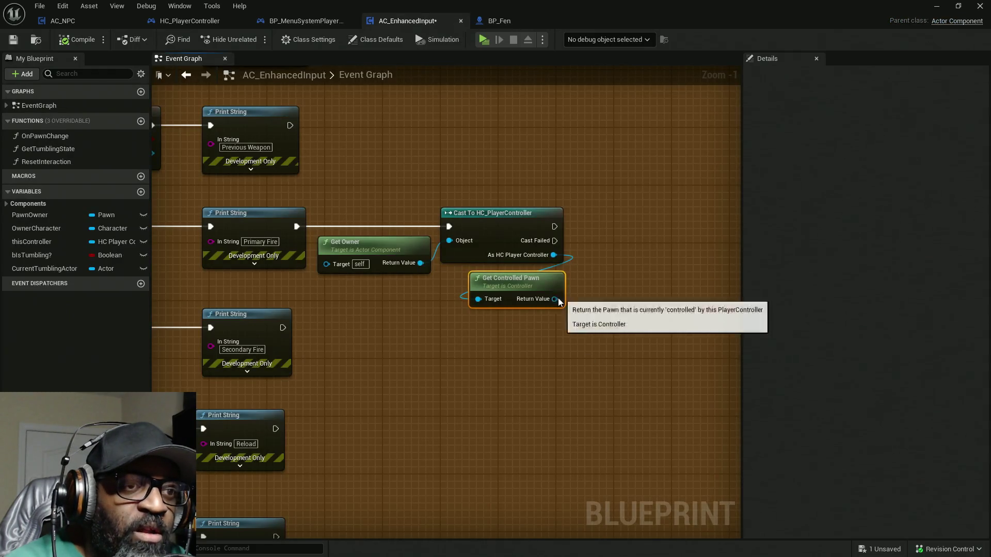
pyautogui.moveTo(558, 301); pyautogui.dragTo(668, 178)
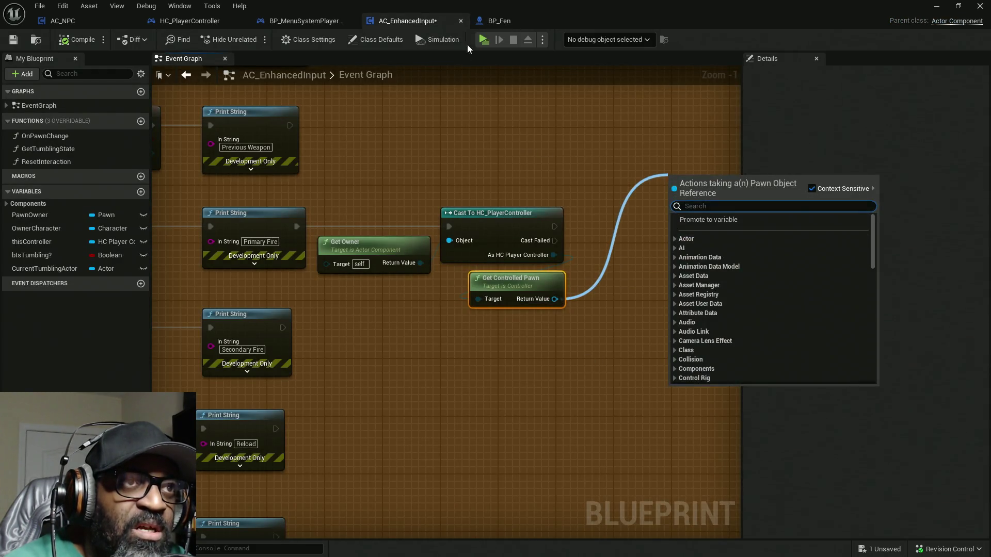
pyautogui.click(503, 22)
pyautogui.scroll(-2, 52, 373)
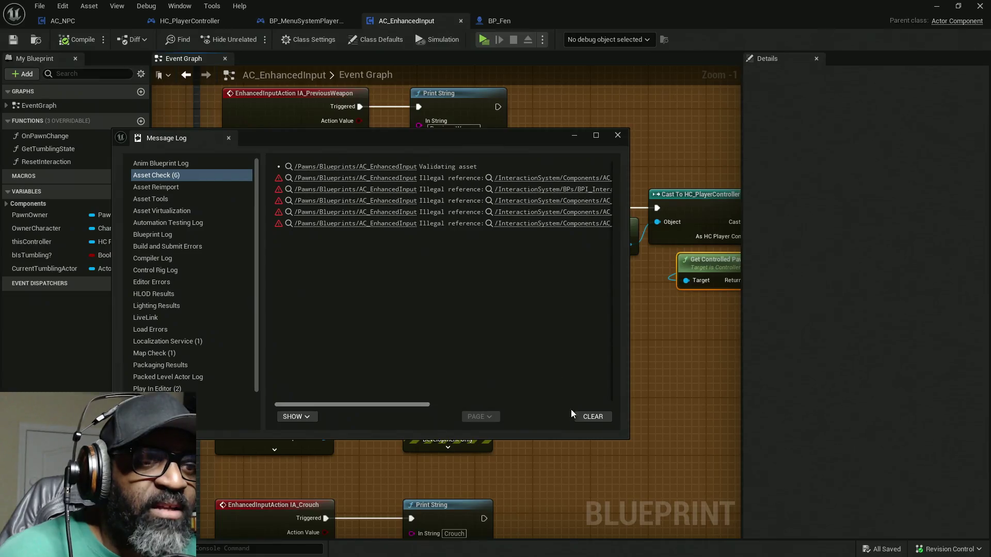
# Clear the asset check messages and dock the Message Log below the level viewport
pyautogui.click(592, 416)
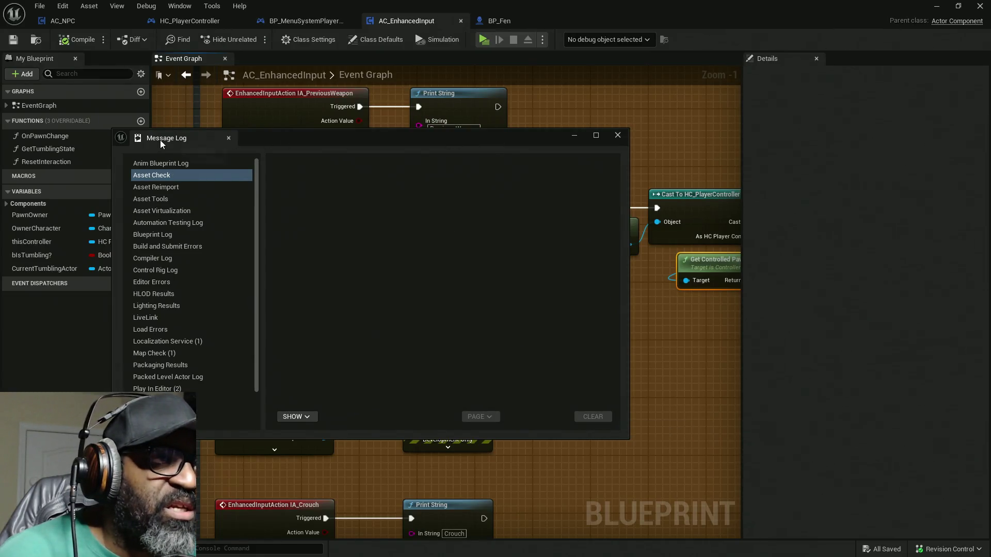
pyautogui.moveTo(162, 142)
pyautogui.mouseDown()
pyautogui.moveTo(253, 370)
pyautogui.moveTo(253, 521)
pyautogui.moveTo(408, 235)
pyautogui.moveTo(413, 201)
pyautogui.mouseUp()
pyautogui.rightClick(409, 199)
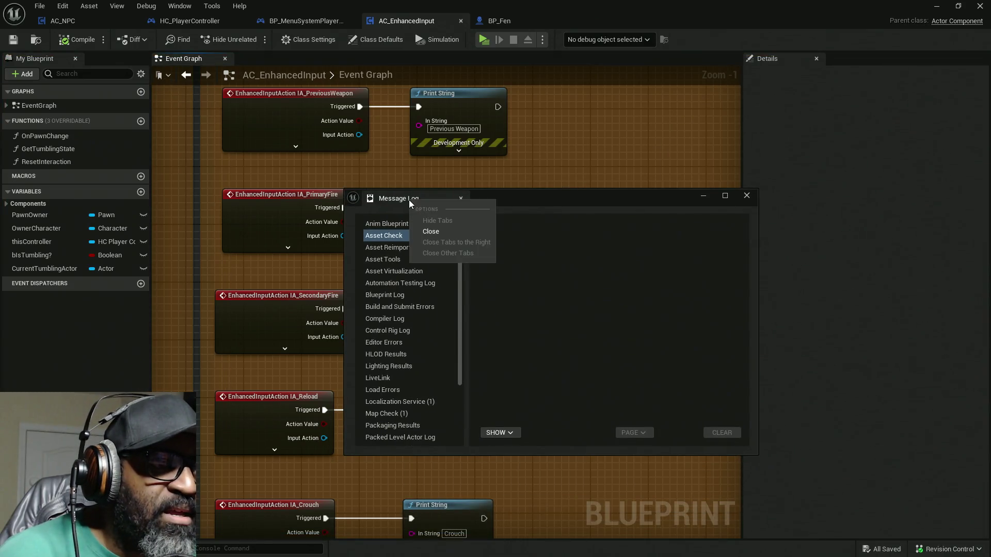
pyautogui.moveTo(478, 211)
pyautogui.mouseDown()
pyautogui.moveTo(474, 204)
pyautogui.moveTo(443, 509)
pyautogui.moveTo(423, 531)
pyautogui.moveTo(402, 532)
pyautogui.moveTo(348, 194)
pyautogui.moveTo(327, 243)
pyautogui.moveTo(521, 156)
pyautogui.moveTo(542, 4)
pyautogui.moveTo(703, 6)
pyautogui.mouseUp()
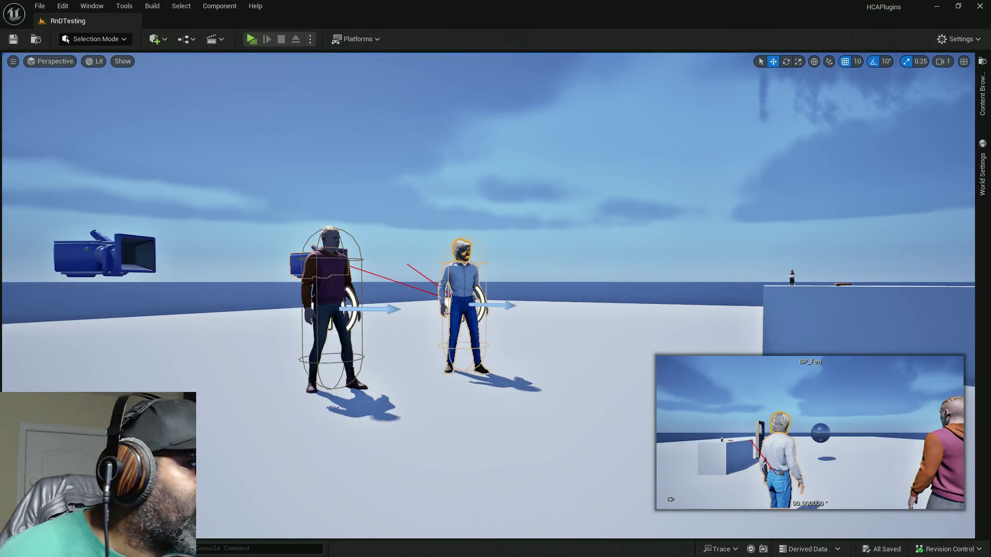
pyautogui.rightClick(370, 203)
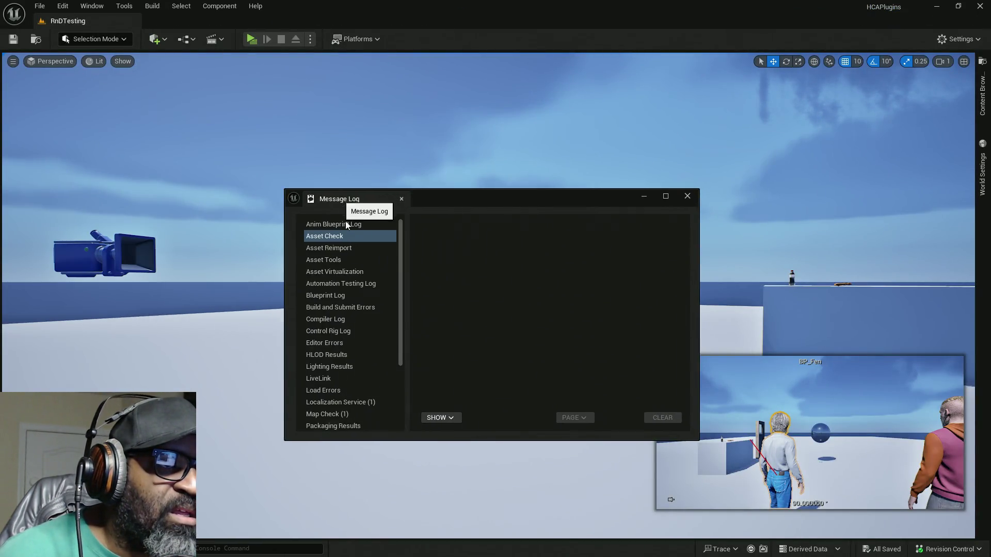
pyautogui.moveTo(343, 199)
pyautogui.mouseDown()
pyautogui.moveTo(298, 526)
pyautogui.moveTo(314, 539)
pyautogui.moveTo(333, 537)
pyautogui.mouseUp()
# Maximize the editor and move the Message Log into a sidebar drawer
pyautogui.press('super+Down')
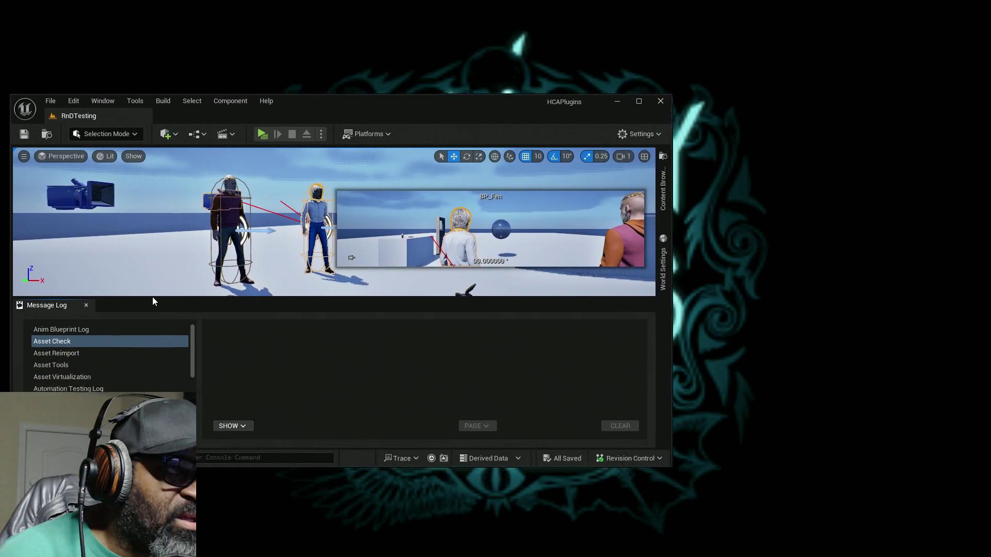
pyautogui.click(646, 86)
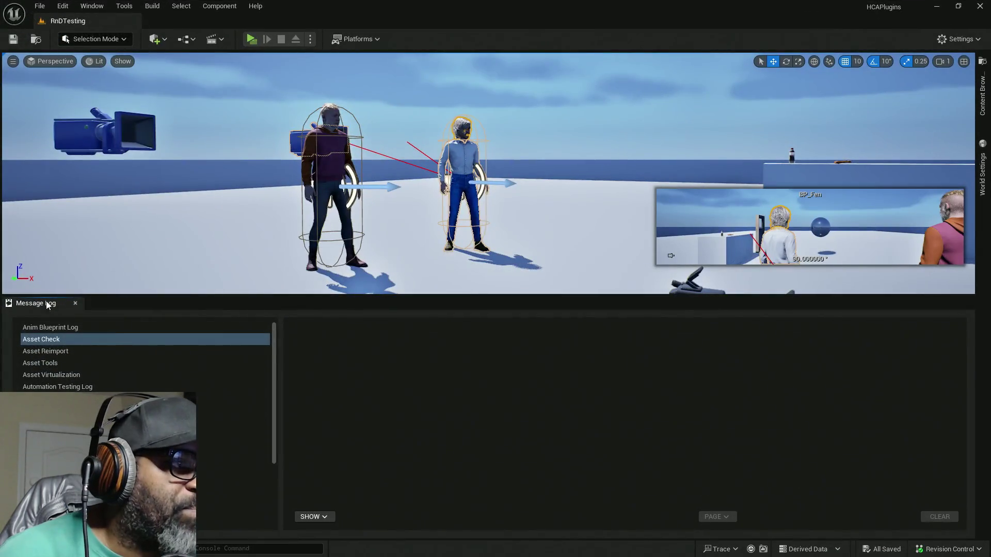
pyautogui.rightClick(30, 302)
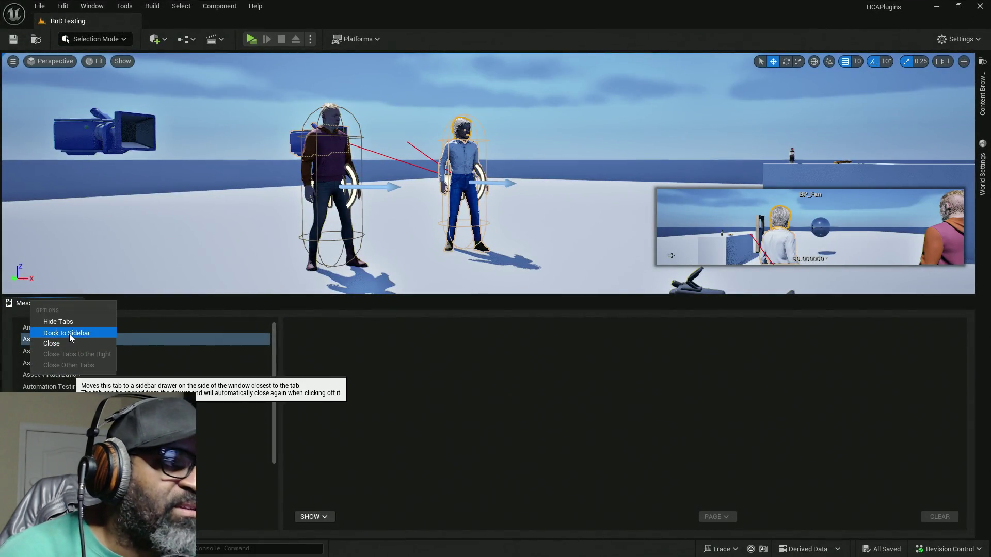
pyautogui.click(70, 333)
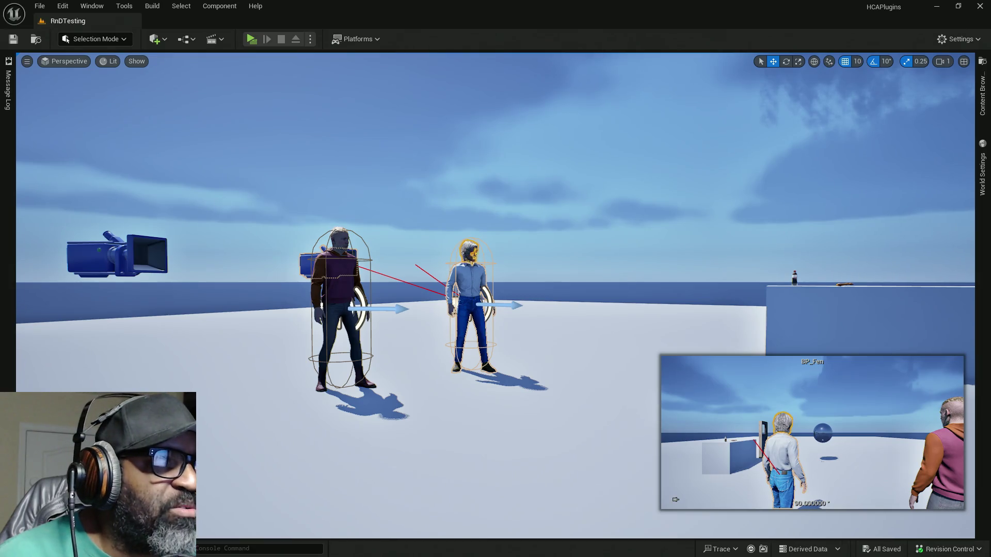
pyautogui.click(10, 91)
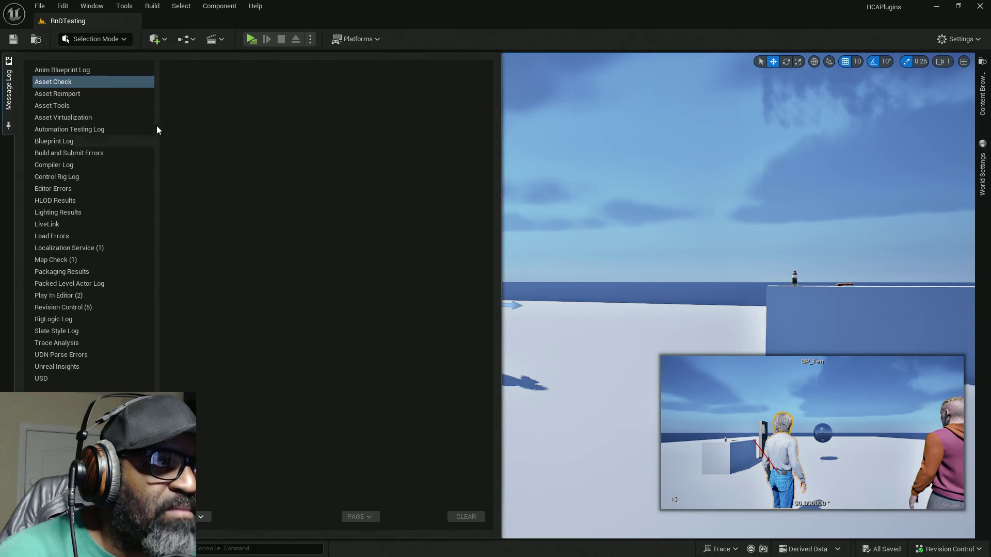
pyautogui.click(11, 90)
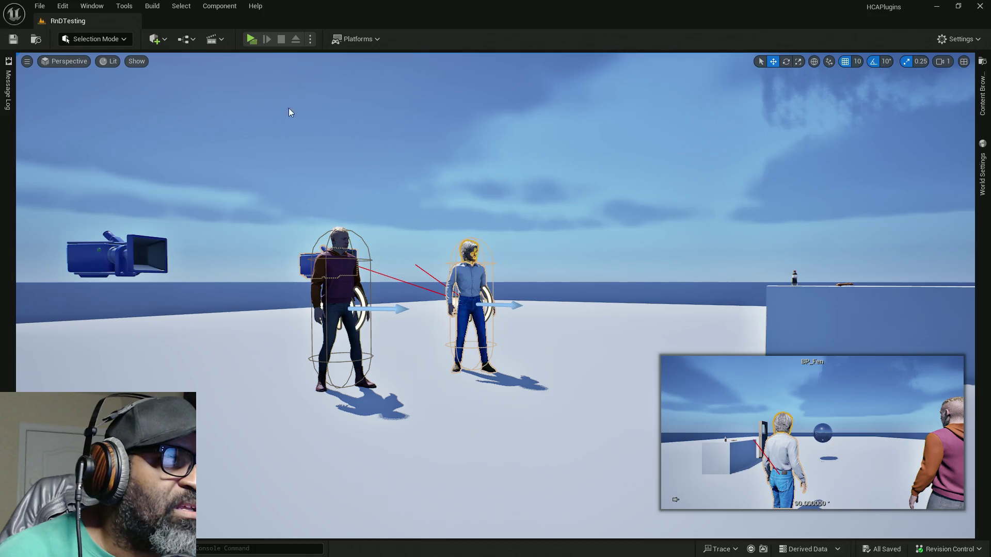
# Overwrite the DivDevStudios_Default layout with the current layout and bring BP_Fen forward
pyautogui.click(91, 5)
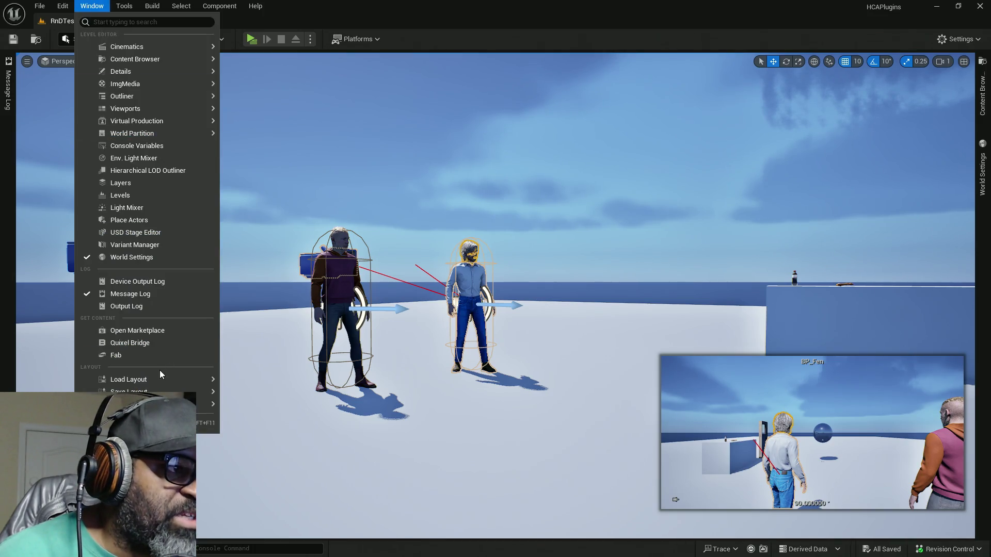
pyautogui.moveTo(171, 392)
pyautogui.click(274, 407)
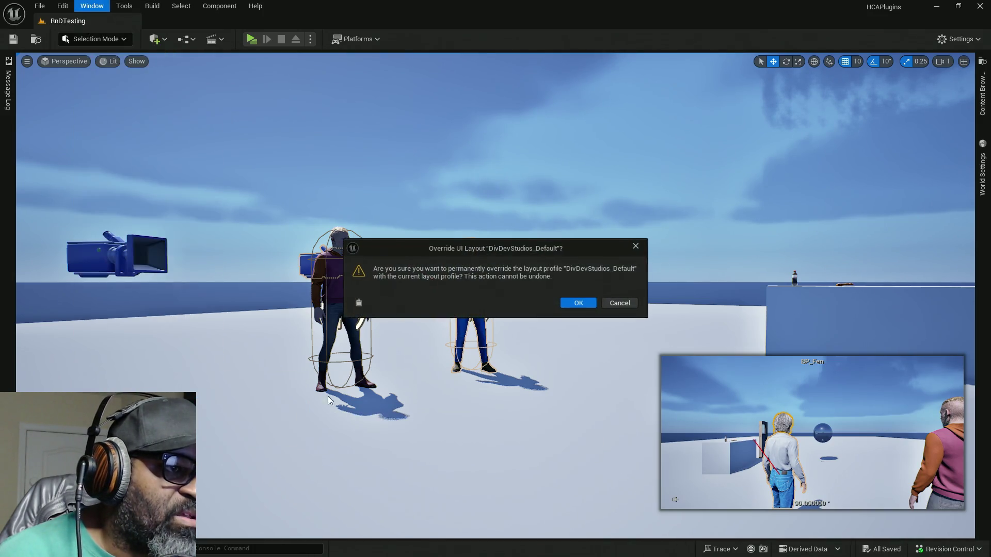
pyautogui.click(572, 304)
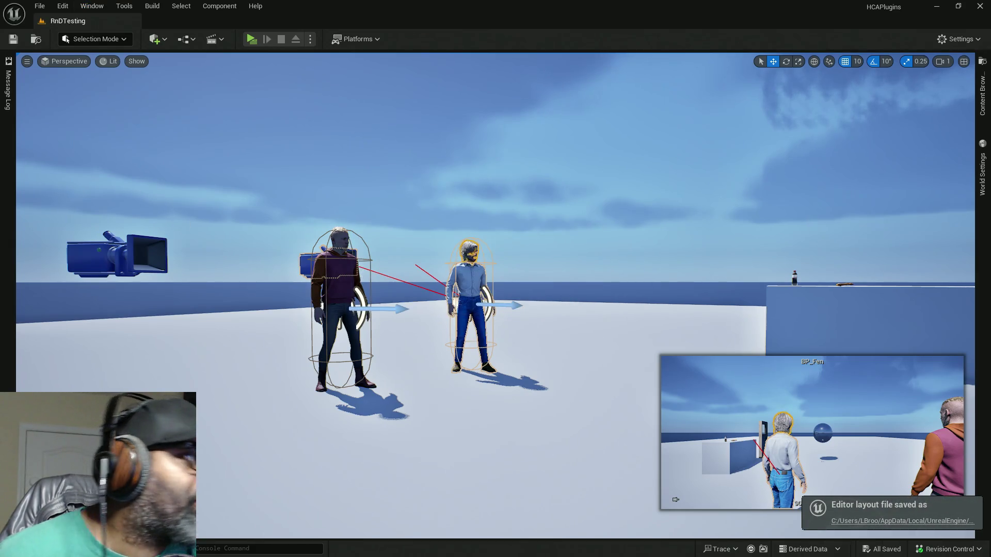
pyautogui.moveTo(568, 6)
pyautogui.mouseDown()
pyautogui.moveTo(670, 4)
pyautogui.moveTo(658, 2)
pyautogui.mouseUp()
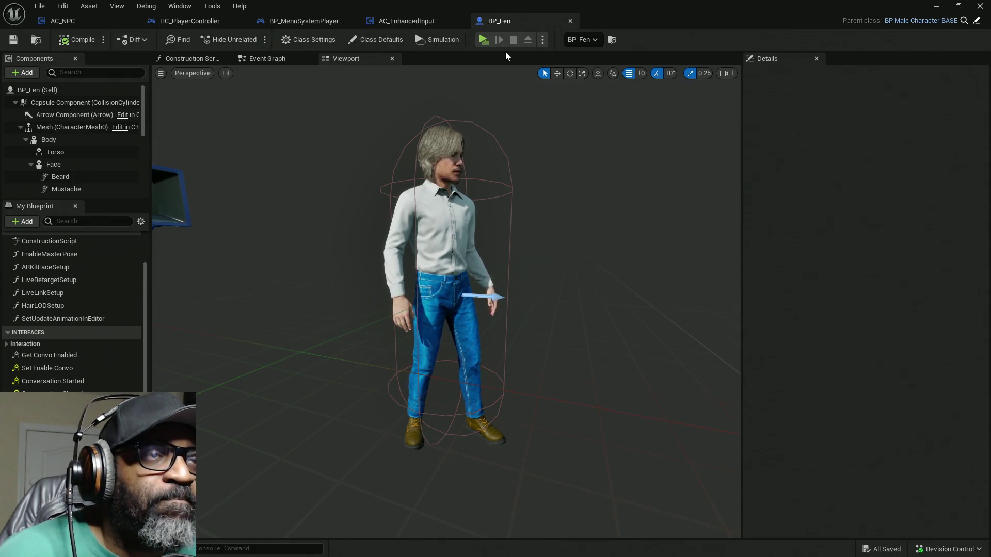
# Close BP_Fen and bring AC_EnhancedInput's IA_Interact event into view
pyautogui.click(571, 21)
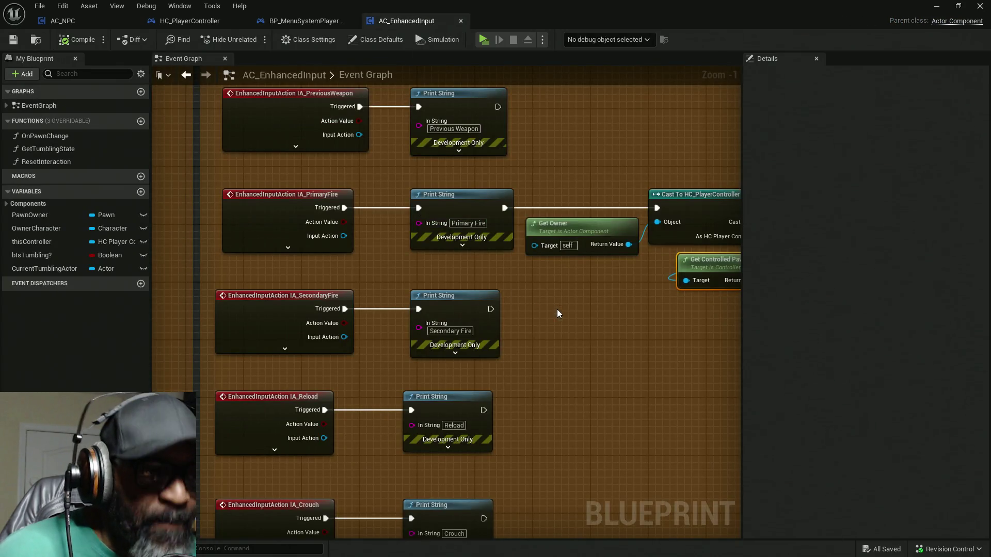
pyautogui.scroll(-3, 580, 222)
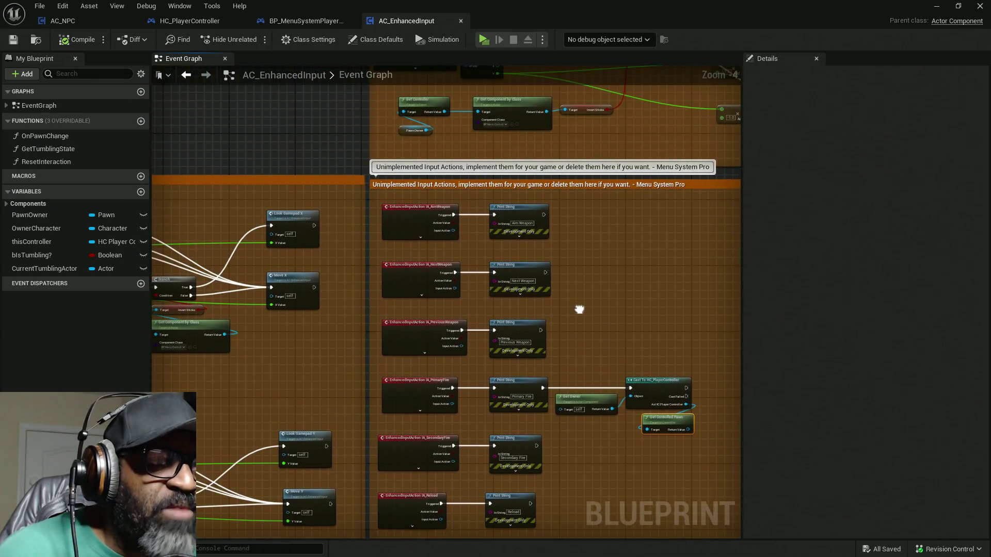
pyautogui.scroll(2, 585, 296)
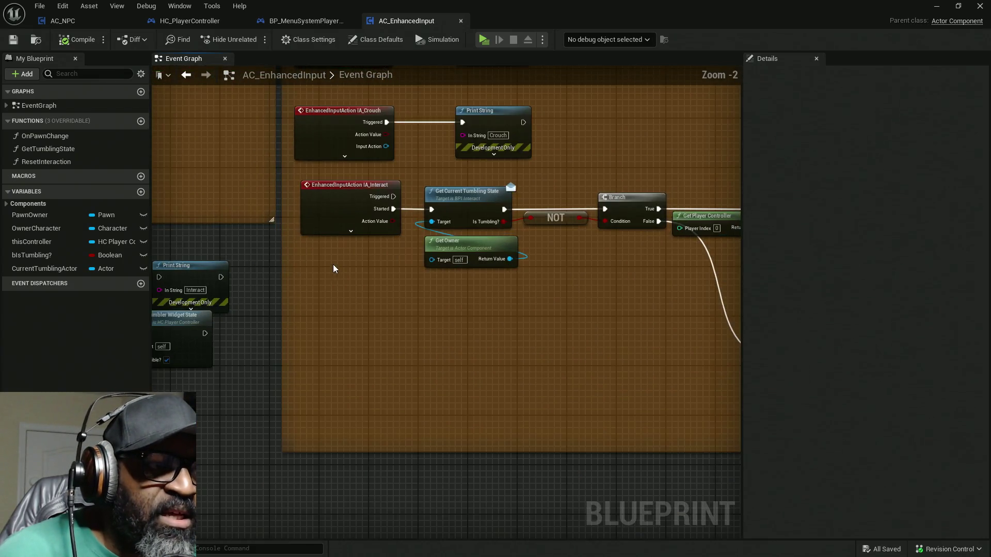
pyautogui.scroll(1, 571, 394)
pyautogui.moveTo(571, 393)
pyautogui.mouseDown()
pyautogui.moveTo(456, 364)
pyautogui.moveTo(333, 271)
pyautogui.moveTo(440, 331)
pyautogui.moveTo(539, 343)
pyautogui.mouseUp()
pyautogui.scroll(1, 332, 320)
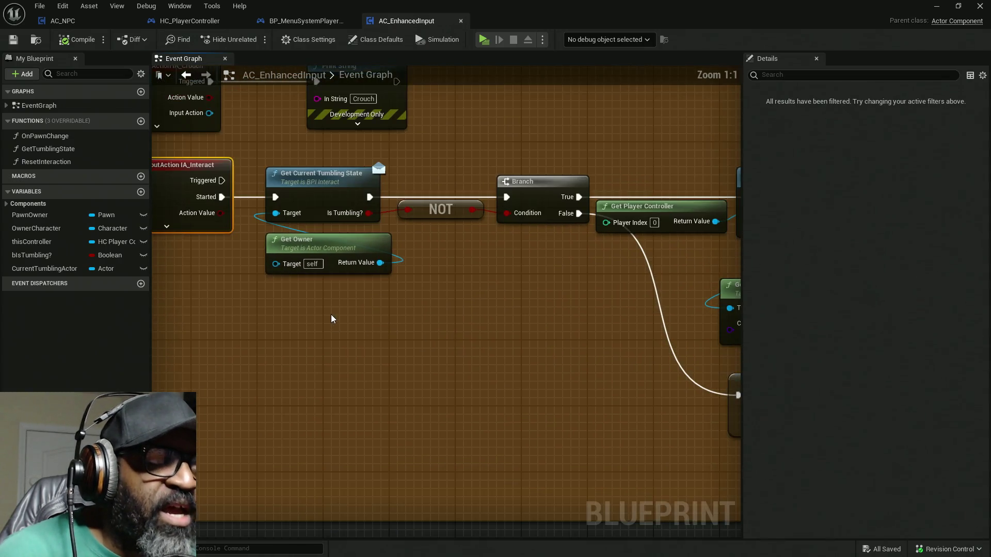
# Follow the interact chain from Get Current Tumbling State through Is Valid, SET, IS NOT EMPTY to Interact
pyautogui.click(301, 194)
pyautogui.moveTo(459, 220); pyautogui.dragTo(361, 247)
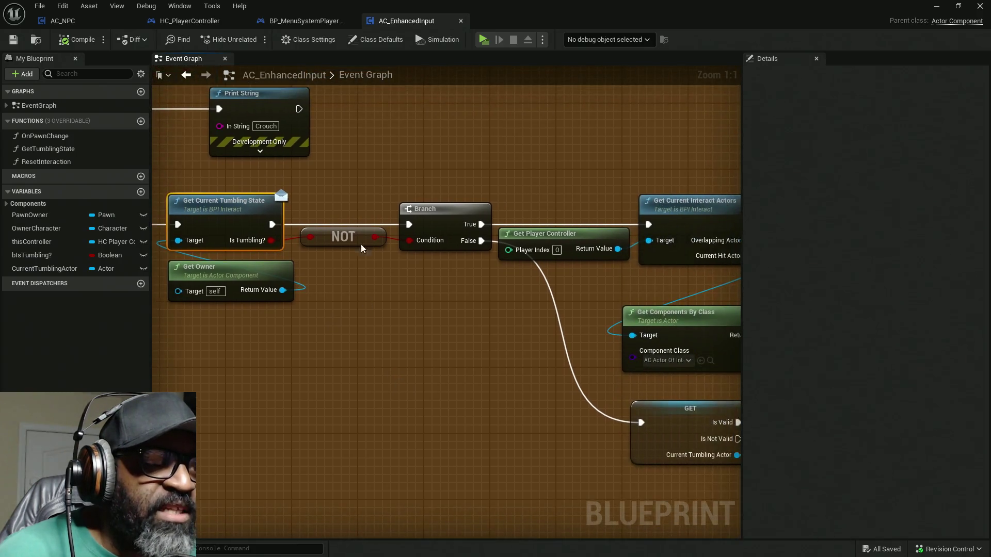
pyautogui.moveTo(425, 274)
pyautogui.mouseDown()
pyautogui.moveTo(431, 307)
pyautogui.moveTo(366, 308)
pyautogui.mouseUp()
pyautogui.moveTo(408, 337); pyautogui.dragTo(215, 260)
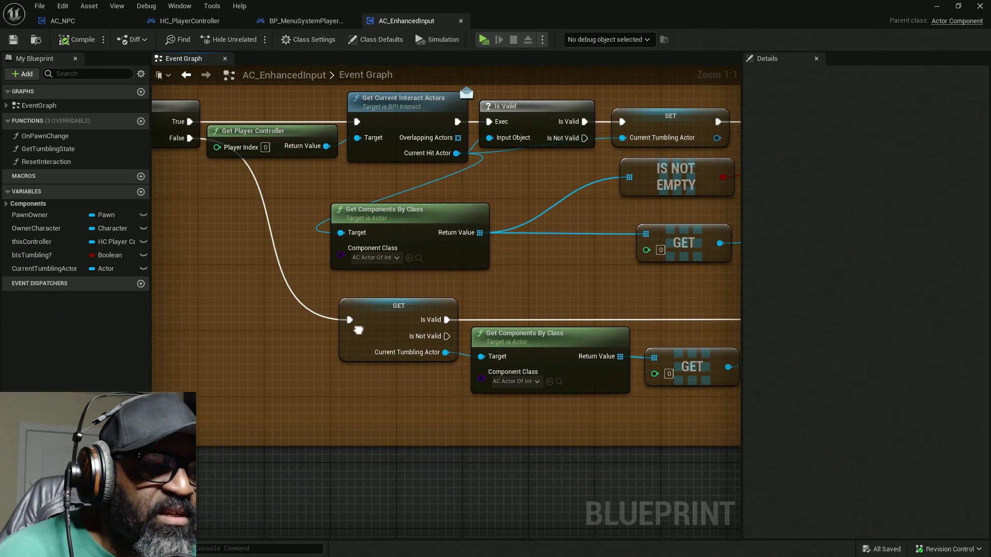
pyautogui.moveTo(556, 351)
pyautogui.mouseDown()
pyautogui.moveTo(537, 325)
pyautogui.moveTo(473, 312)
pyautogui.moveTo(339, 313)
pyautogui.moveTo(518, 317)
pyautogui.moveTo(561, 335)
pyautogui.moveTo(535, 334)
pyautogui.moveTo(425, 374)
pyautogui.moveTo(320, 369)
pyautogui.moveTo(291, 341)
pyautogui.moveTo(567, 347)
pyautogui.moveTo(597, 332)
pyautogui.moveTo(569, 321)
pyautogui.moveTo(347, 305)
pyautogui.moveTo(186, 310)
pyautogui.mouseUp()
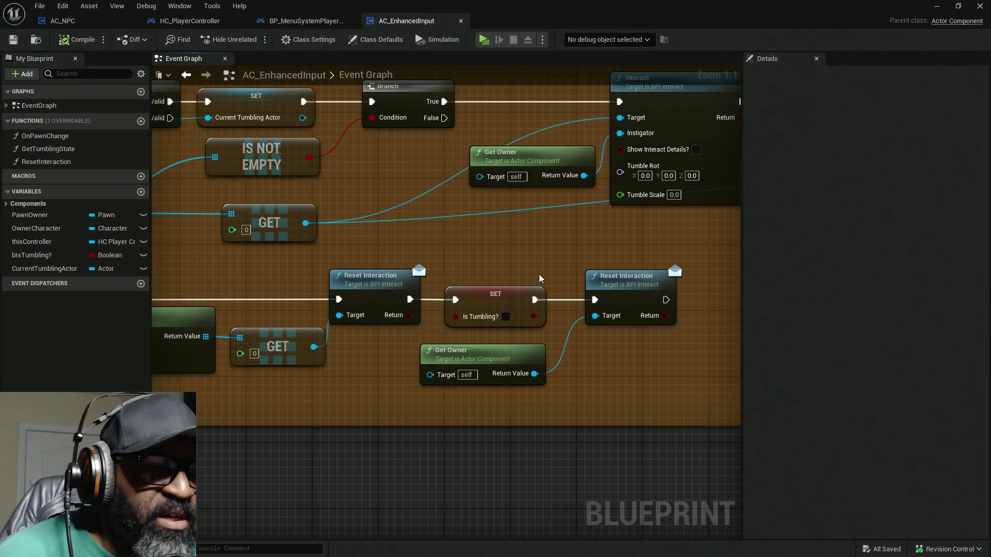
pyautogui.moveTo(539, 274)
pyautogui.mouseDown()
pyautogui.moveTo(501, 287)
pyautogui.moveTo(507, 350)
pyautogui.moveTo(272, 364)
pyautogui.moveTo(473, 373)
pyautogui.mouseUp()
pyautogui.moveTo(171, 370)
pyautogui.mouseDown()
pyautogui.moveTo(419, 352)
pyautogui.moveTo(413, 361)
pyautogui.mouseUp()
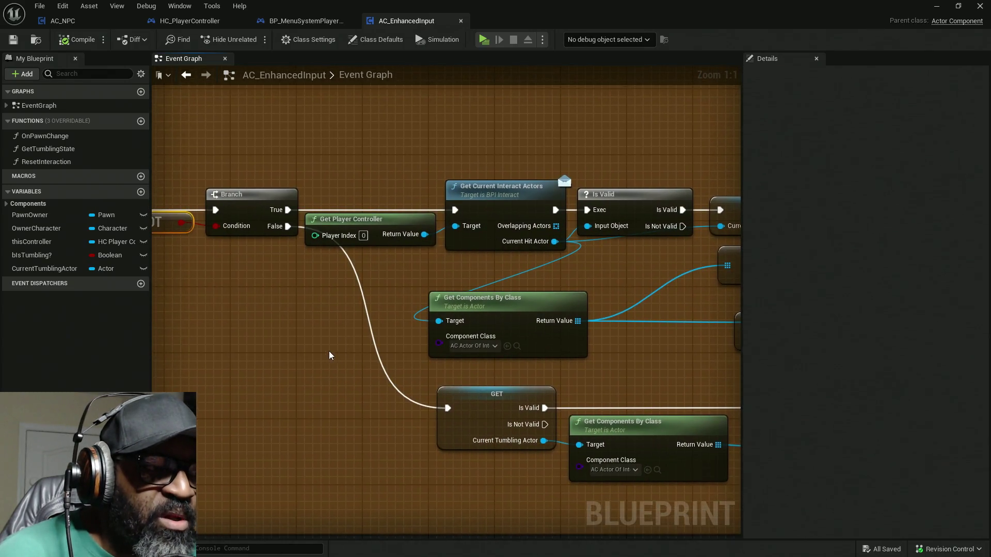
pyautogui.moveTo(329, 356); pyautogui.dragTo(524, 358)
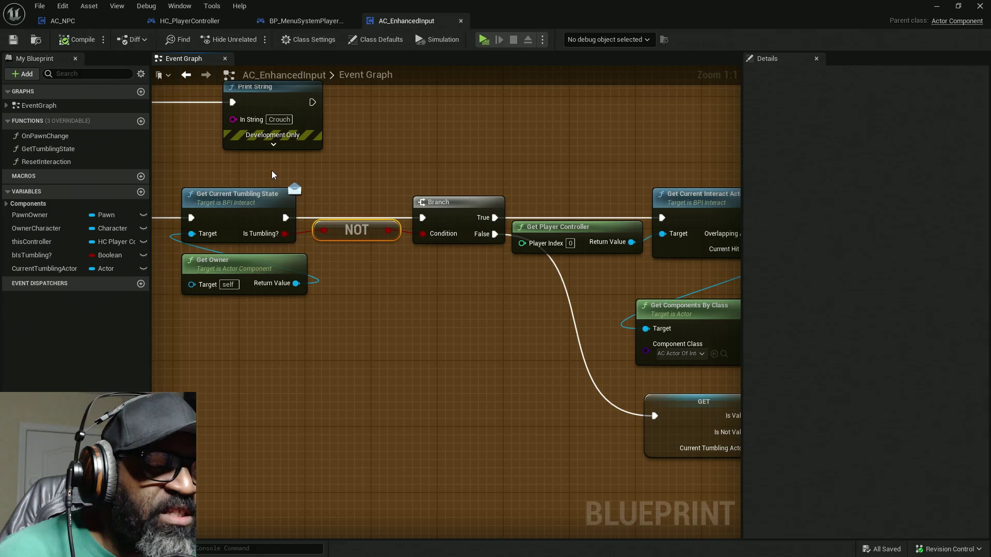
# Recheck the tumbling state, then select the Get Current Interact Actors and Is Valid nodes
pyautogui.click(282, 197)
pyautogui.moveTo(342, 314); pyautogui.dragTo(385, 340)
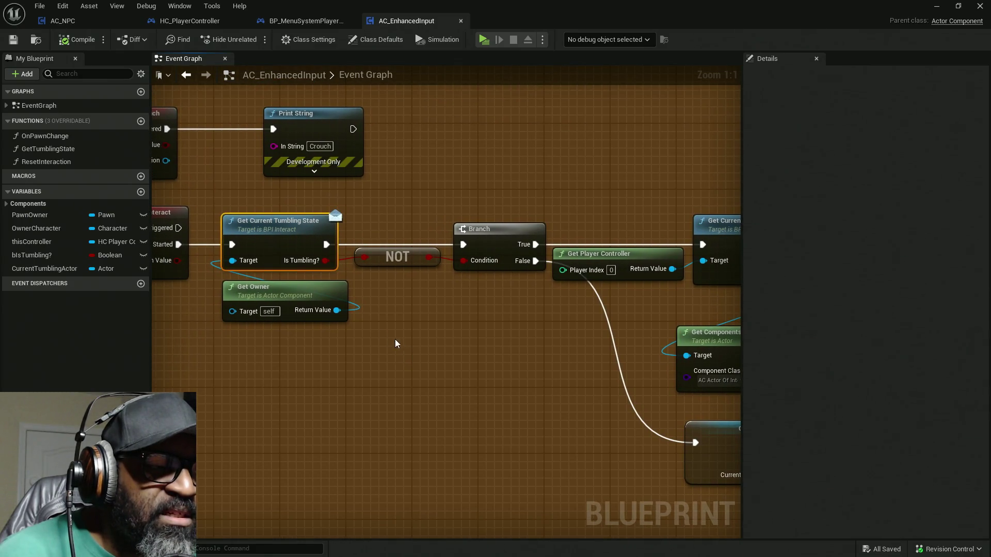
pyautogui.moveTo(461, 306); pyautogui.dragTo(448, 312)
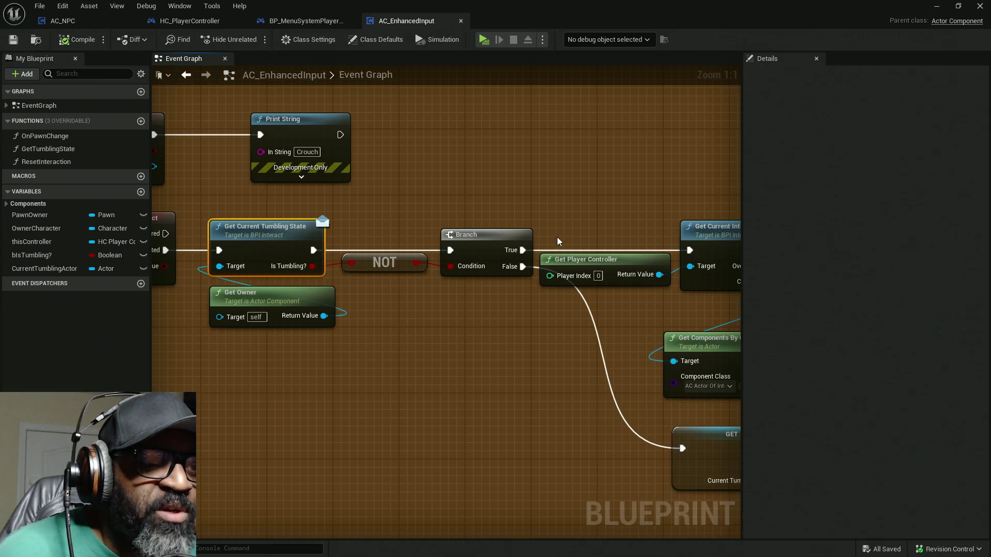
pyautogui.moveTo(582, 242); pyautogui.dragTo(257, 246)
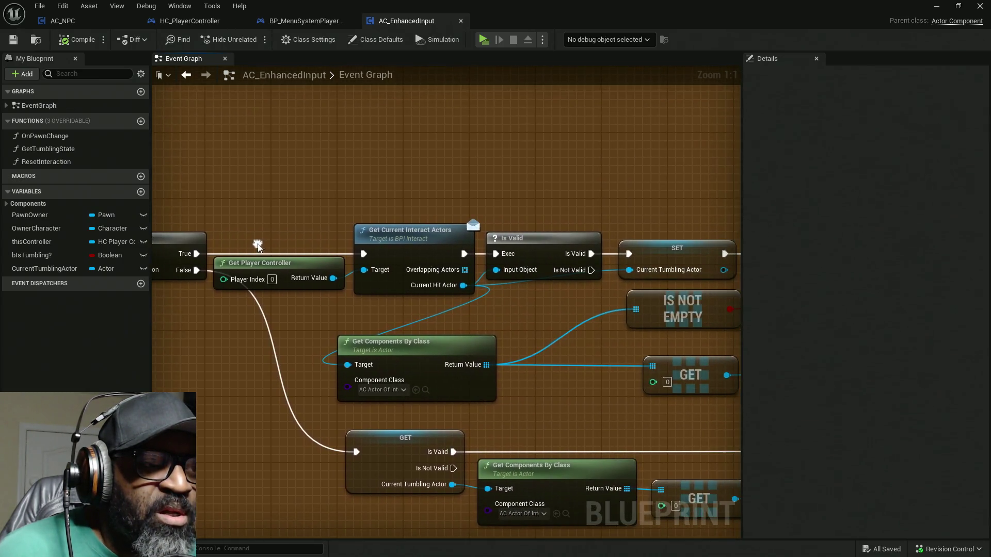
pyautogui.moveTo(275, 148); pyautogui.dragTo(456, 297)
pyautogui.moveTo(545, 223); pyautogui.dragTo(325, 222)
pyautogui.moveTo(309, 119); pyautogui.dragTo(397, 253)
# Inspect the Current Tumbling Actor SET and Get Components By Class looking up AC_ActorOfInterest
pyautogui.moveTo(518, 274); pyautogui.dragTo(518, 274)
pyautogui.moveTo(518, 274)
pyautogui.mouseDown()
pyautogui.moveTo(475, 292)
pyautogui.moveTo(258, 177)
pyautogui.mouseUp()
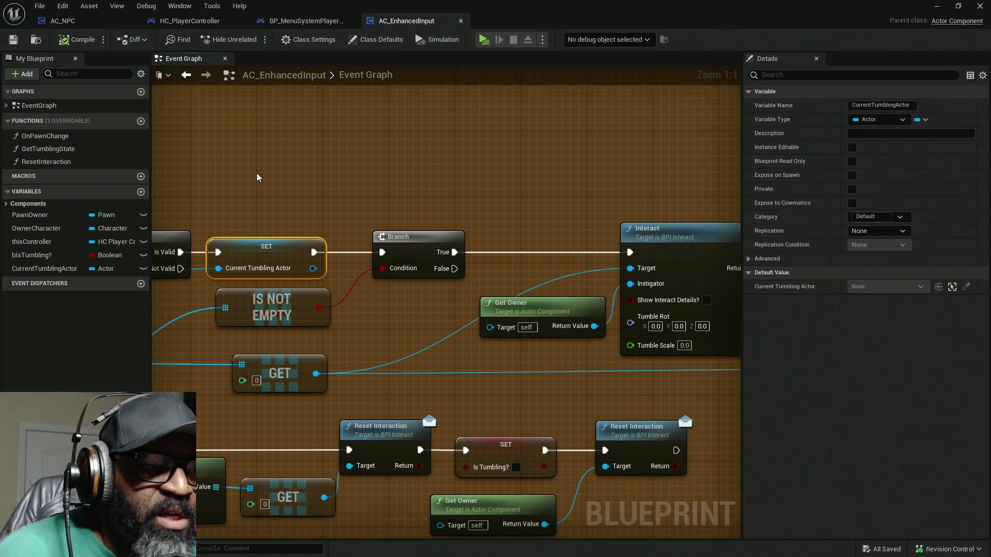
pyautogui.moveTo(340, 279); pyautogui.dragTo(341, 279)
pyautogui.moveTo(427, 325)
pyautogui.mouseDown()
pyautogui.moveTo(341, 359)
pyautogui.moveTo(716, 315)
pyautogui.mouseUp()
pyautogui.moveTo(200, 299)
pyautogui.mouseDown()
pyautogui.moveTo(427, 363)
pyautogui.moveTo(431, 394)
pyautogui.mouseUp()
pyautogui.moveTo(432, 400); pyautogui.dragTo(431, 398)
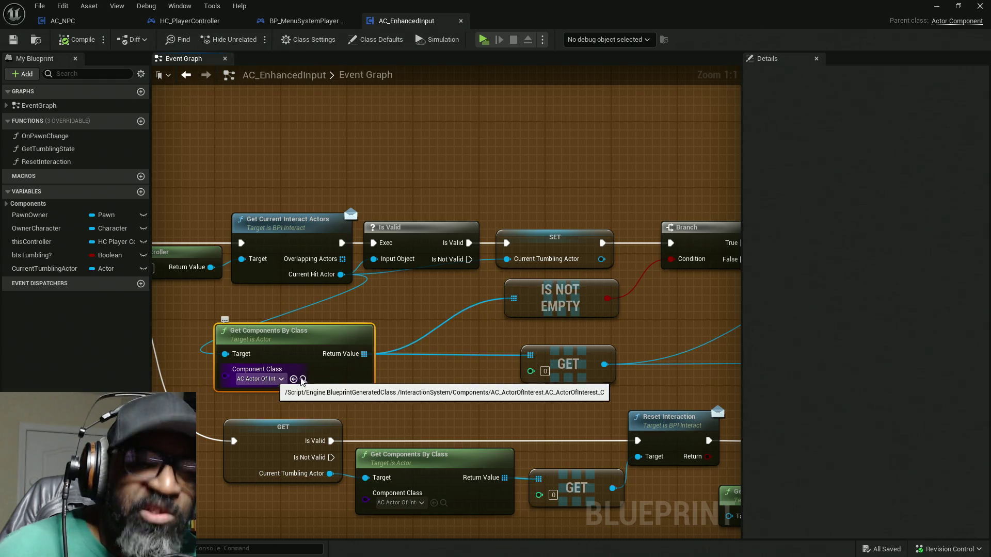
pyautogui.moveTo(465, 155); pyautogui.dragTo(315, 160)
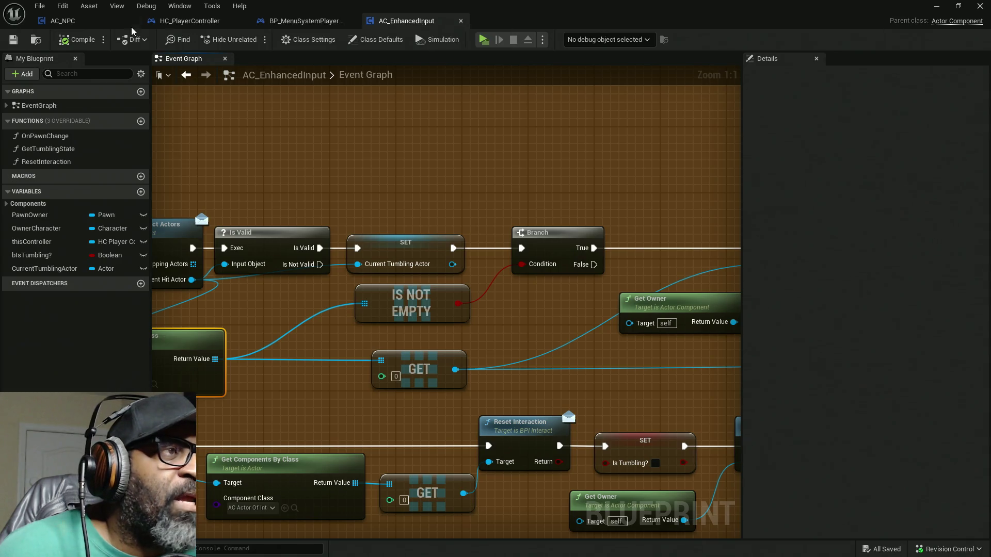
# Open AC_NPC's parent class AC_ActorOfInterest in its own tab and move it first
pyautogui.click(86, 23)
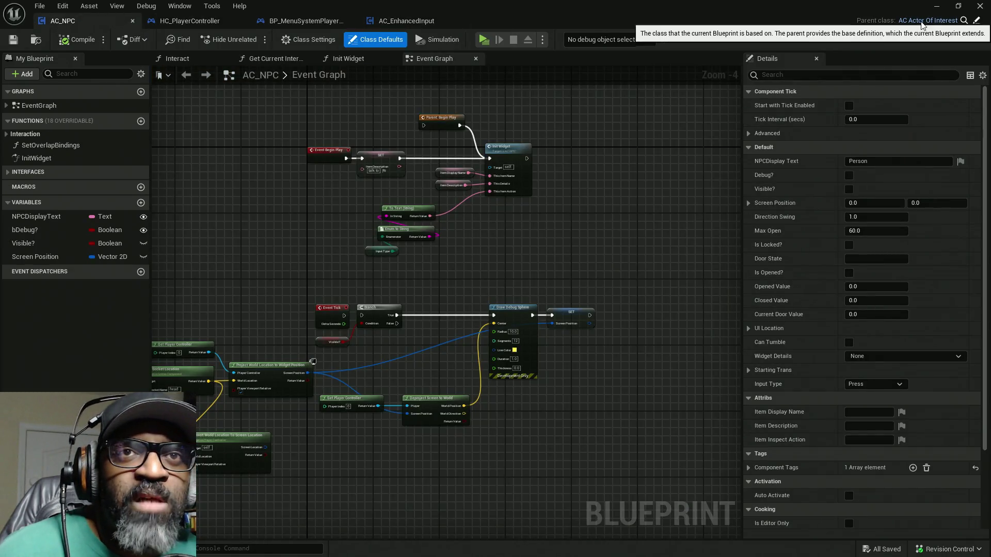
pyautogui.click(977, 24)
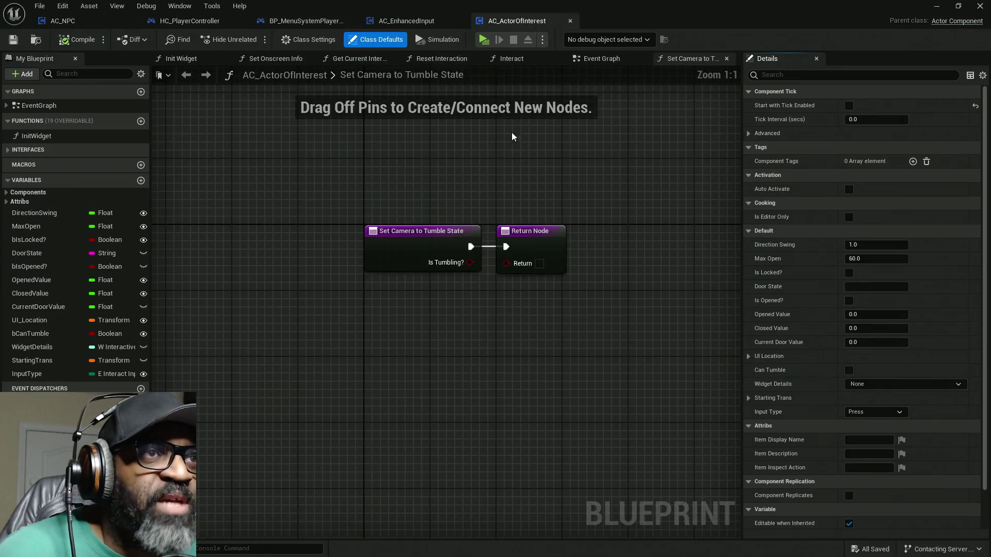
pyautogui.moveTo(518, 21); pyautogui.dragTo(92, 21)
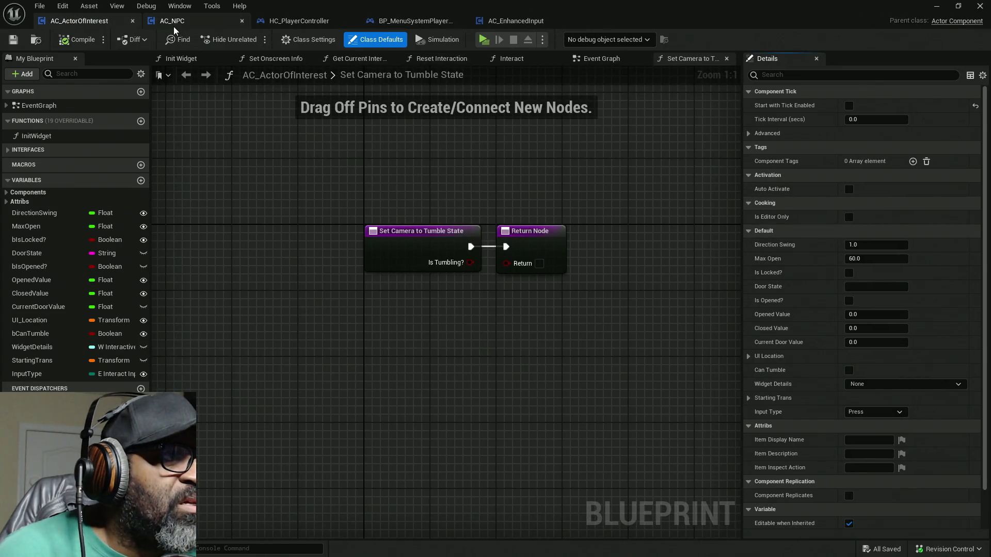
pyautogui.click(176, 21)
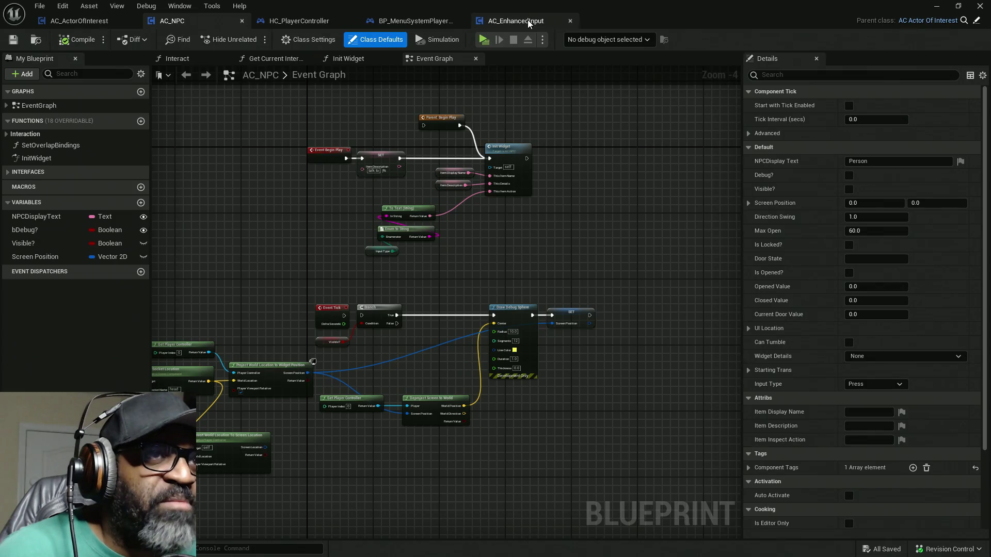
# Inspect AC_EnhancedInput's Get Owner and Interact call nodes, then bring up HC_PlayerController
pyautogui.click(513, 23)
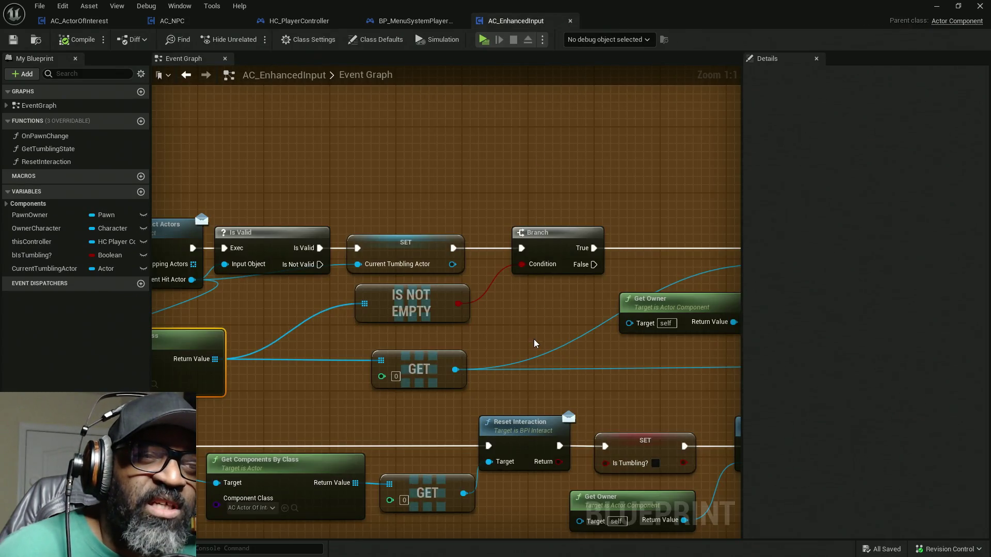
pyautogui.moveTo(509, 335)
pyautogui.mouseDown()
pyautogui.moveTo(668, 316)
pyautogui.moveTo(560, 325)
pyautogui.mouseUp()
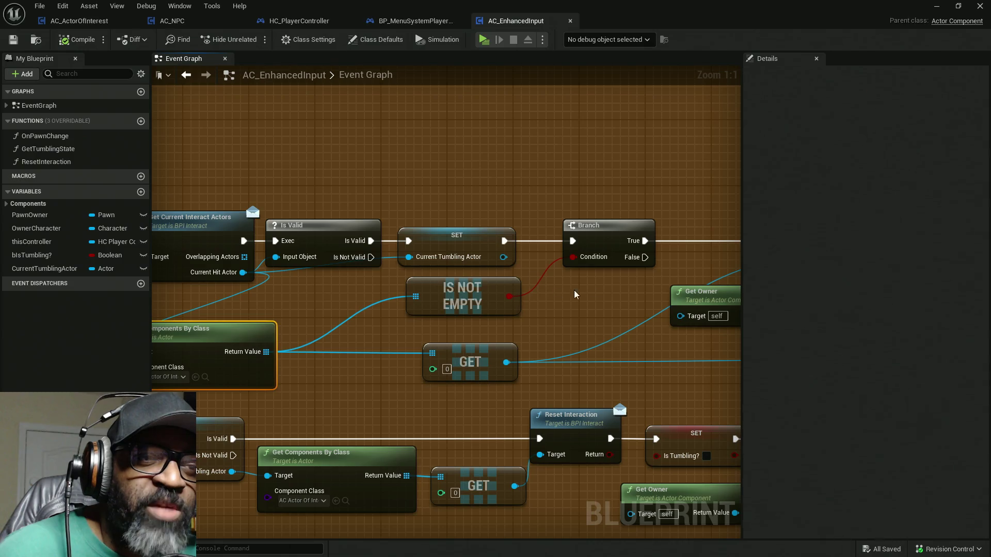
pyautogui.moveTo(638, 251)
pyautogui.mouseDown()
pyautogui.moveTo(485, 247)
pyautogui.moveTo(436, 178)
pyautogui.mouseUp()
pyautogui.moveTo(420, 287)
pyautogui.mouseDown()
pyautogui.moveTo(438, 188)
pyautogui.moveTo(451, 304)
pyautogui.mouseUp()
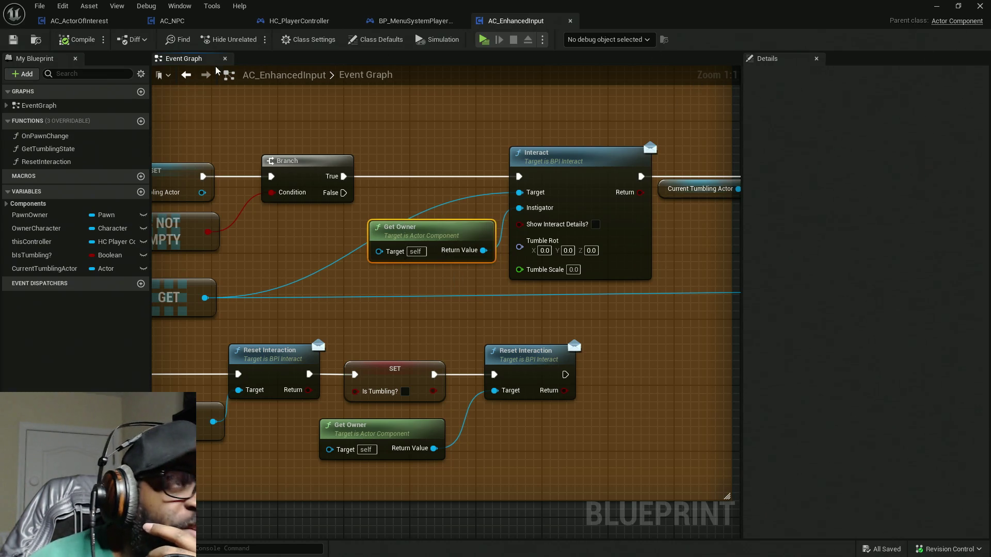
pyautogui.moveTo(553, 110); pyautogui.dragTo(634, 308)
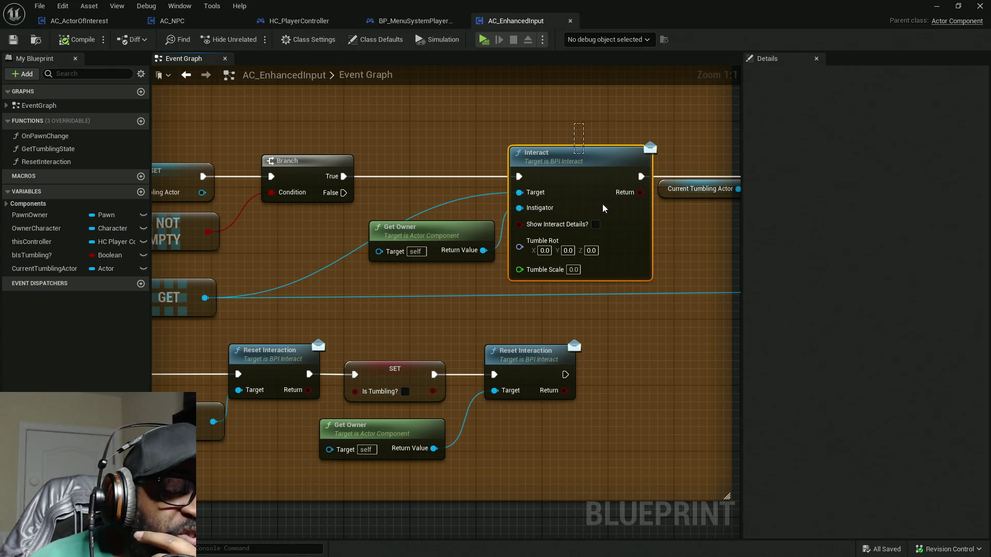
pyautogui.click(304, 22)
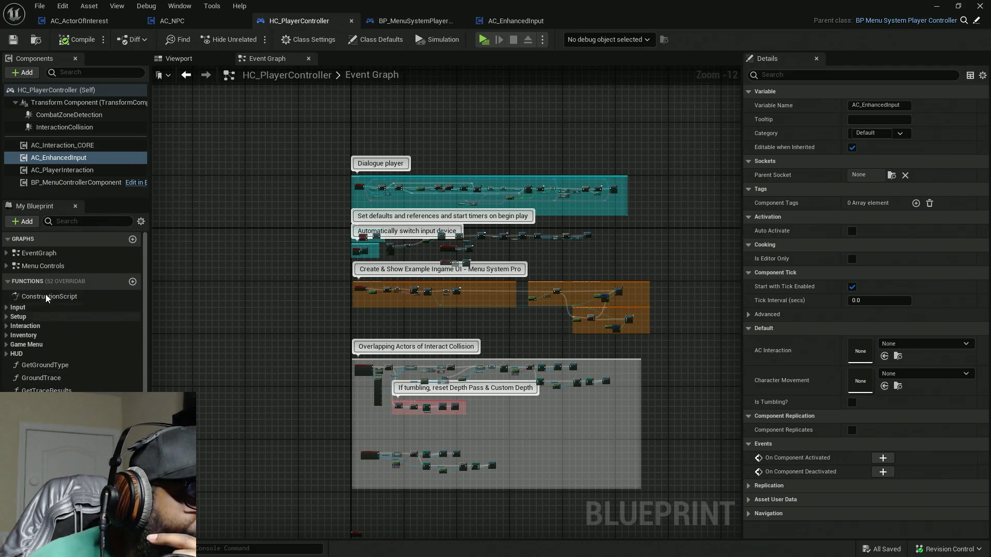
# Open HC_PlayerController's Interact function graph from Interfaces > Interaction
pyautogui.click(15, 282)
pyautogui.click(17, 298)
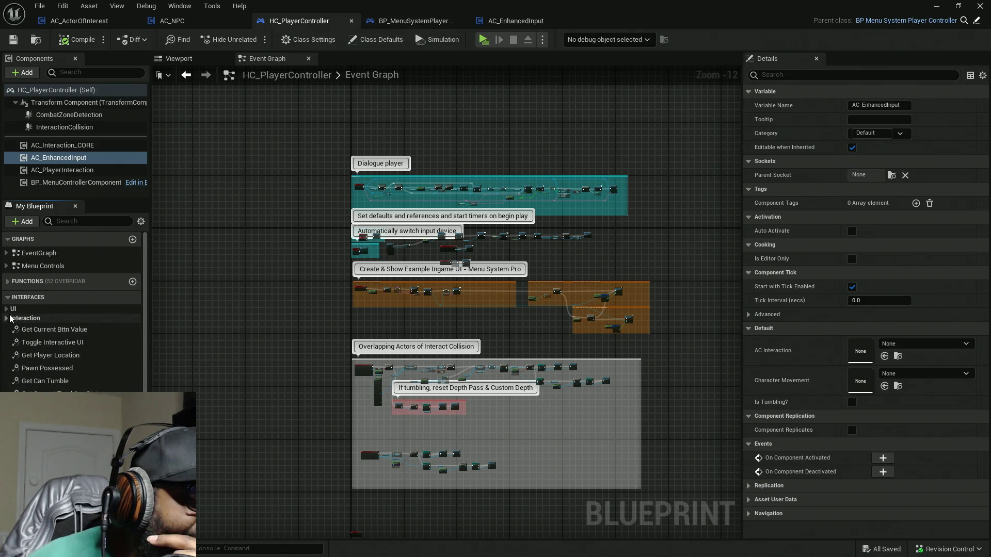
pyautogui.click(7, 318)
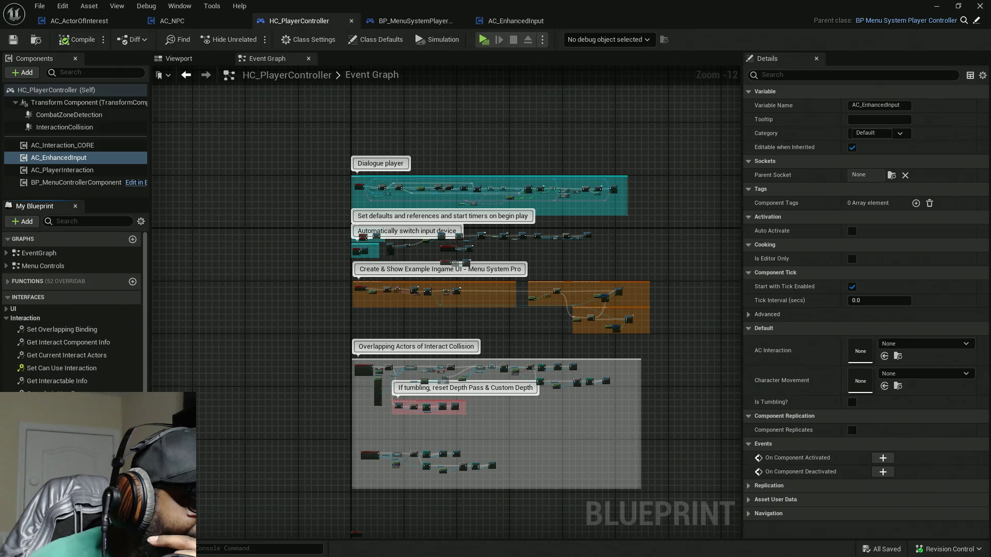
pyautogui.click(25, 318)
pyautogui.doubleClick(46, 406)
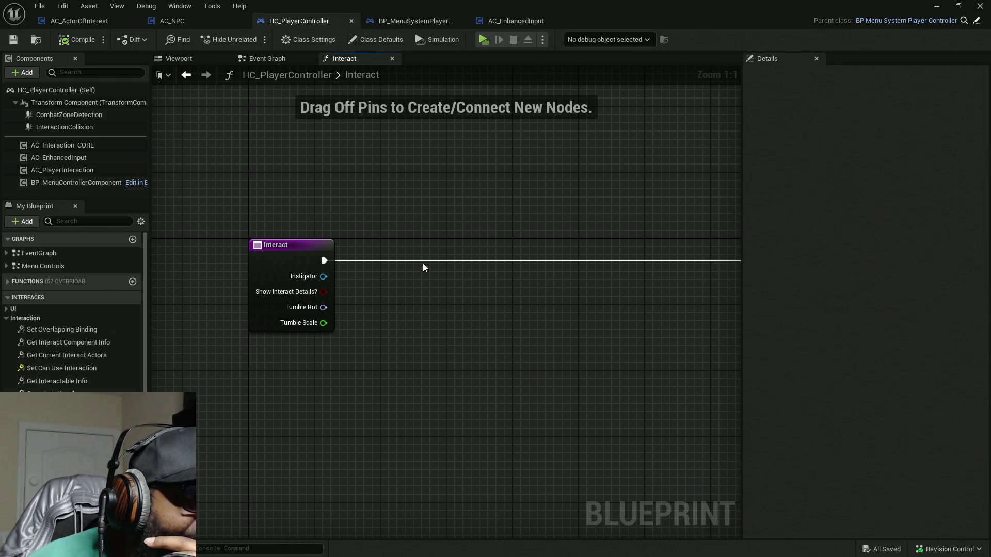
# Search the graph's node list for Print, then return to AC_EnhancedInput
pyautogui.rightClick(482, 304)
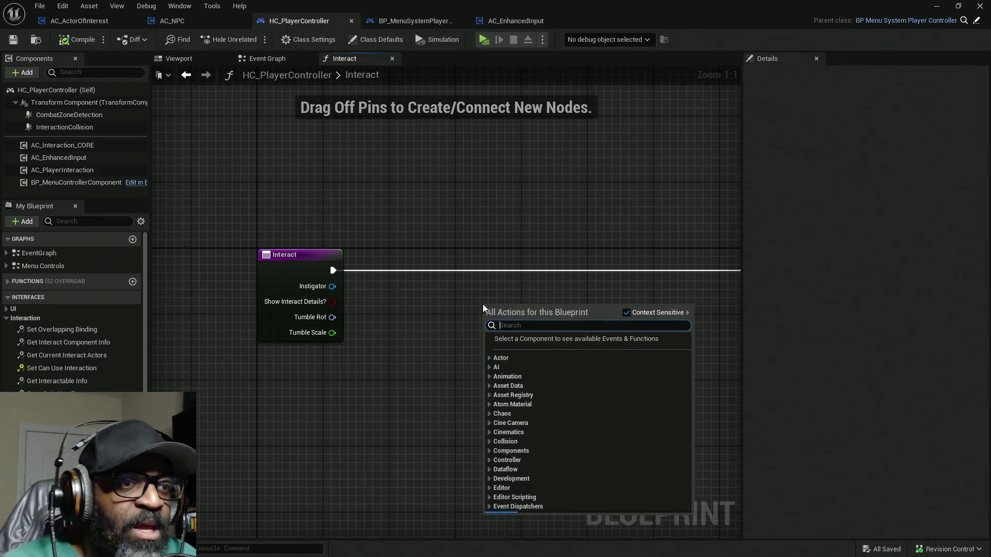
pyautogui.write('Print')
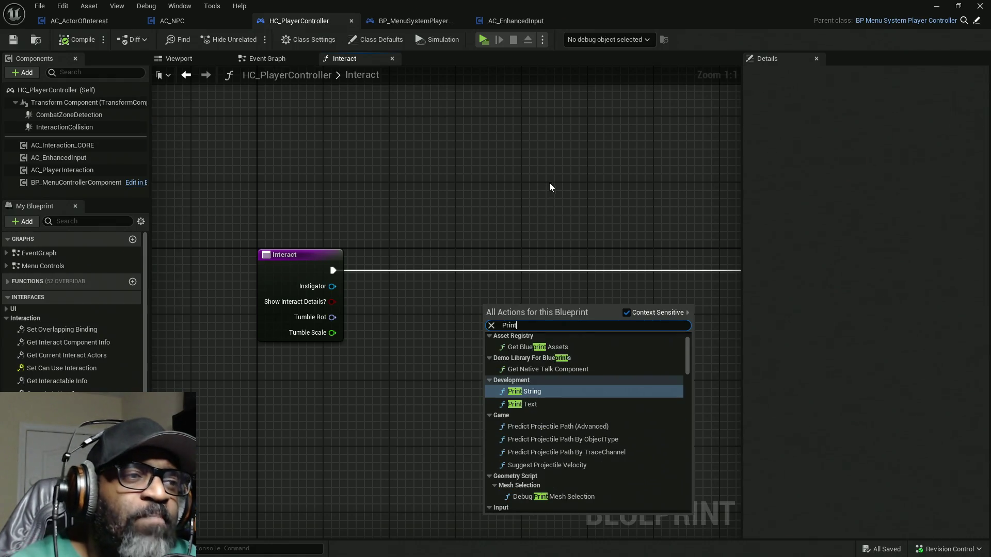
pyautogui.click(510, 25)
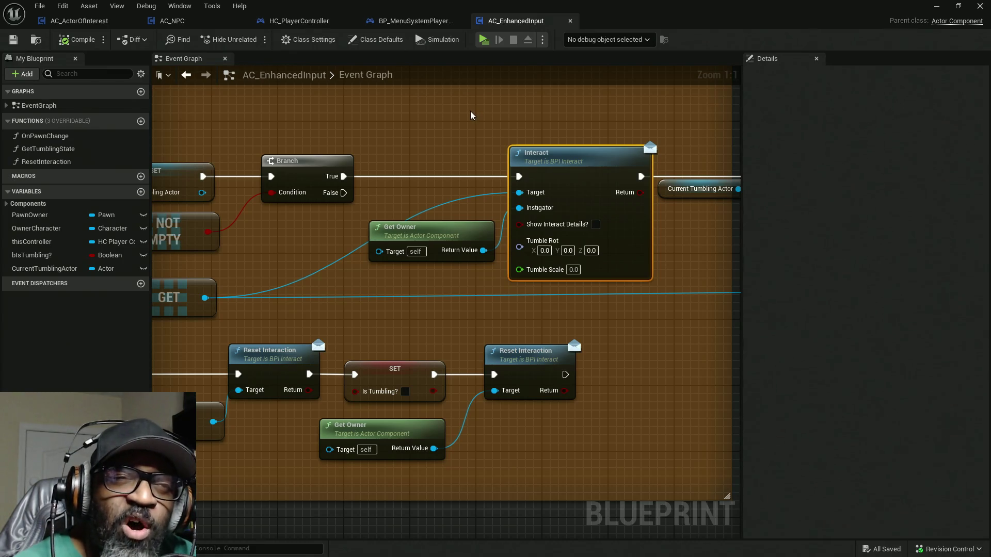
pyautogui.moveTo(471, 116)
pyautogui.mouseDown()
pyautogui.moveTo(548, 100)
pyautogui.moveTo(873, 85)
pyautogui.mouseUp()
pyautogui.moveTo(827, 122); pyautogui.dragTo(422, 139)
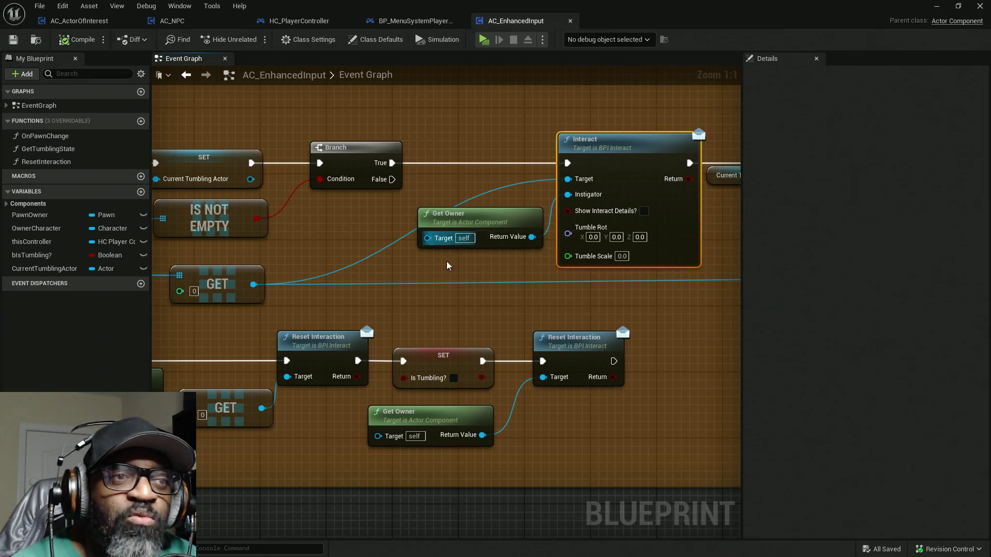
pyautogui.moveTo(447, 265)
pyautogui.mouseDown()
pyautogui.moveTo(493, 256)
pyautogui.moveTo(364, 273)
pyautogui.mouseUp()
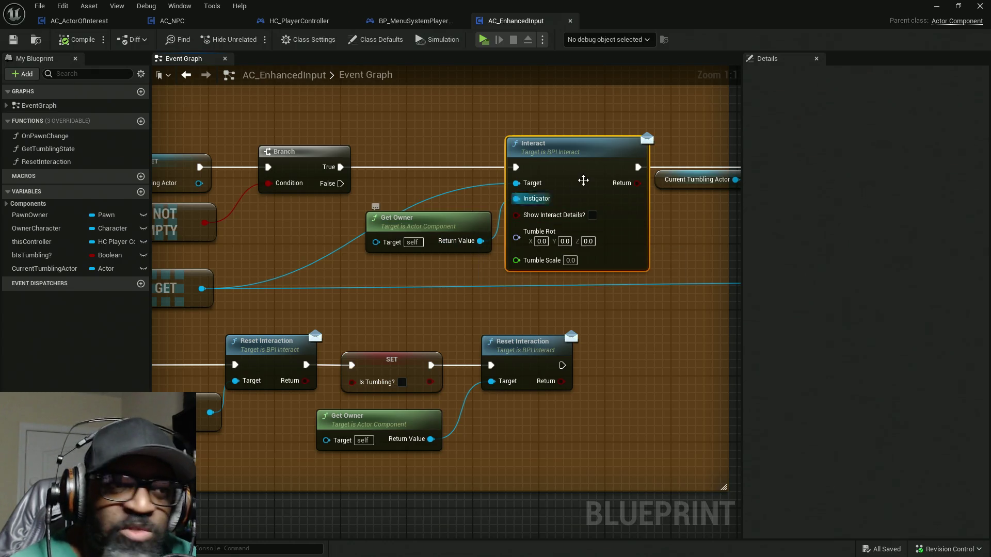
pyautogui.moveTo(469, 156); pyautogui.dragTo(555, 149)
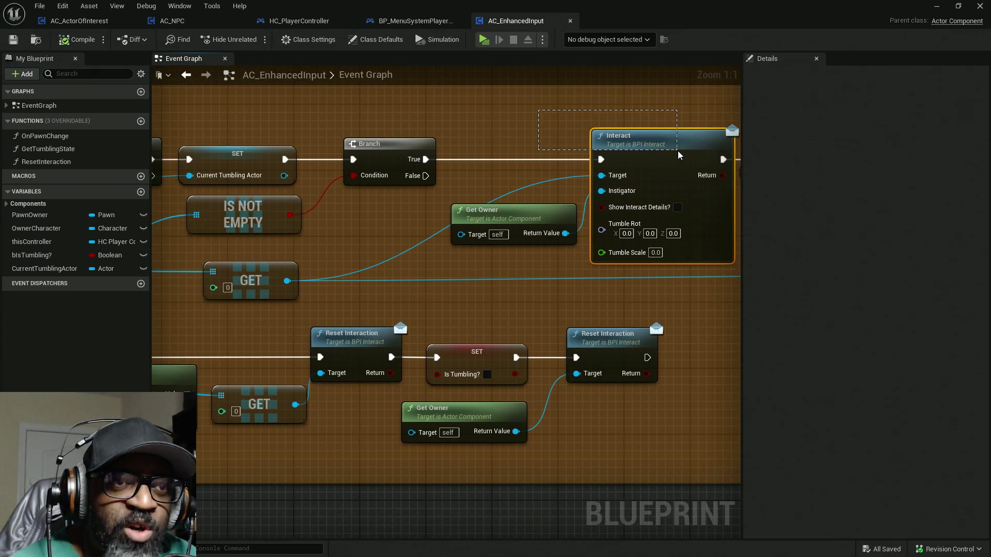
pyautogui.moveTo(341, 276)
pyautogui.mouseDown()
pyautogui.moveTo(624, 246)
pyautogui.moveTo(326, 261)
pyautogui.mouseUp()
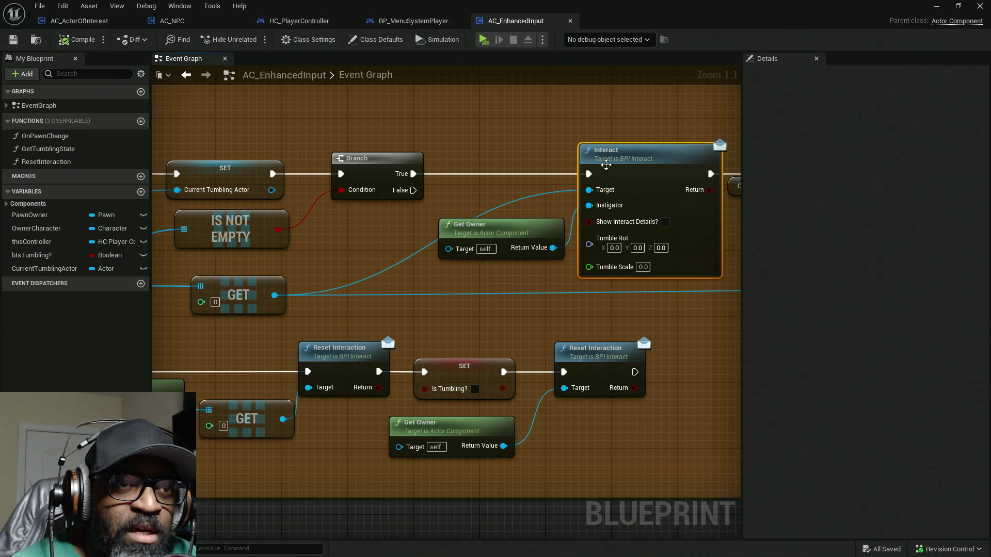
pyautogui.moveTo(226, 296)
pyautogui.mouseDown()
pyautogui.moveTo(382, 267)
pyautogui.moveTo(545, 255)
pyautogui.mouseUp()
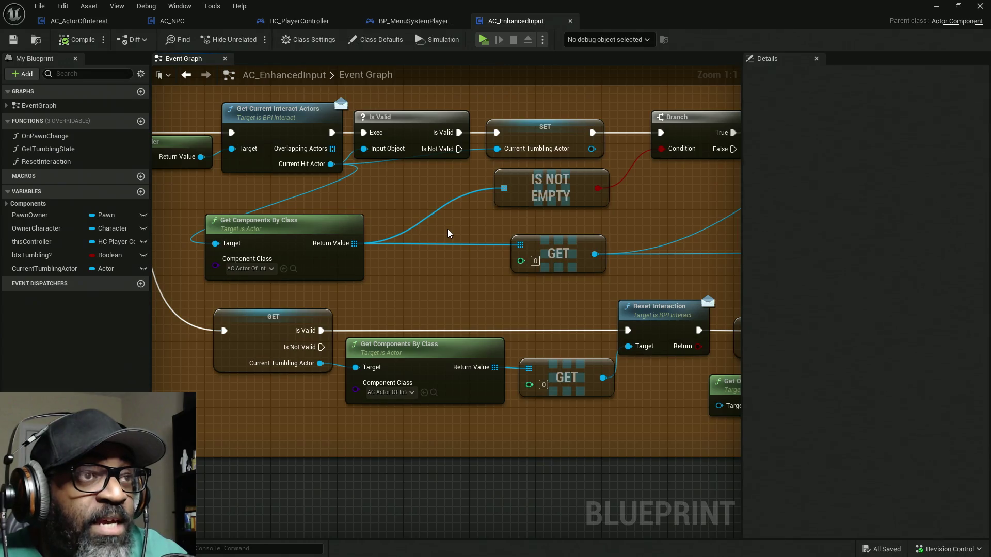
# Open AC_NPC's Interact function graph from the Interaction interface functions
pyautogui.click(186, 21)
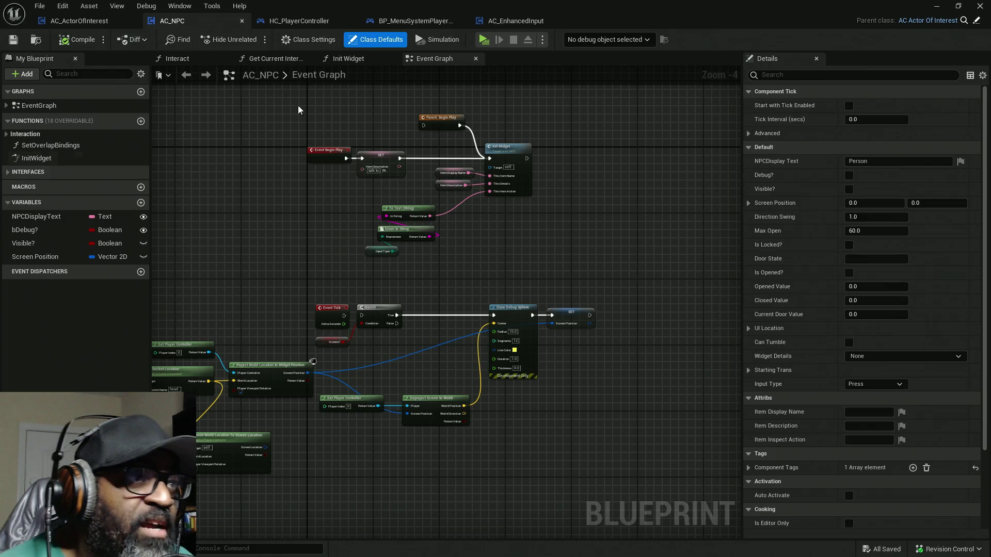
pyautogui.click(8, 173)
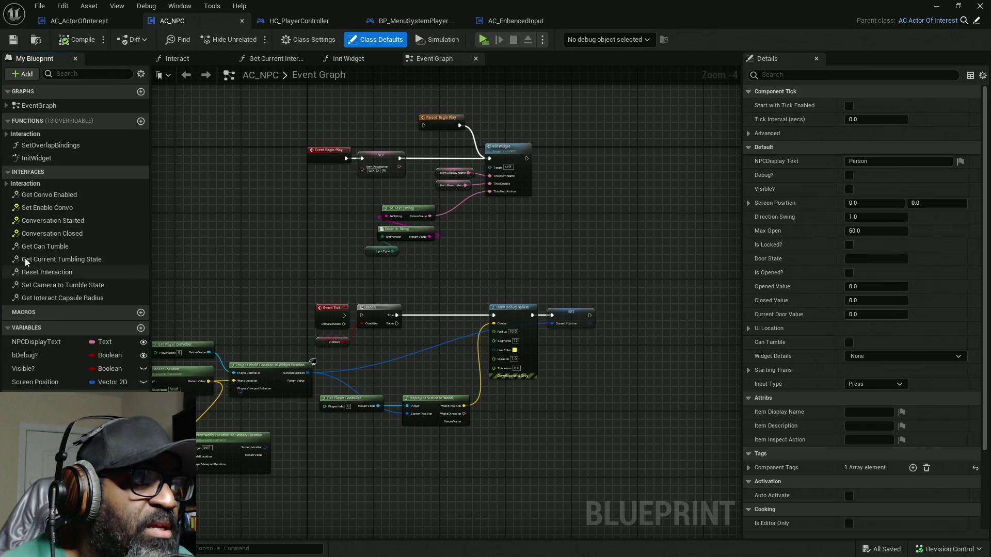
pyautogui.click(6, 183)
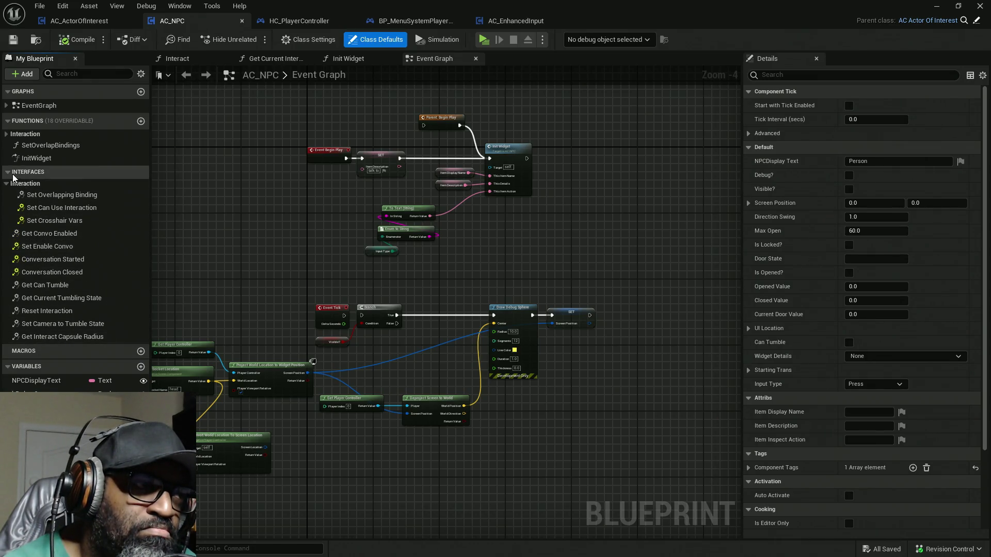
pyautogui.click(6, 134)
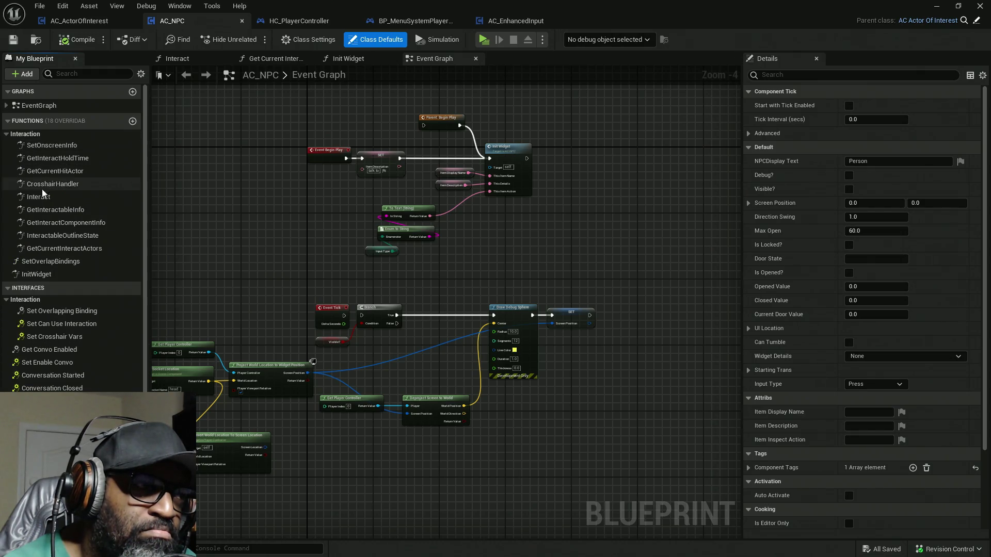
pyautogui.doubleClick(38, 197)
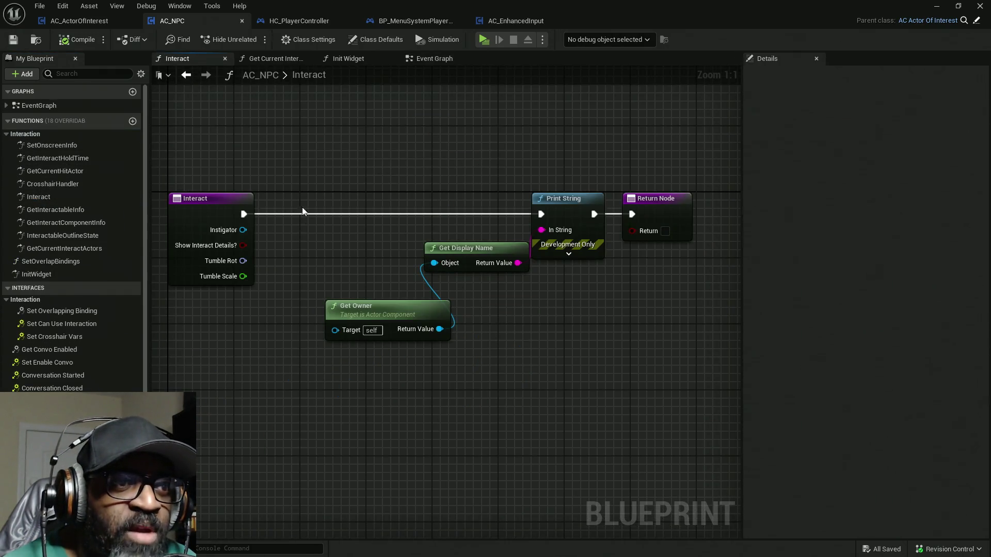
# Move Get Owner, Get Display Name and Print String closer together, then start a play-test
pyautogui.moveTo(537, 134)
pyautogui.mouseDown()
pyautogui.moveTo(562, 195)
pyautogui.moveTo(559, 183)
pyautogui.mouseUp()
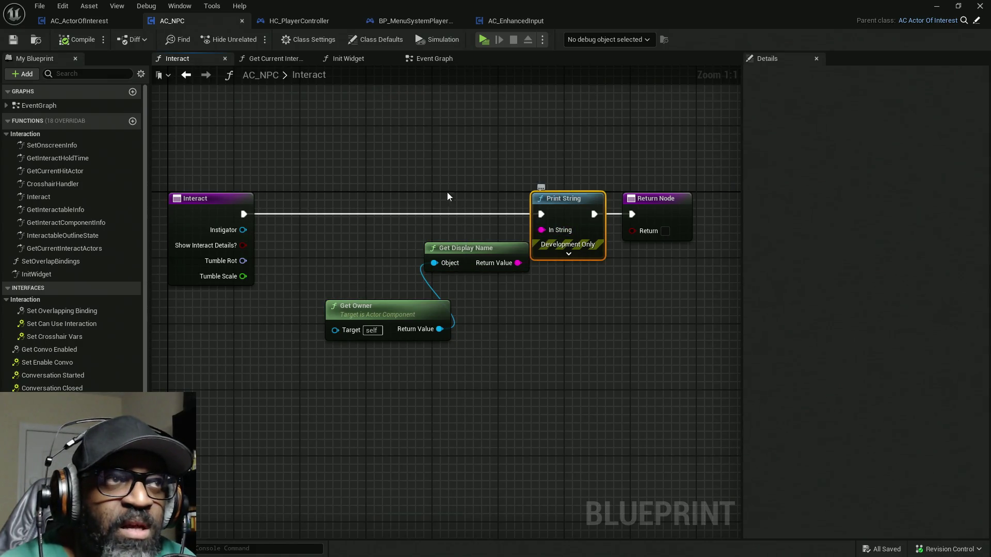
pyautogui.moveTo(447, 196); pyautogui.dragTo(530, 177)
pyautogui.moveTo(434, 236); pyautogui.dragTo(457, 381)
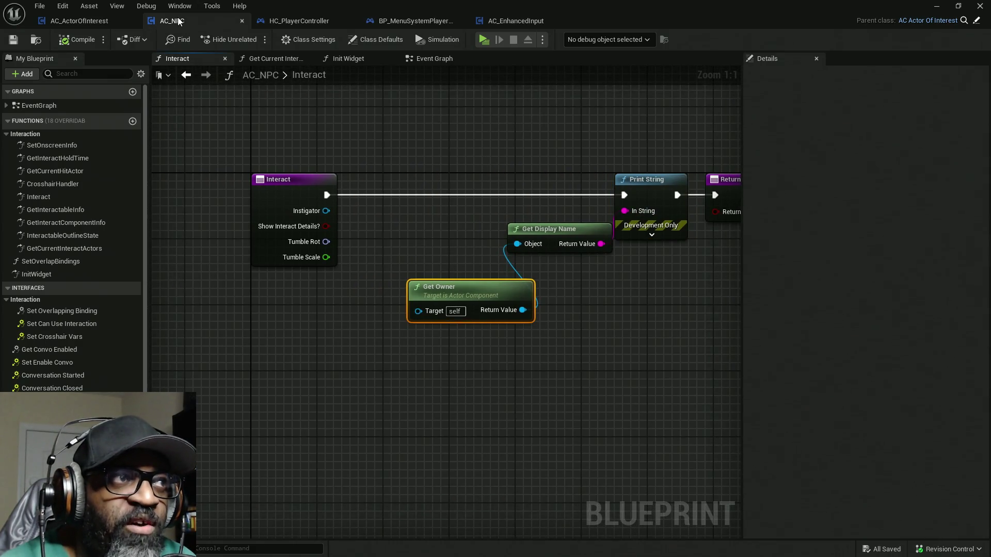
pyautogui.moveTo(494, 298); pyautogui.dragTo(339, 298)
pyautogui.moveTo(564, 230)
pyautogui.mouseDown()
pyautogui.moveTo(455, 271)
pyautogui.moveTo(449, 301)
pyautogui.mouseUp()
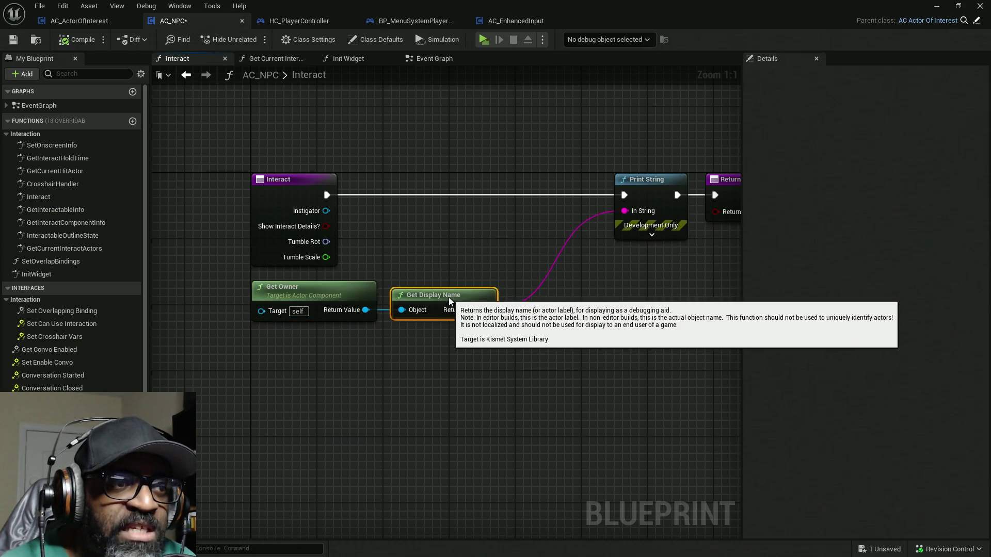
pyautogui.moveTo(655, 186)
pyautogui.mouseDown()
pyautogui.moveTo(525, 188)
pyautogui.moveTo(536, 188)
pyautogui.mouseUp()
pyautogui.moveTo(626, 255); pyautogui.dragTo(405, 282)
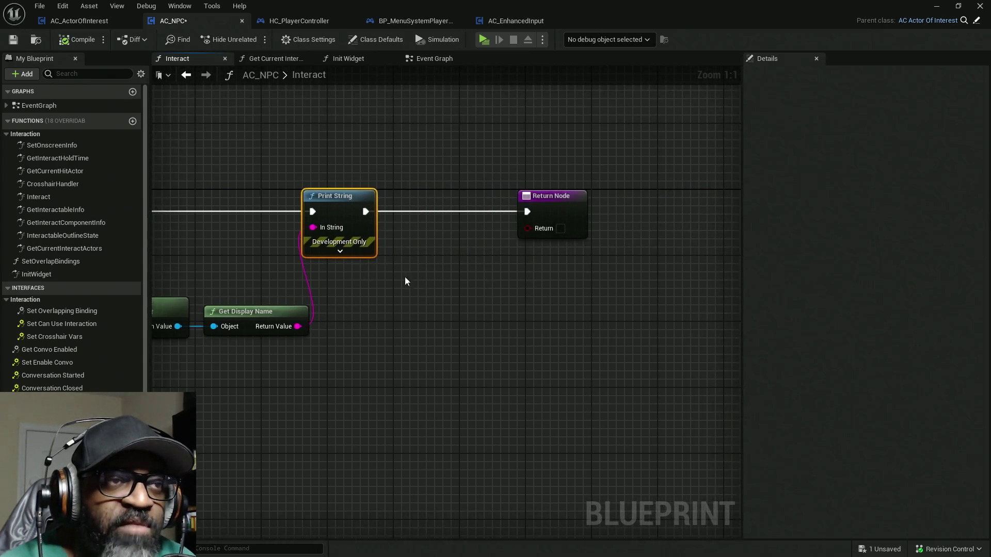
pyautogui.click(484, 40)
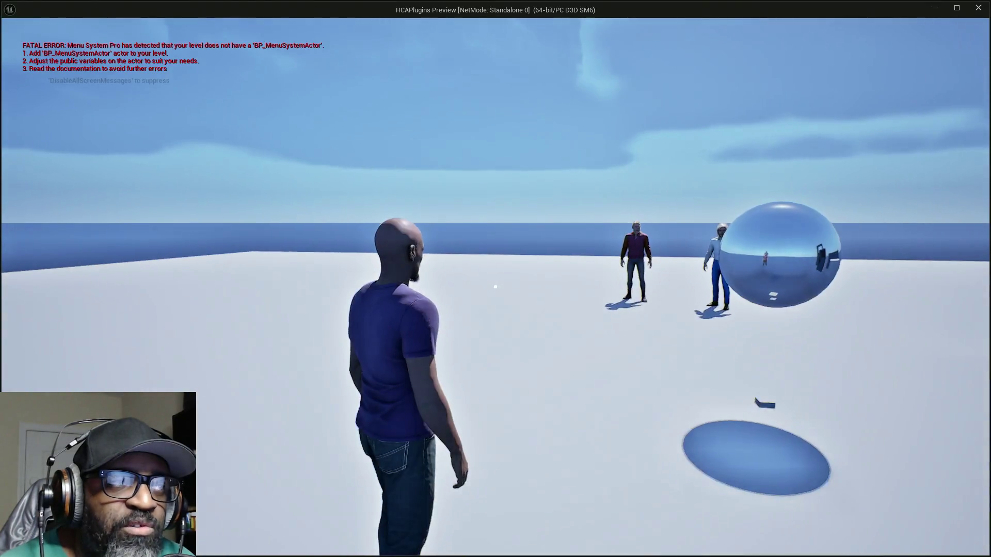
# Interact with Fen and then Styopa to print BP_Fen and BP_Styopa, then stop the play-test
pyautogui.press('w')
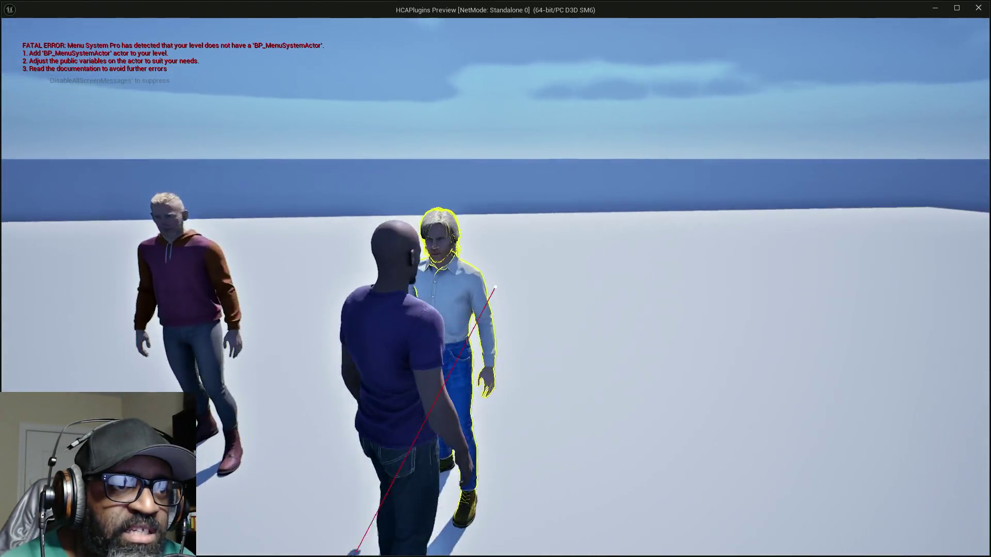
pyautogui.press('e')
pyautogui.press('e')
pyautogui.press('e')
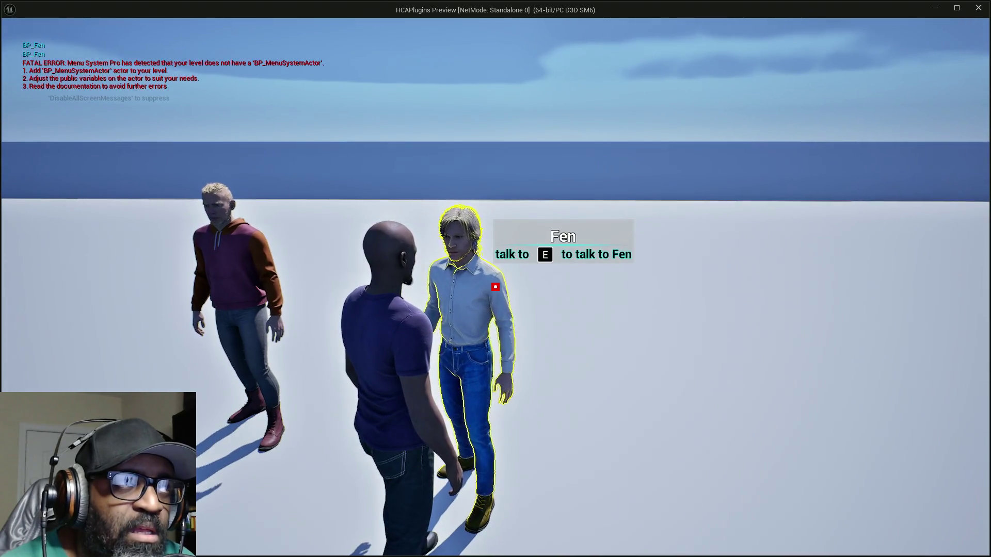
pyautogui.press('w')
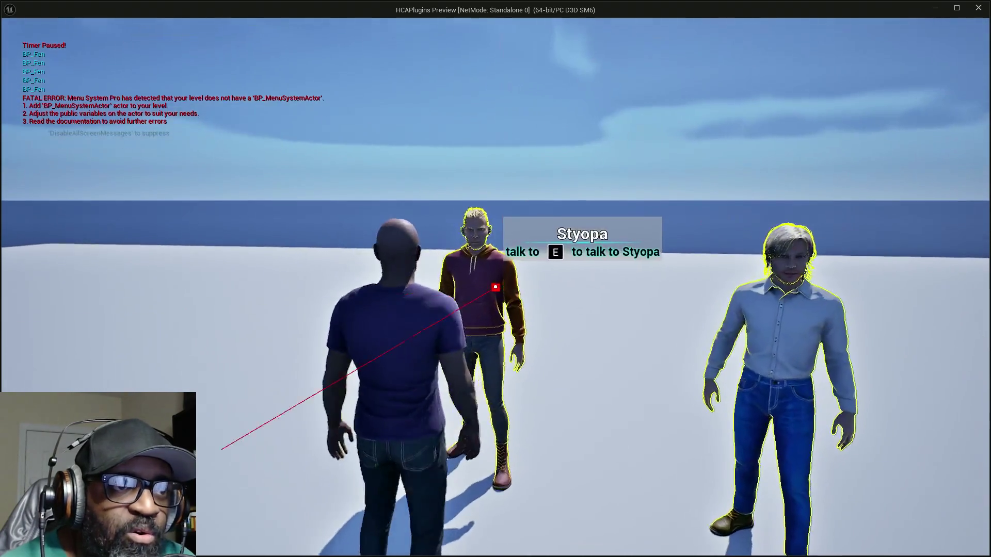
pyautogui.press('e')
pyautogui.press('e')
pyautogui.press('e')
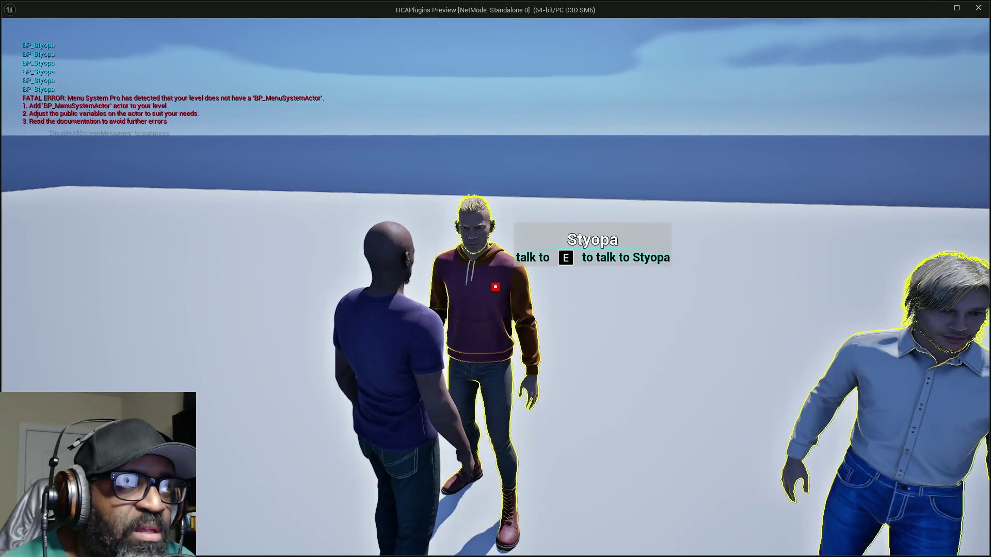
pyautogui.press('d')
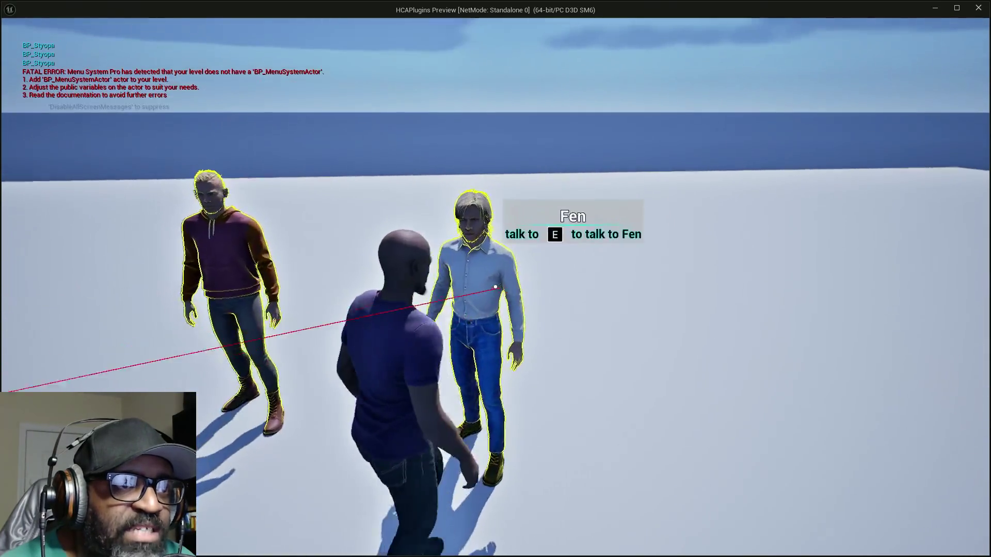
pyautogui.press('Escape')
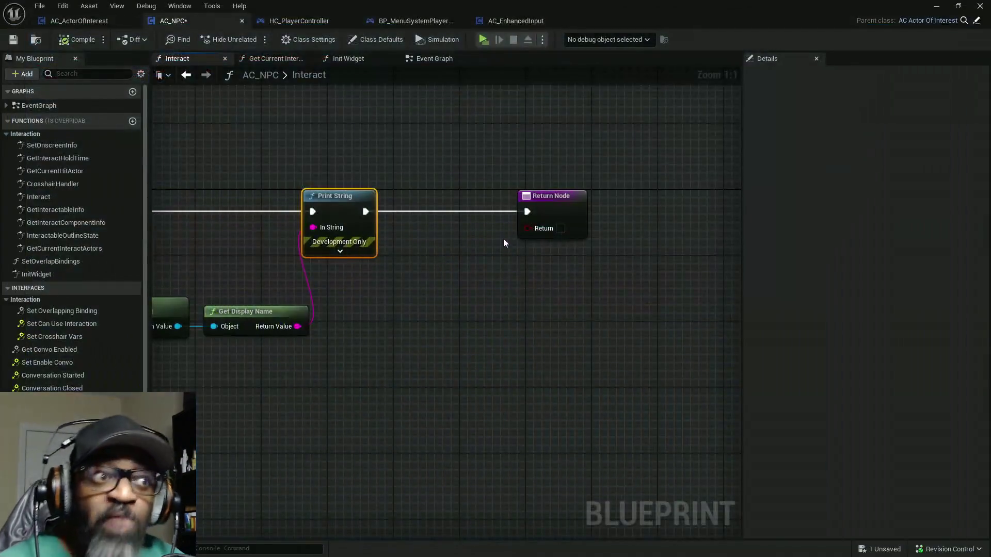
# Shift Get Owner and Get Display Name left, save AC_NPC, and switch to AC_EnhancedInput
pyautogui.moveTo(551, 364); pyautogui.dragTo(433, 315)
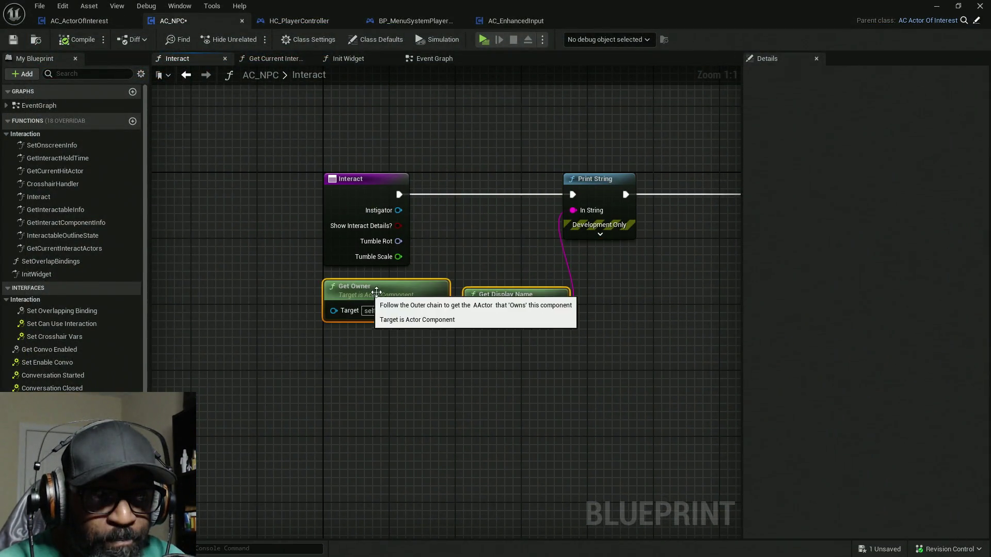
pyautogui.moveTo(376, 299)
pyautogui.mouseDown()
pyautogui.moveTo(304, 299)
pyautogui.moveTo(342, 299)
pyautogui.moveTo(334, 300)
pyautogui.mouseUp()
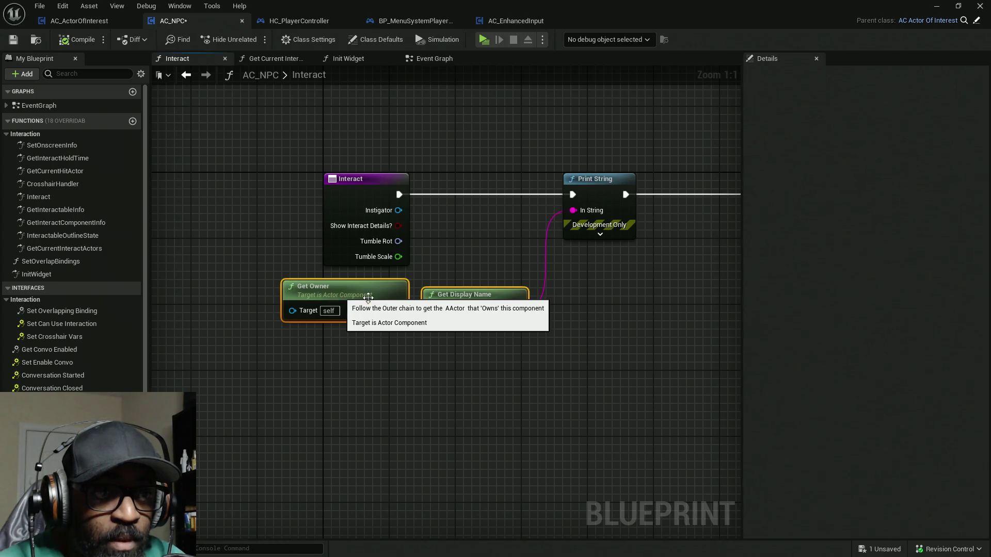
pyautogui.press('Home')
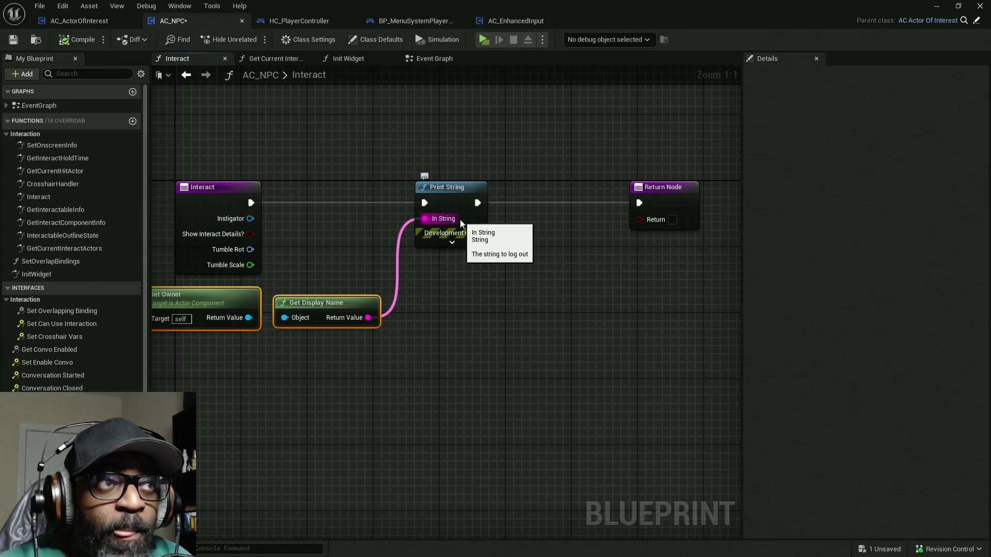
pyautogui.hotkey('ctrl', 's')
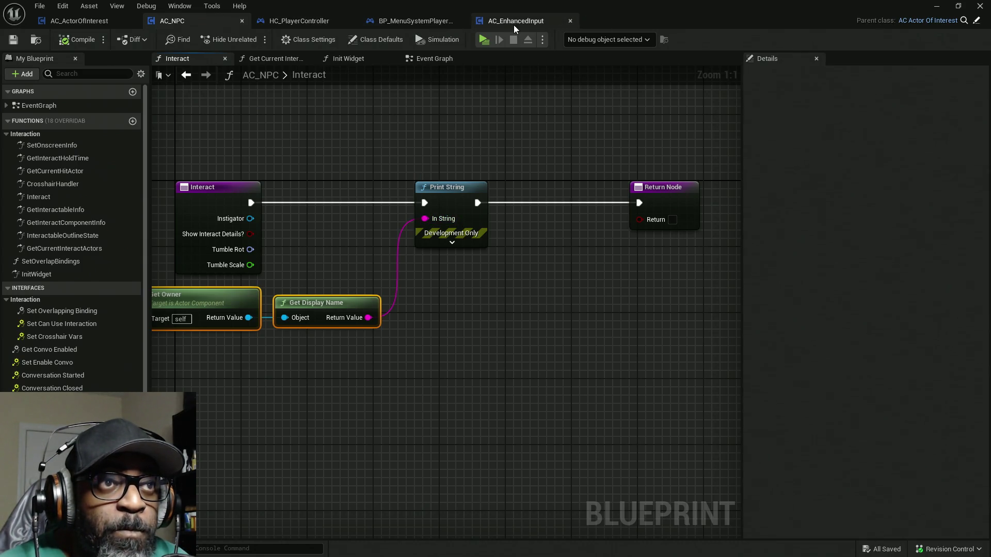
pyautogui.click(486, 23)
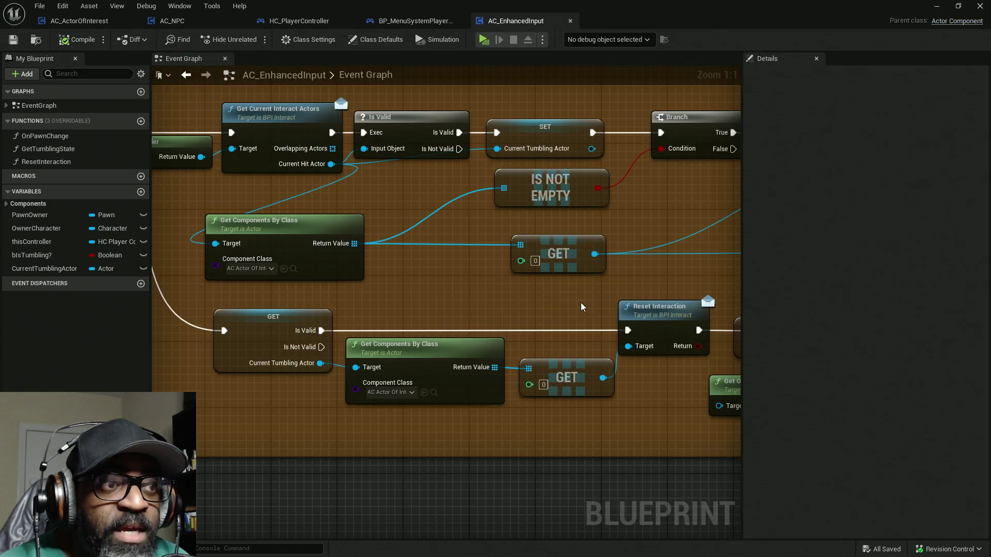
pyautogui.moveTo(519, 303); pyautogui.dragTo(223, 308)
pyautogui.moveTo(632, 264); pyautogui.dragTo(504, 270)
pyautogui.moveTo(634, 211); pyautogui.dragTo(393, 228)
pyautogui.moveTo(451, 118); pyautogui.dragTo(490, 265)
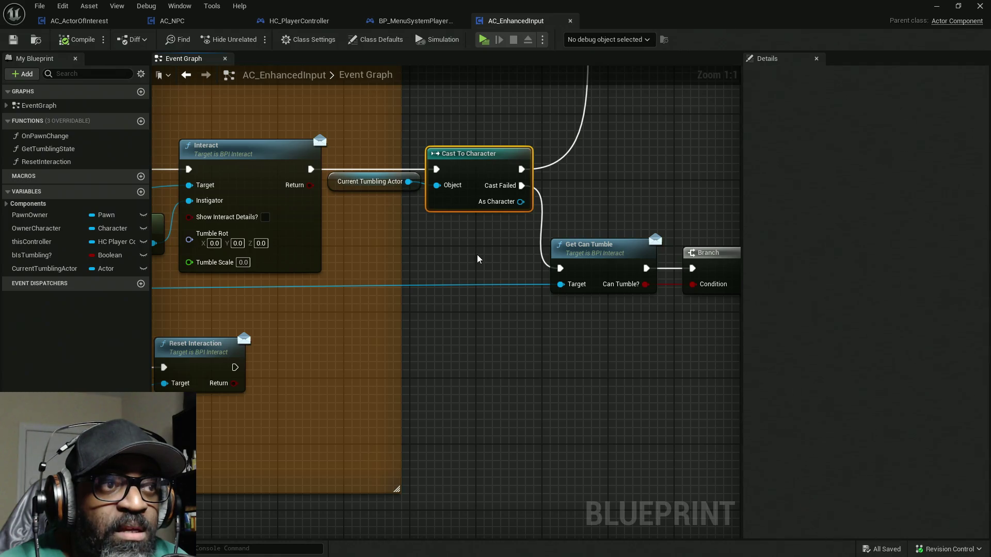
pyautogui.moveTo(451, 249); pyautogui.dragTo(313, 341)
pyautogui.moveTo(407, 287); pyautogui.dragTo(480, 449)
pyautogui.moveTo(513, 410)
pyautogui.mouseDown()
pyautogui.moveTo(480, 330)
pyautogui.moveTo(586, 325)
pyautogui.mouseUp()
pyautogui.click(279, 196)
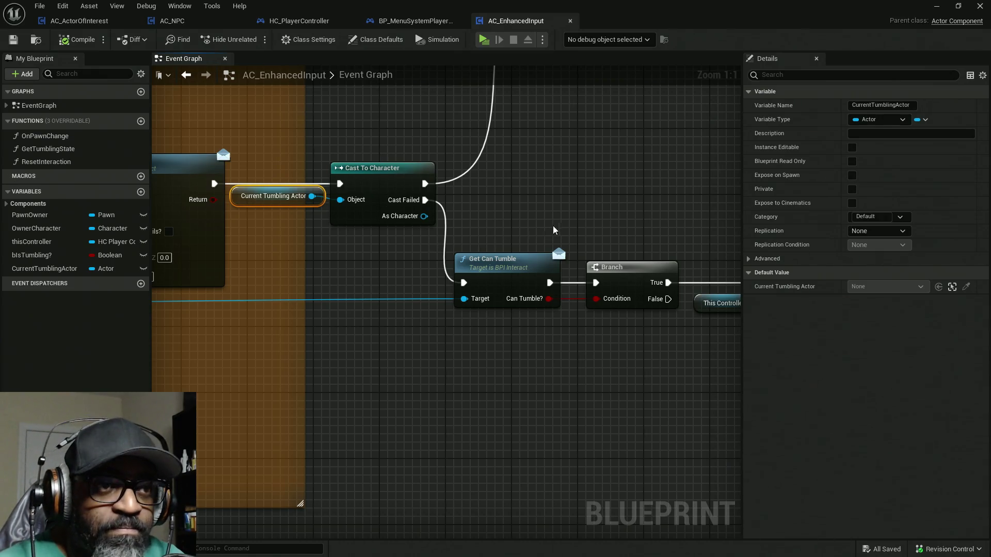
pyautogui.moveTo(552, 230)
pyautogui.mouseDown()
pyautogui.moveTo(365, 212)
pyautogui.moveTo(363, 202)
pyautogui.mouseUp()
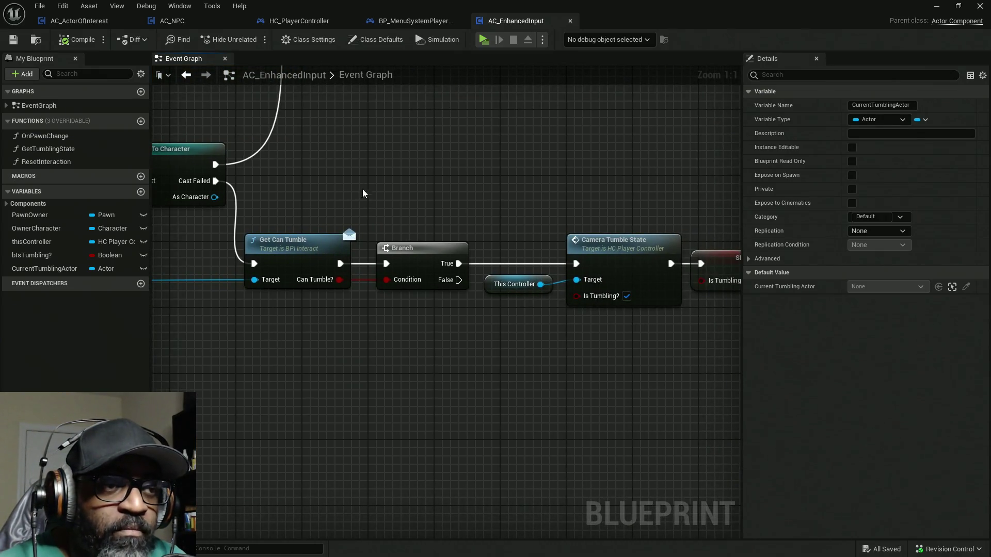
pyautogui.moveTo(299, 209)
pyautogui.mouseDown()
pyautogui.moveTo(374, 165)
pyautogui.moveTo(440, 397)
pyautogui.moveTo(420, 410)
pyautogui.mouseUp()
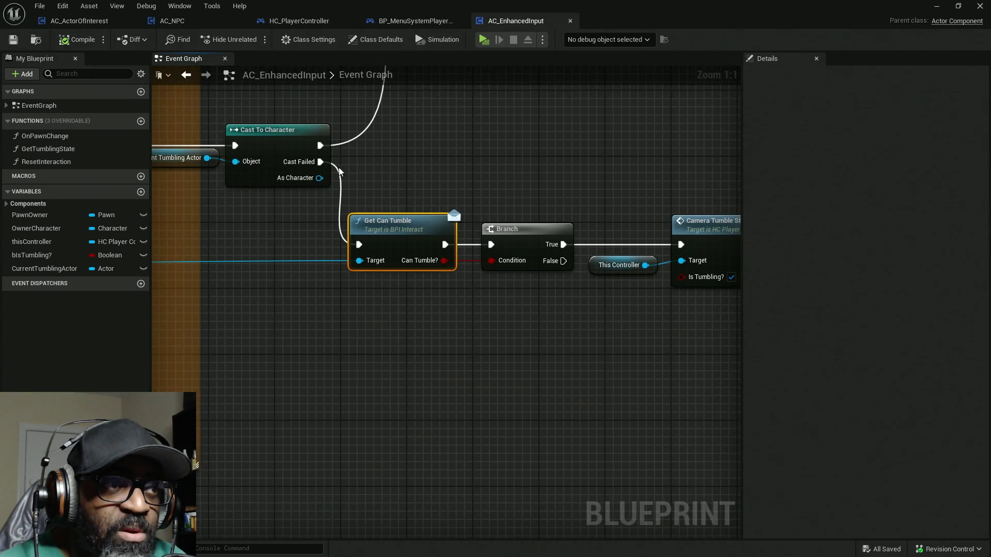
pyautogui.moveTo(320, 277)
pyautogui.mouseDown()
pyautogui.moveTo(491, 266)
pyautogui.moveTo(712, 273)
pyautogui.moveTo(733, 289)
pyautogui.mouseUp()
pyautogui.moveTo(640, 289); pyautogui.dragTo(737, 287)
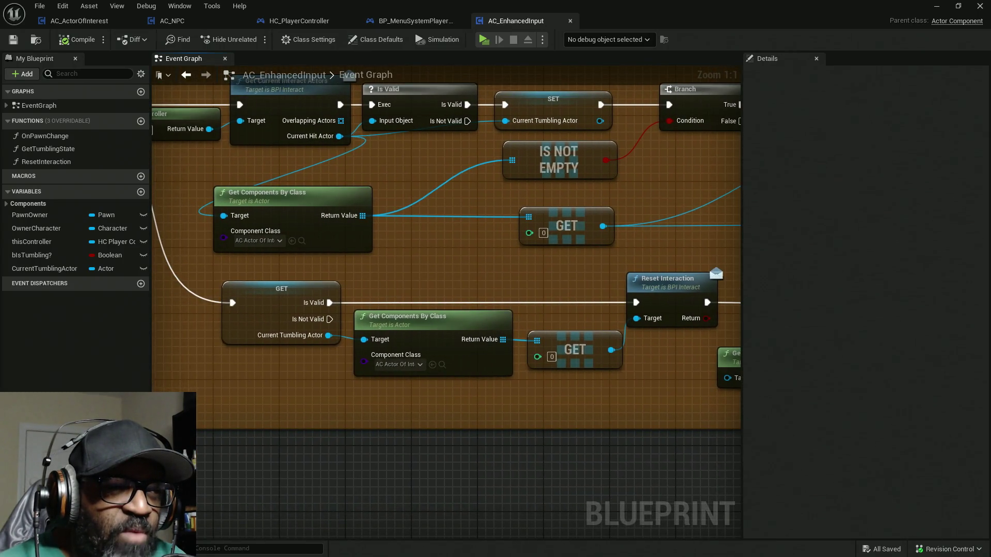
pyautogui.moveTo(733, 444)
pyautogui.mouseDown()
pyautogui.moveTo(616, 232)
pyautogui.moveTo(380, 282)
pyautogui.mouseUp()
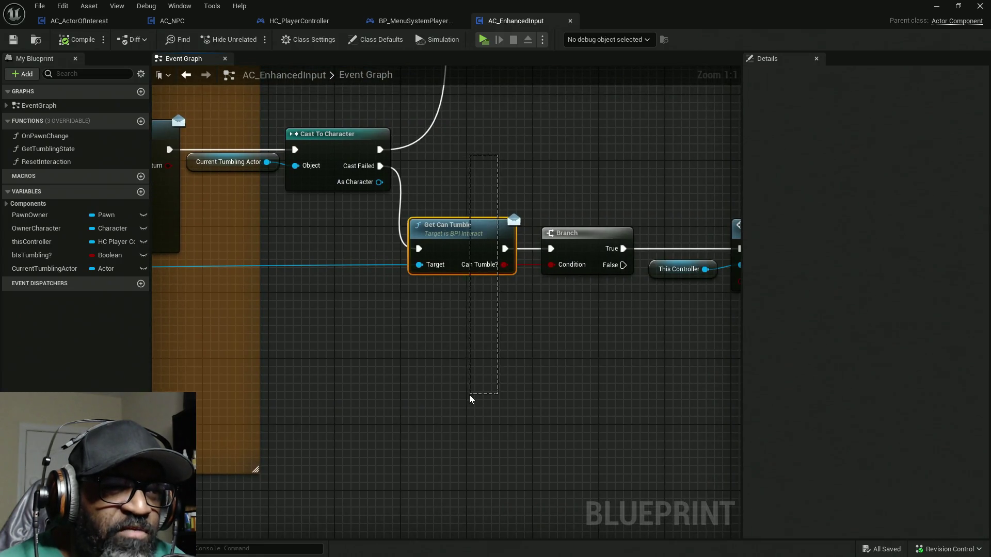
pyautogui.moveTo(469, 395); pyautogui.dragTo(466, 397)
pyautogui.moveTo(655, 332)
pyautogui.mouseDown()
pyautogui.moveTo(471, 383)
pyautogui.moveTo(326, 376)
pyautogui.moveTo(649, 348)
pyautogui.moveTo(560, 423)
pyautogui.moveTo(746, 368)
pyautogui.moveTo(628, 331)
pyautogui.moveTo(721, 325)
pyautogui.moveTo(460, 336)
pyautogui.moveTo(483, 332)
pyautogui.mouseUp()
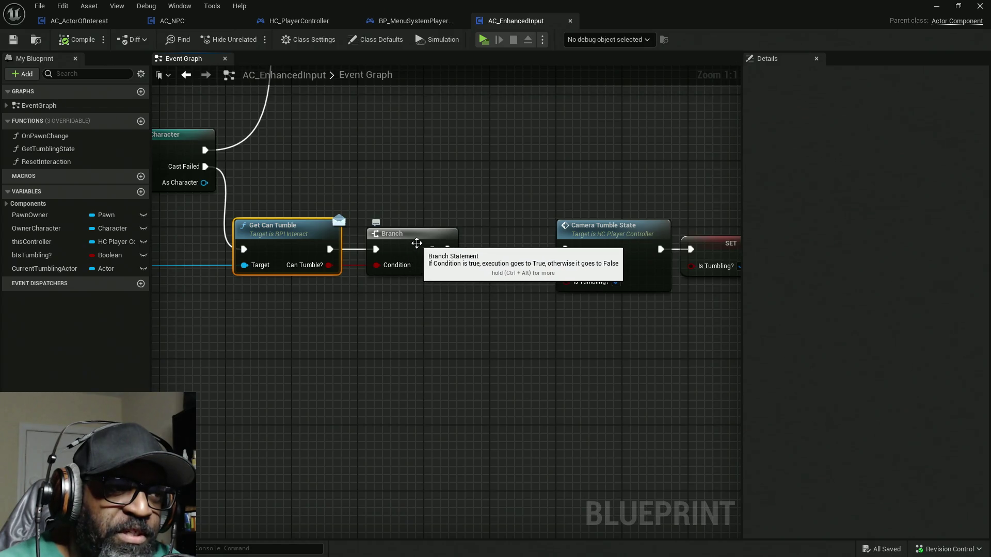
pyautogui.rightClick(416, 243)
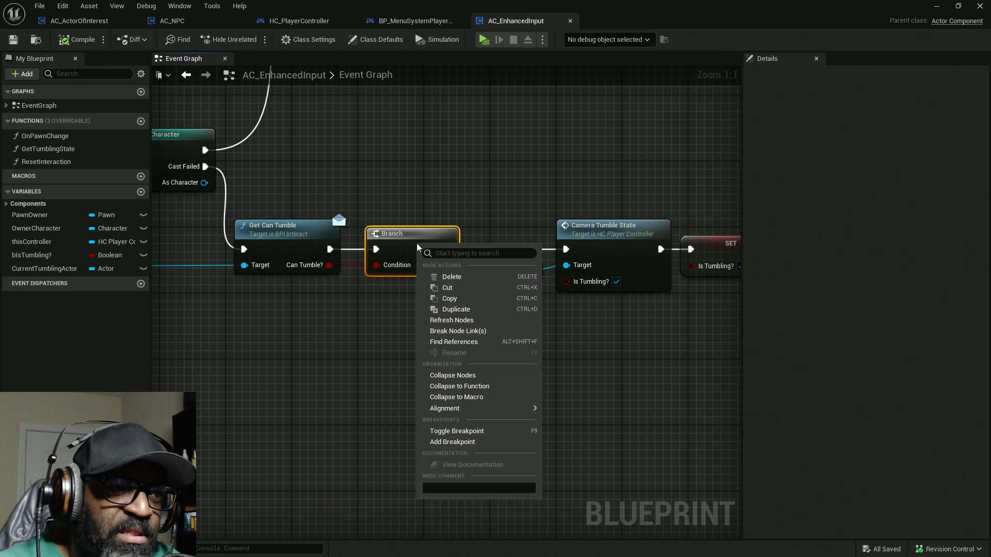
# Put a breakpoint on the Branch node, then play and walk the player up to Fen
pyautogui.click(482, 442)
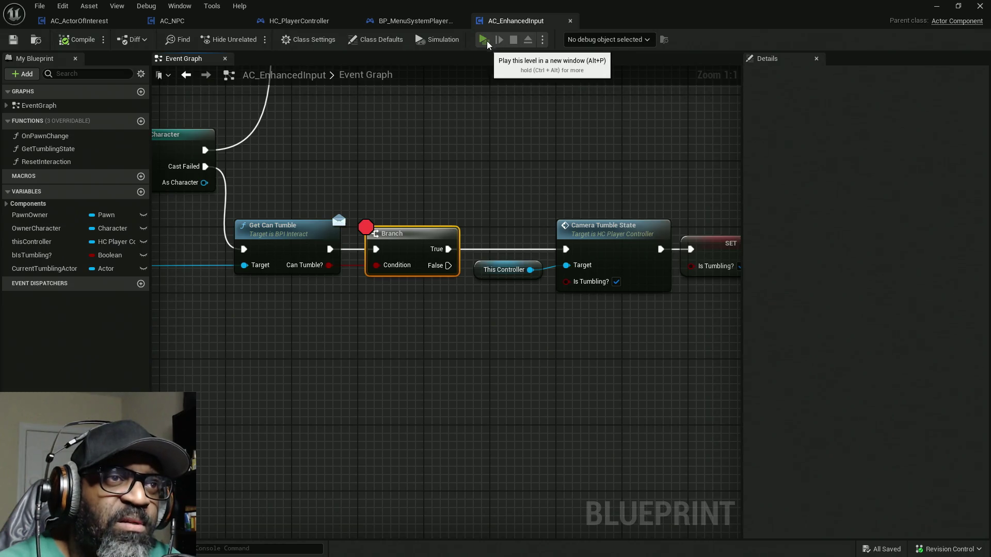
pyautogui.click(484, 40)
pyautogui.press('w')
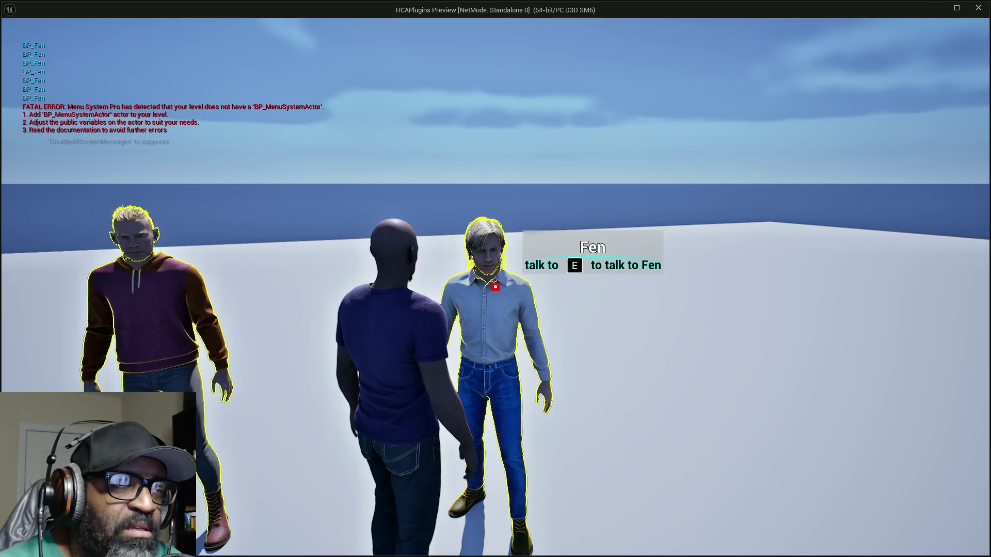
pyautogui.press('Escape')
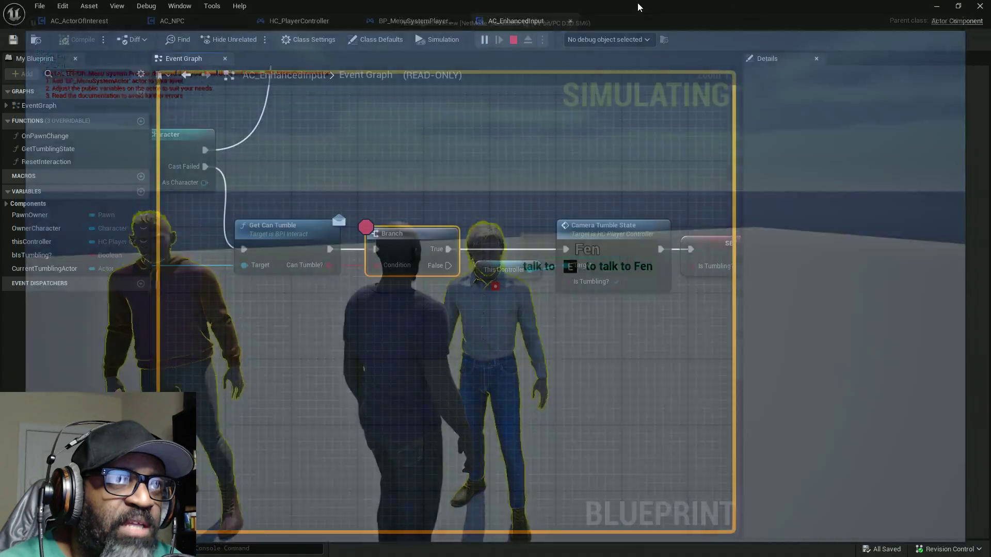
# Restart the level play session and bring the game preview window to the front
pyautogui.hotkey('alt', 'Tab')
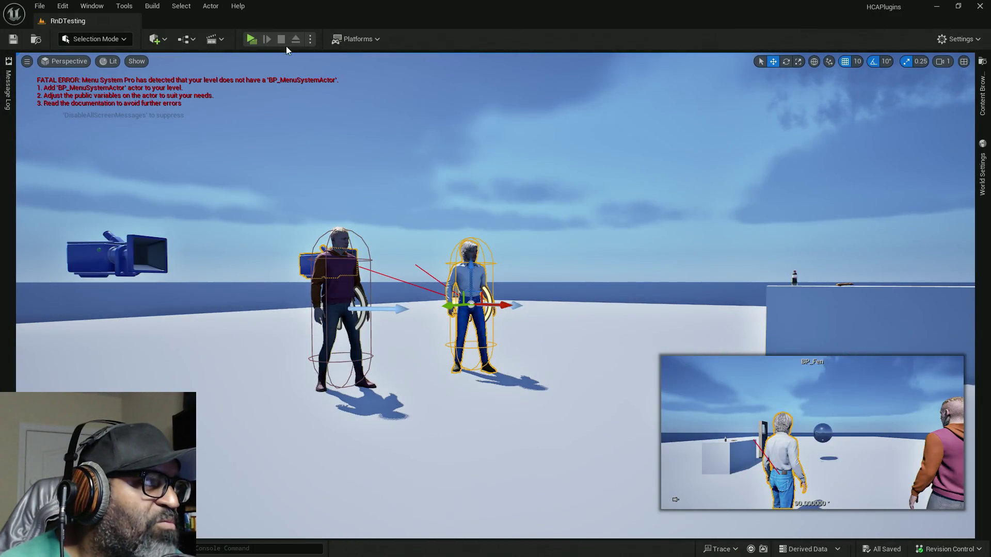
pyautogui.click(251, 39)
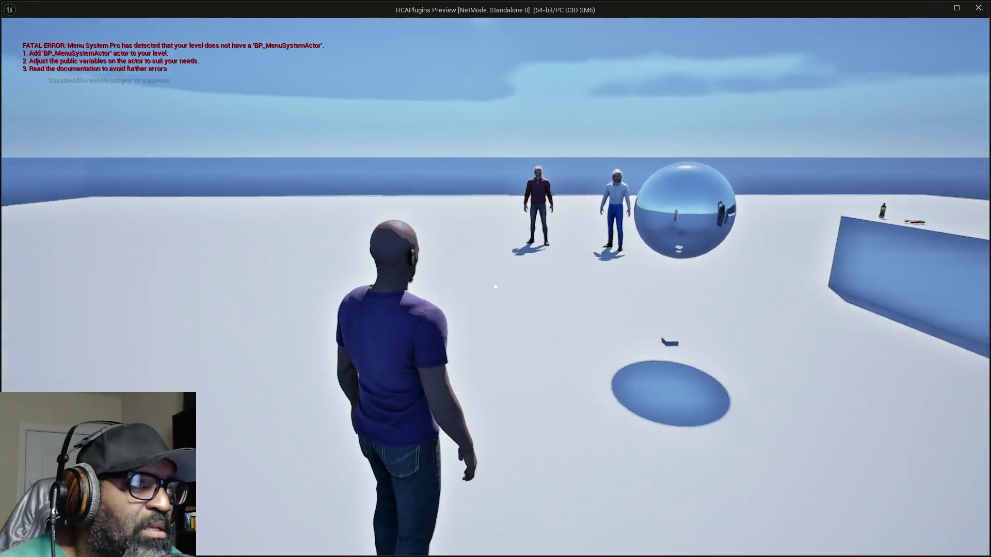
pyautogui.hotkey('alt', 'Tab')
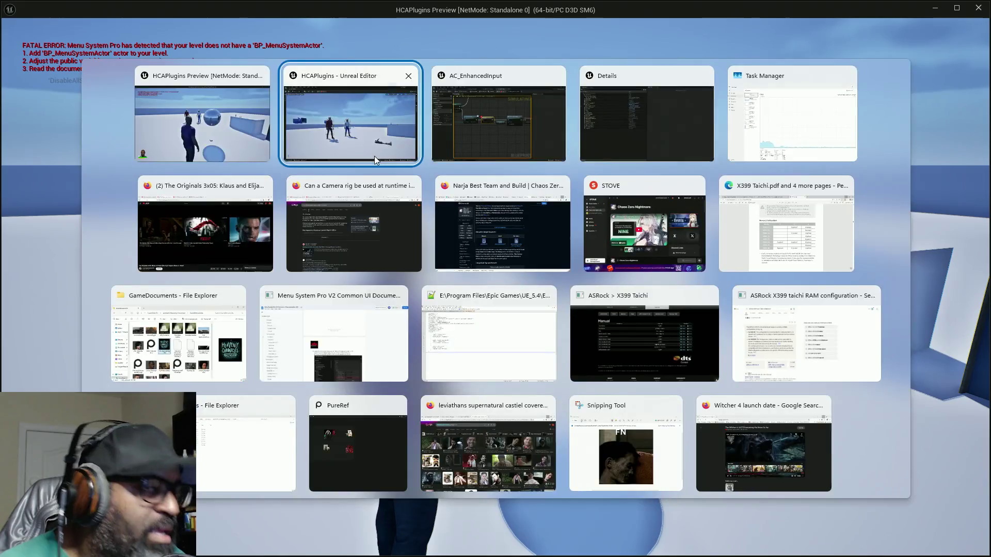
pyautogui.click(374, 159)
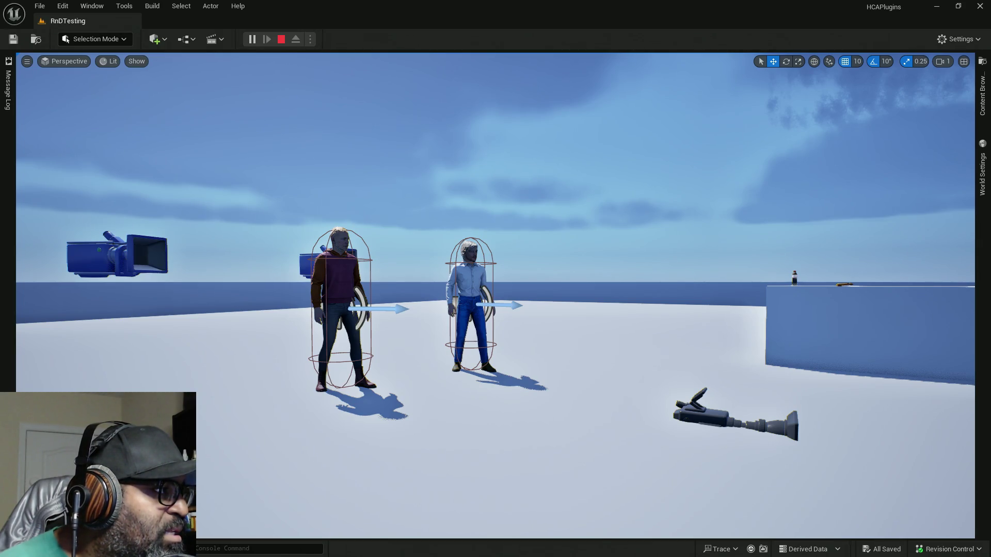
pyautogui.hotkey('alt', 'Tab')
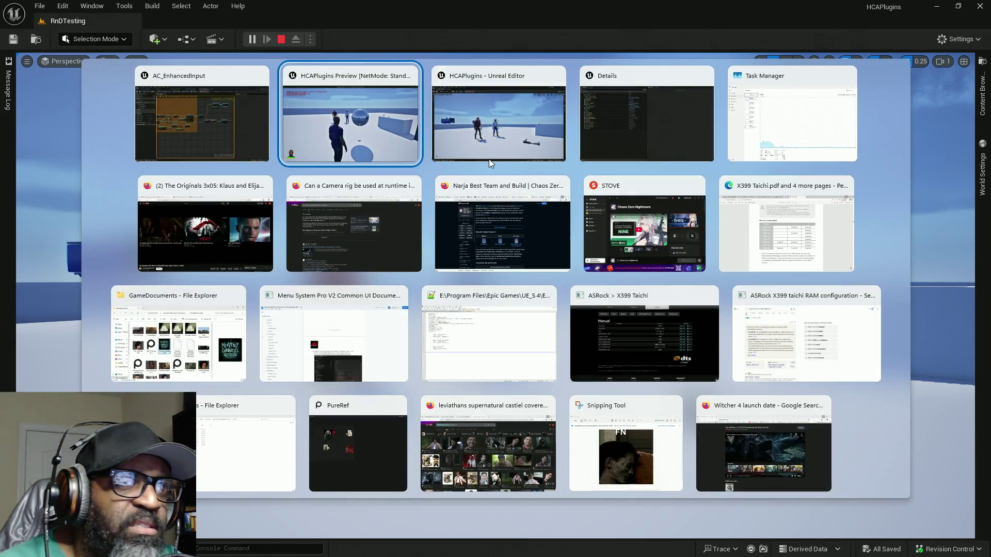
pyautogui.hotkey('alt', 'Tab')
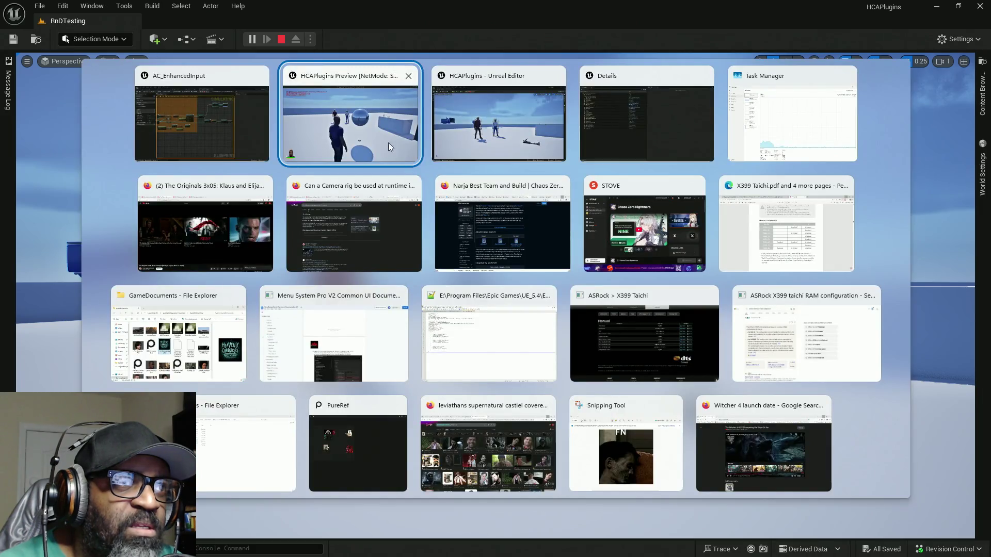
pyautogui.click(388, 143)
# Walk to Fen, interact with E four times, then end the play session
pyautogui.press('w')
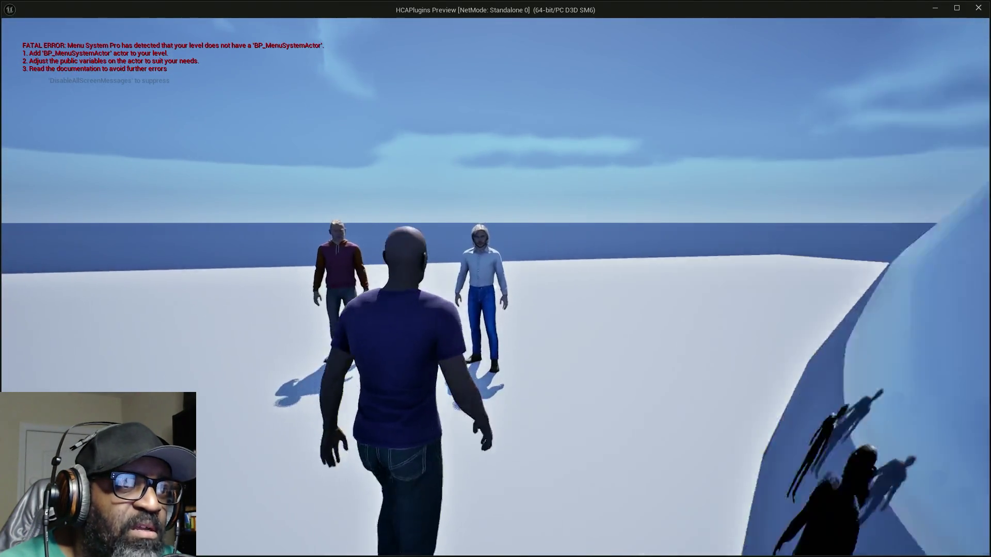
pyautogui.press('w')
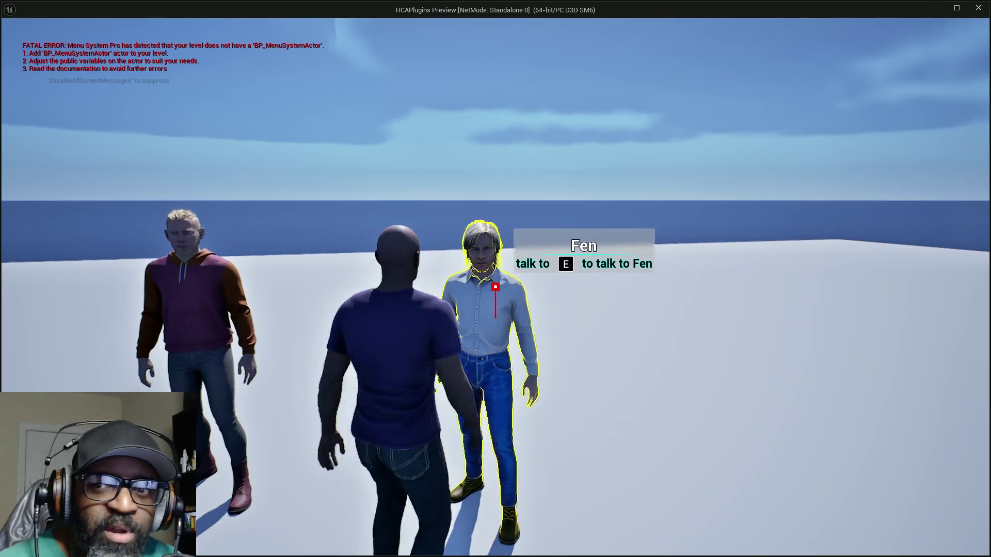
pyautogui.press('e')
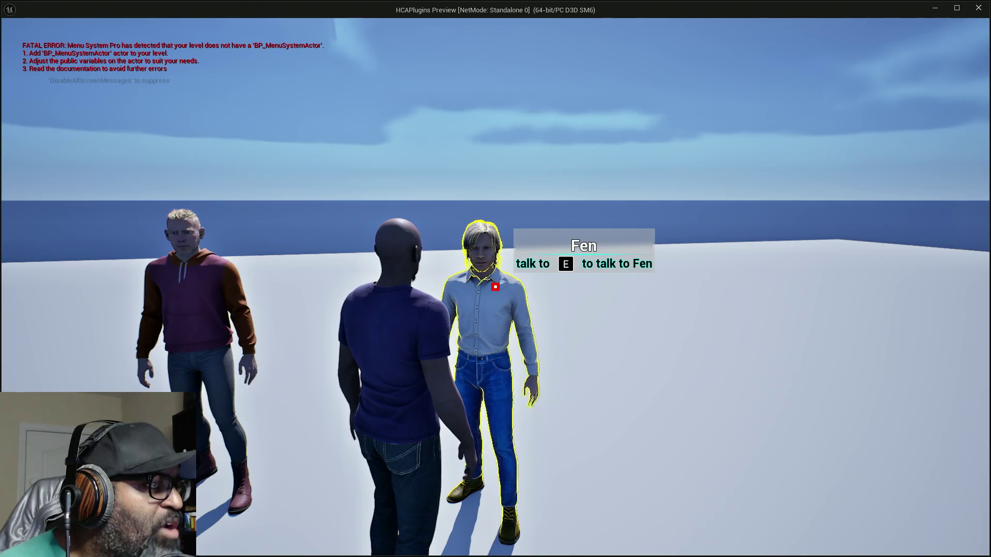
pyautogui.press('e')
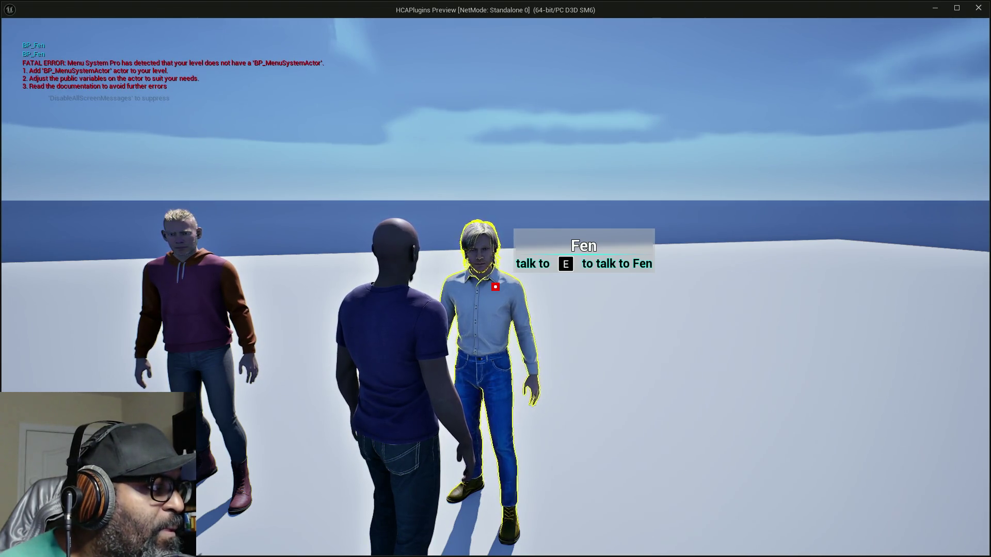
pyautogui.press('e')
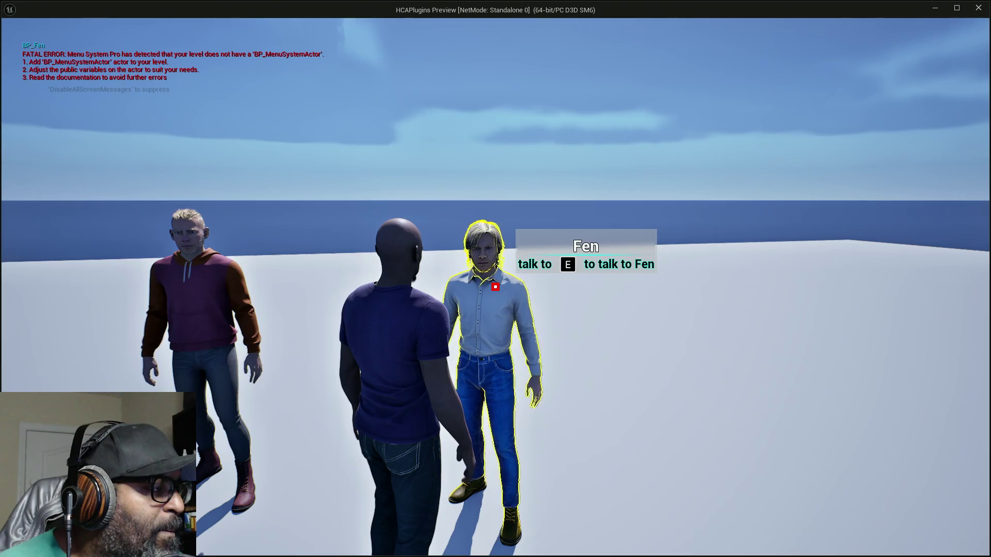
pyautogui.press('e')
pyautogui.press('e')
pyautogui.press('e')
pyautogui.press('e')
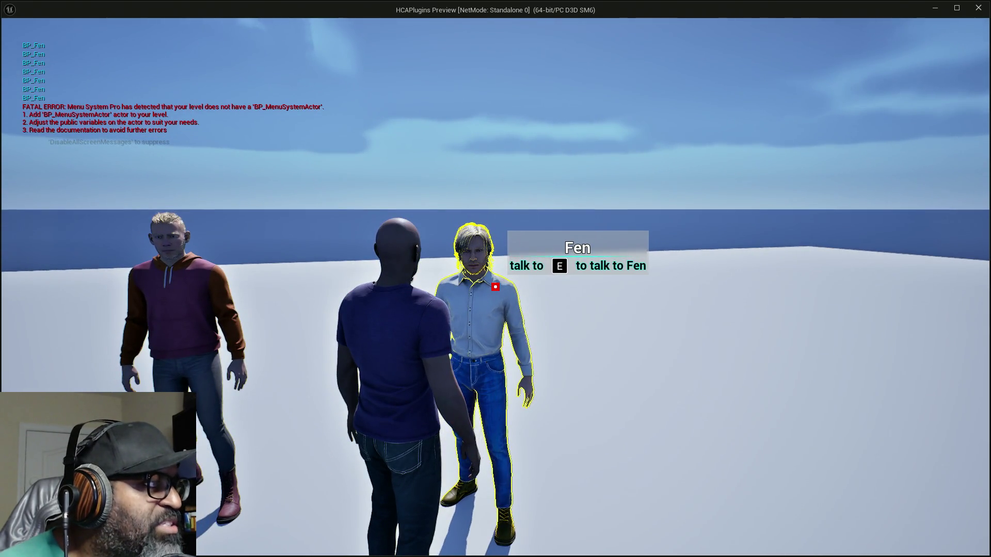
pyautogui.press('Escape')
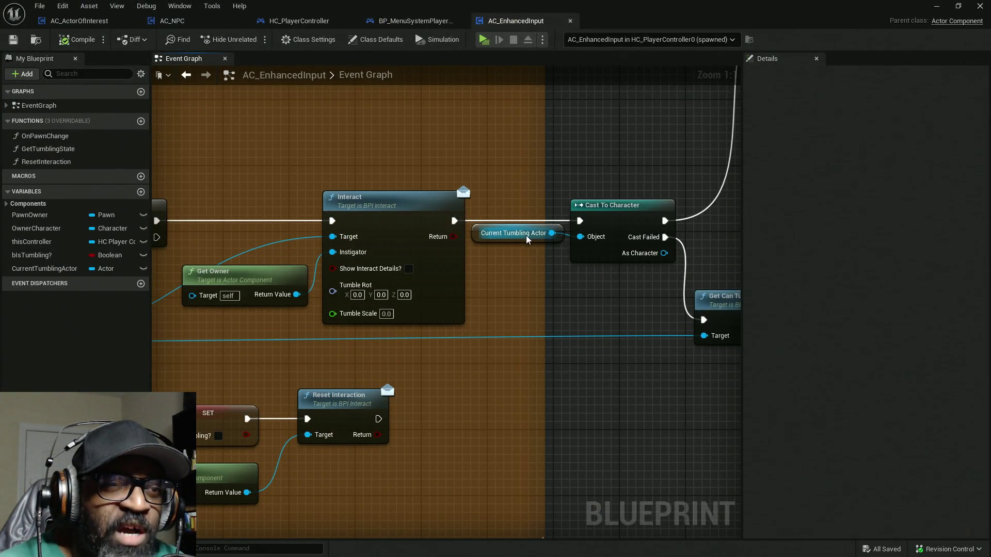
# Inspect the Current Tumbling Actor SET node, then select the Interact, getter and Cast nodes
pyautogui.moveTo(526, 239)
pyautogui.mouseDown()
pyautogui.moveTo(384, 246)
pyautogui.moveTo(478, 240)
pyautogui.moveTo(471, 232)
pyautogui.moveTo(529, 265)
pyautogui.moveTo(470, 236)
pyautogui.mouseUp()
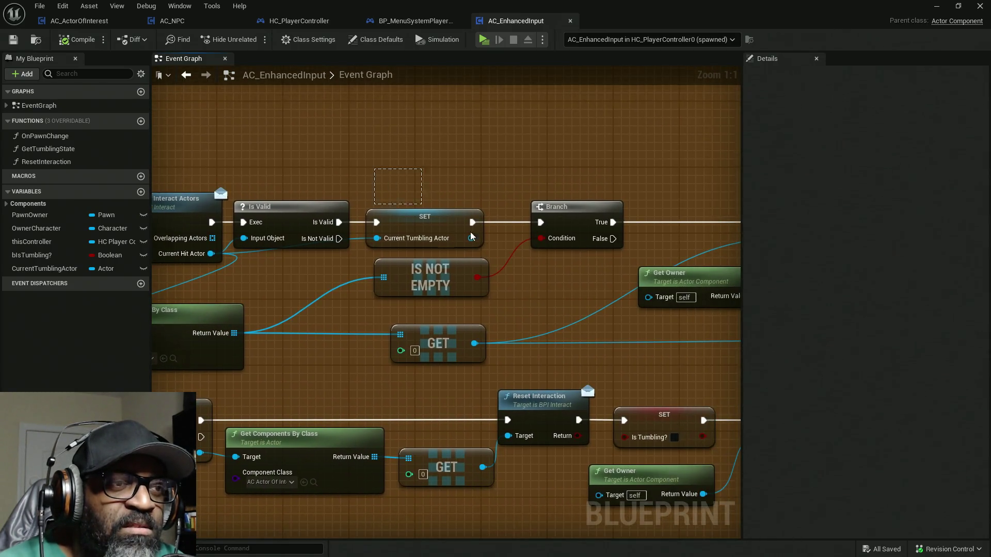
pyautogui.click(471, 237)
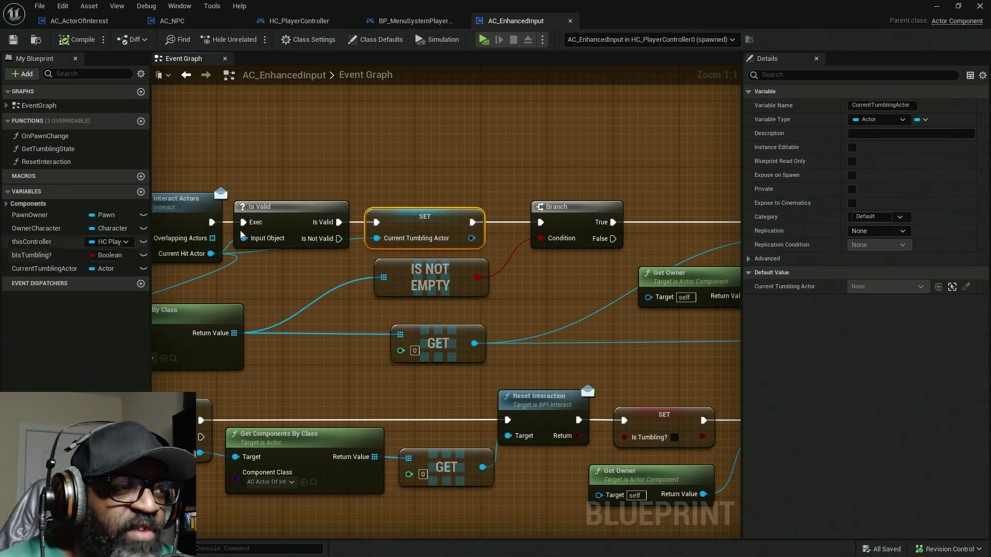
pyautogui.moveTo(544, 258)
pyautogui.mouseDown()
pyautogui.moveTo(325, 189)
pyautogui.moveTo(322, 385)
pyautogui.moveTo(290, 376)
pyautogui.mouseUp()
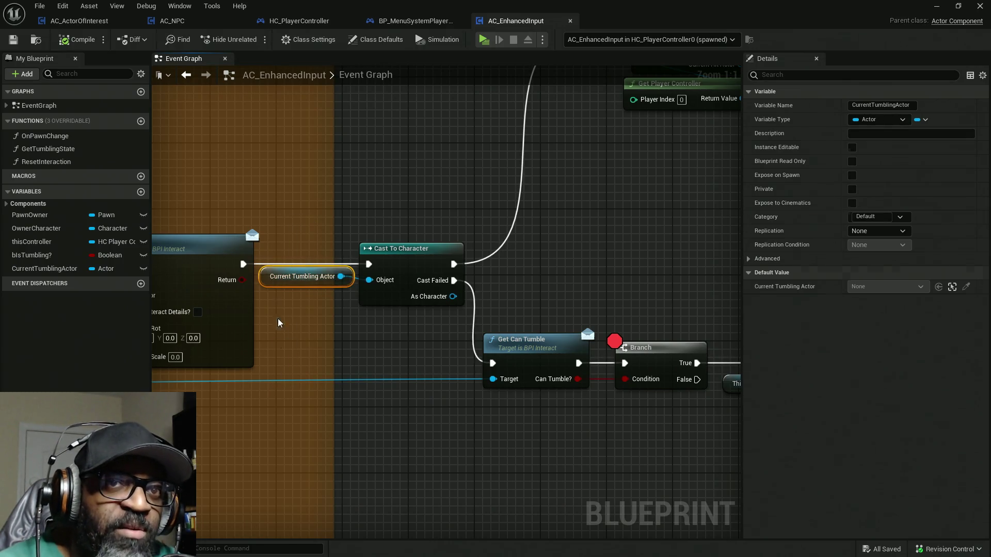
pyautogui.moveTo(307, 209); pyautogui.dragTo(268, 397)
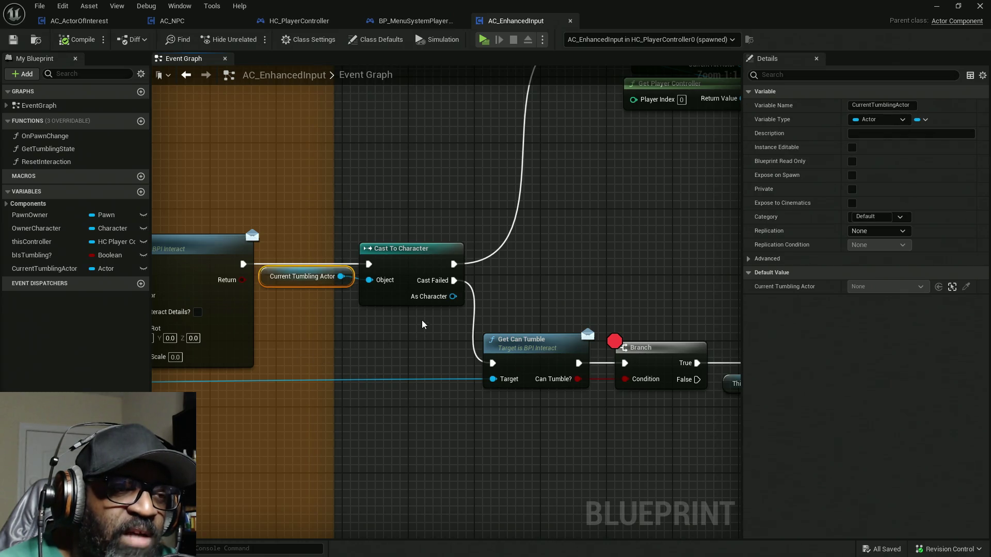
pyautogui.moveTo(422, 325)
pyautogui.mouseDown()
pyautogui.moveTo(309, 278)
pyautogui.moveTo(268, 248)
pyautogui.mouseUp()
pyautogui.moveTo(394, 341)
pyautogui.mouseDown()
pyautogui.moveTo(533, 325)
pyautogui.moveTo(593, 331)
pyautogui.moveTo(399, 364)
pyautogui.moveTo(364, 430)
pyautogui.mouseUp()
# Select the Current Tumbling Actor getter, Cast To Character, then the Get Current Interact Actors call
pyautogui.click(399, 365)
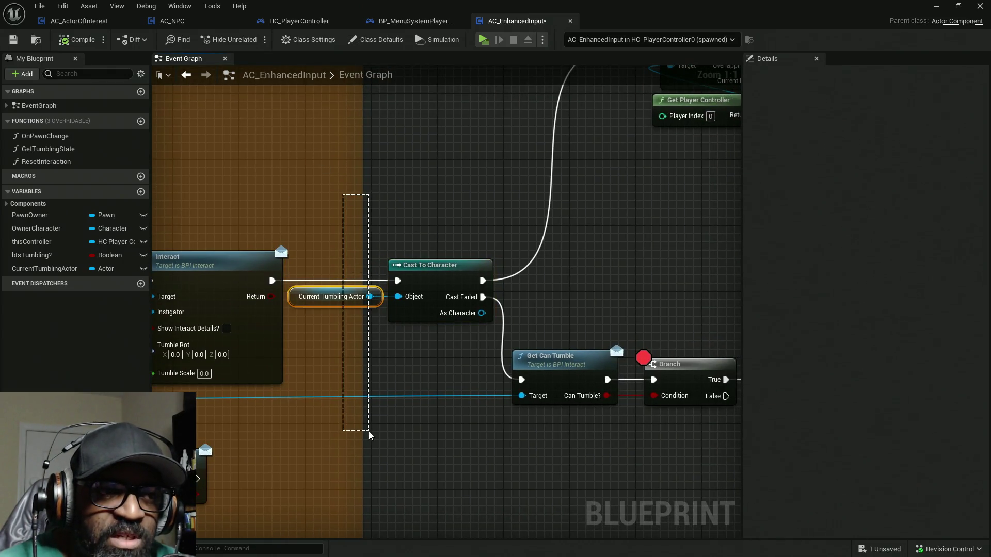
pyautogui.moveTo(567, 258); pyautogui.dragTo(378, 383)
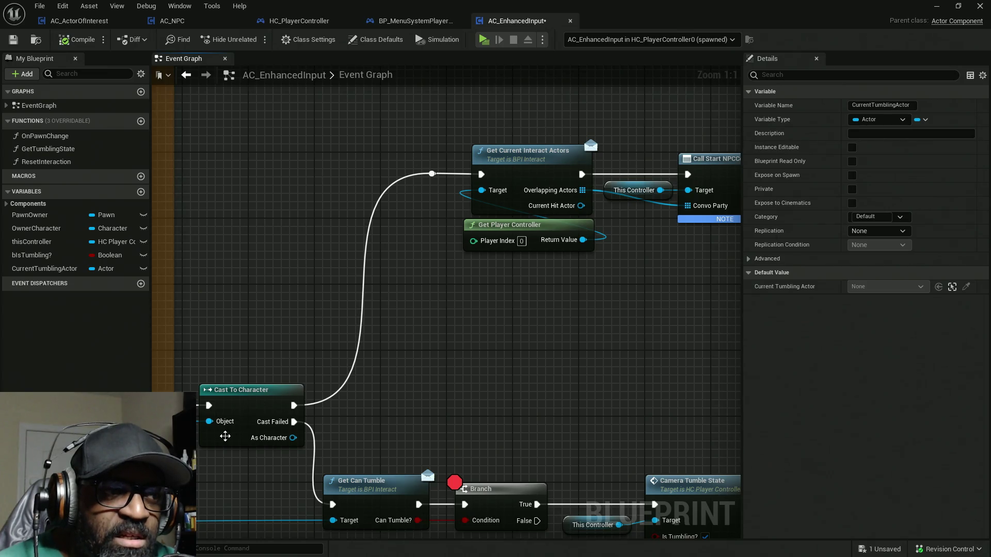
pyautogui.click(225, 436)
pyautogui.moveTo(480, 311); pyautogui.dragTo(356, 363)
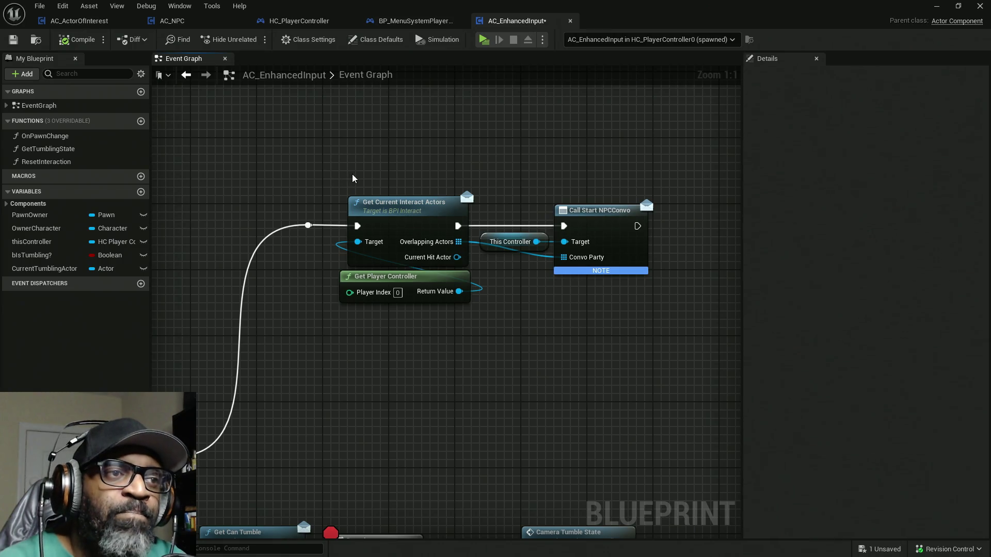
pyautogui.moveTo(363, 176); pyautogui.dragTo(470, 258)
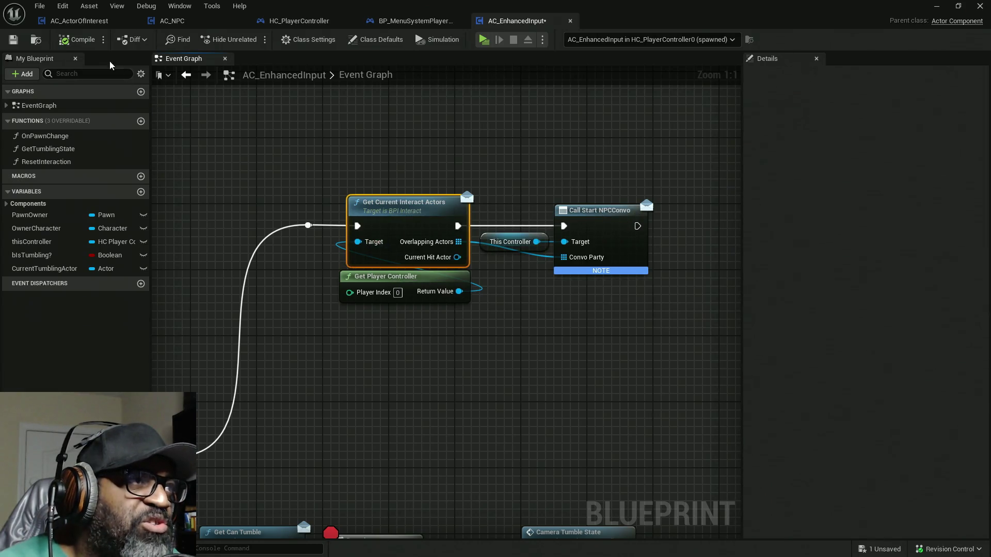
# Open HC_PlayerController's Get Current Interact Actors graph and select the AC Interaction CORE node
pyautogui.click(302, 21)
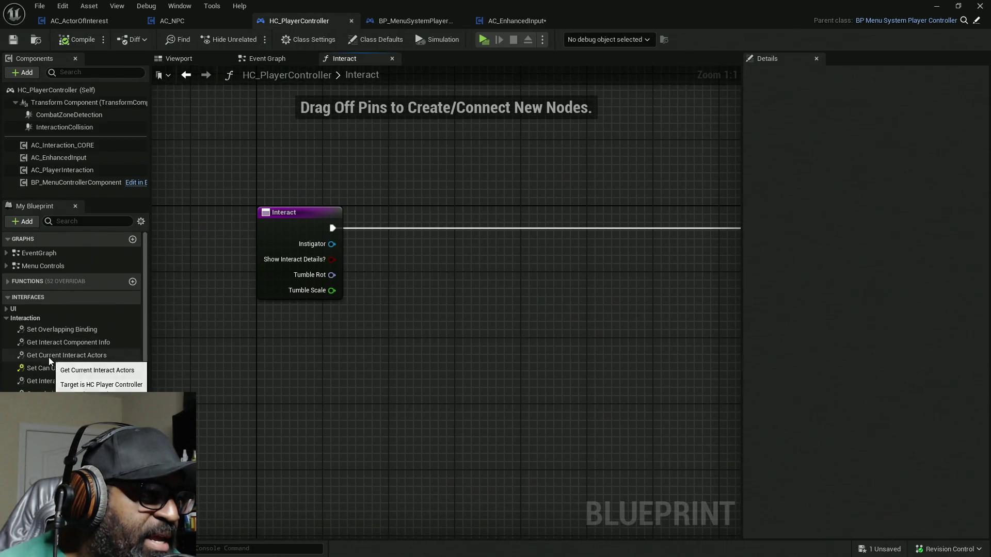
pyautogui.doubleClick(79, 355)
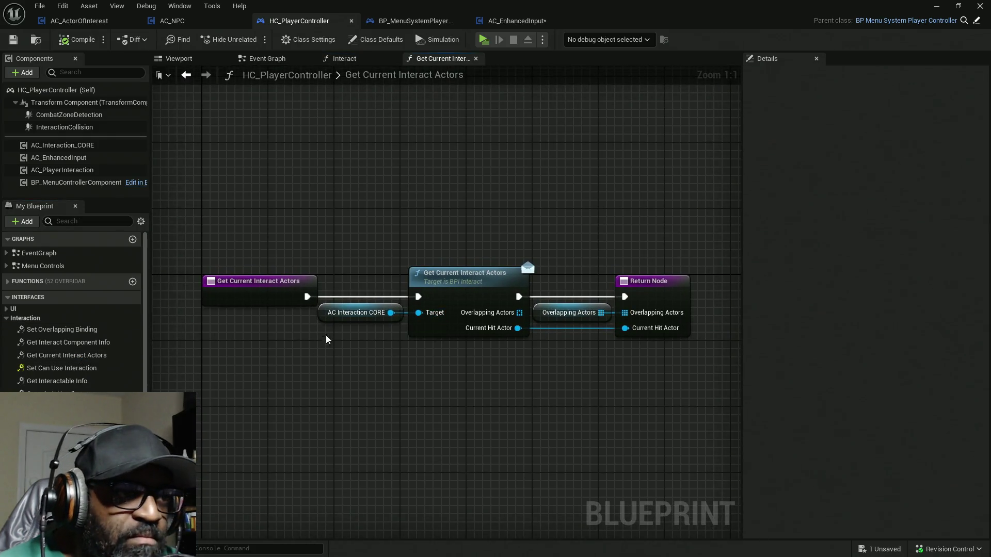
pyautogui.moveTo(338, 202); pyautogui.dragTo(384, 408)
pyautogui.moveTo(391, 188); pyautogui.dragTo(475, 409)
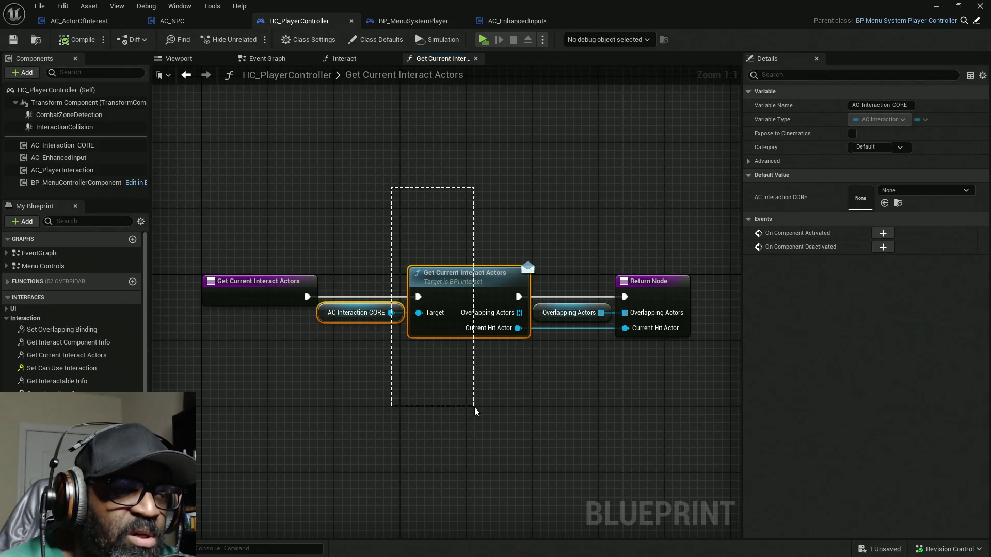
pyautogui.moveTo(463, 395); pyautogui.dragTo(464, 395)
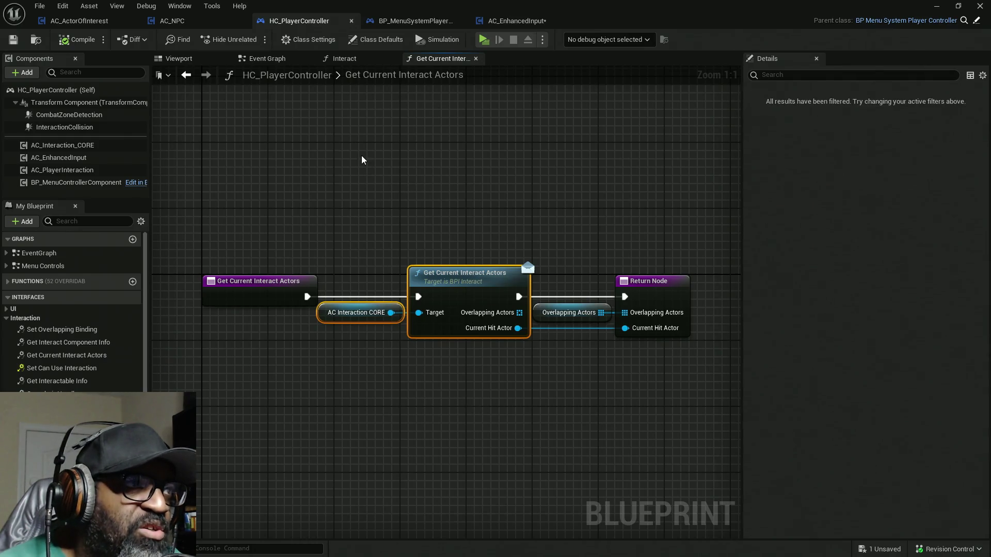
pyautogui.moveTo(362, 159); pyautogui.dragTo(369, 391)
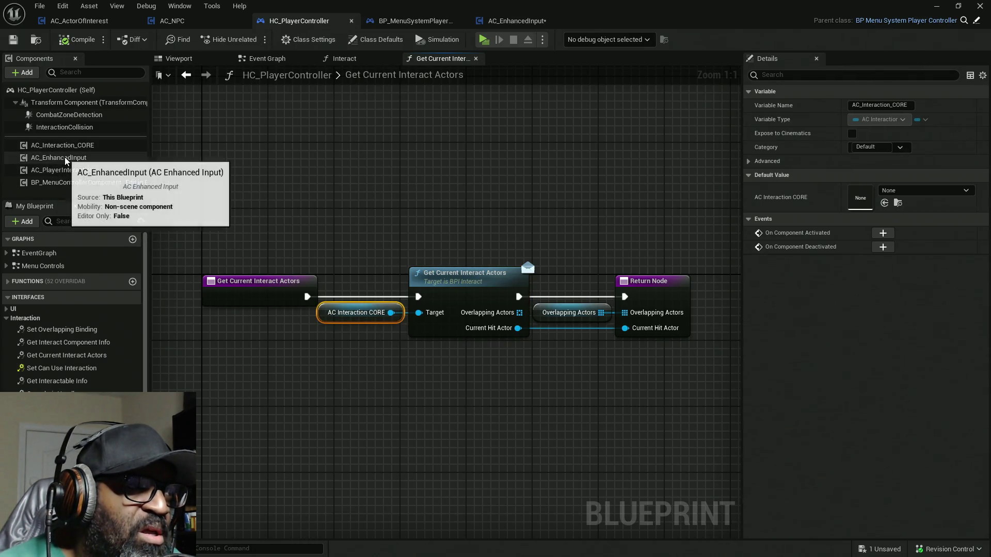
# Edit the AC_Interaction_CORE component from the Components panel's context menu
pyautogui.click(66, 146)
pyautogui.rightClick(66, 147)
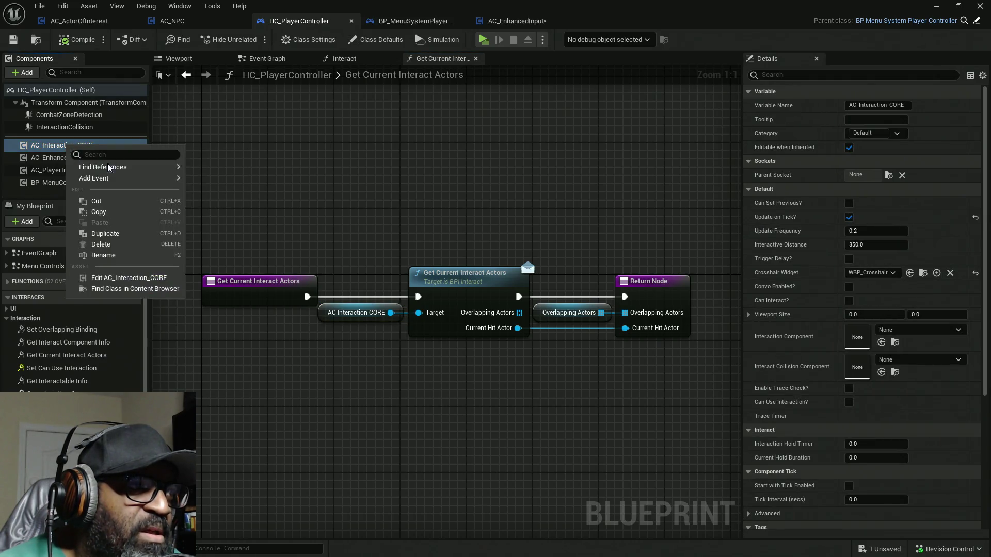
pyautogui.click(119, 278)
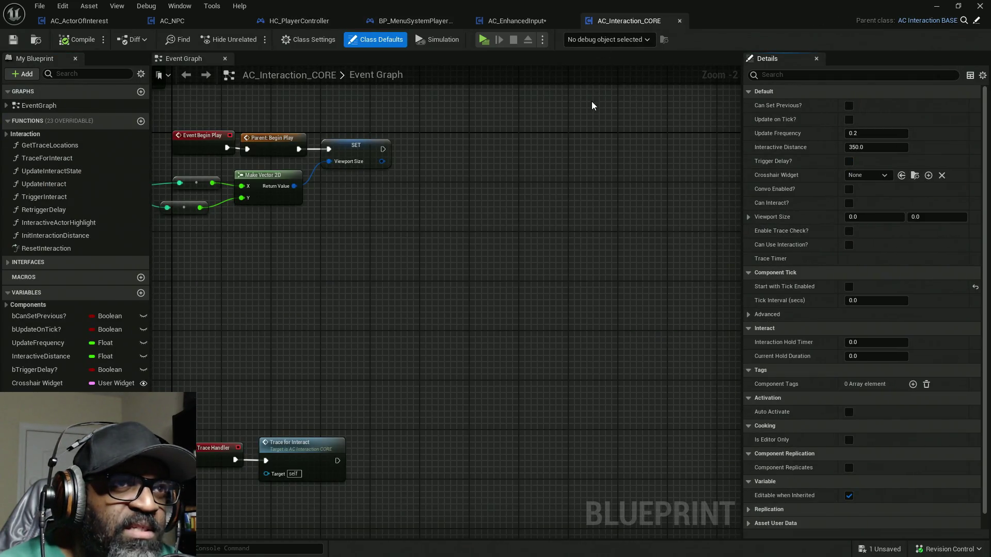
# Save all, then open GetCurrentInteractActors and select its Return Node with both variables
pyautogui.hotkey('ctrl', 'shift', 's')
pyautogui.moveTo(496, 178)
pyautogui.mouseDown()
pyautogui.moveTo(633, 177)
pyautogui.moveTo(626, 183)
pyautogui.mouseUp()
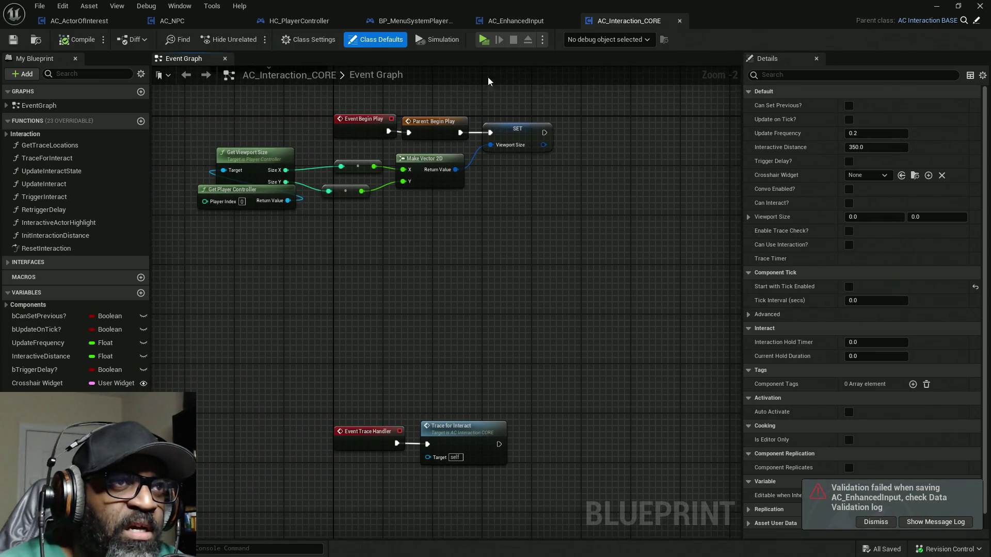
pyautogui.click(8, 263)
pyautogui.click(24, 121)
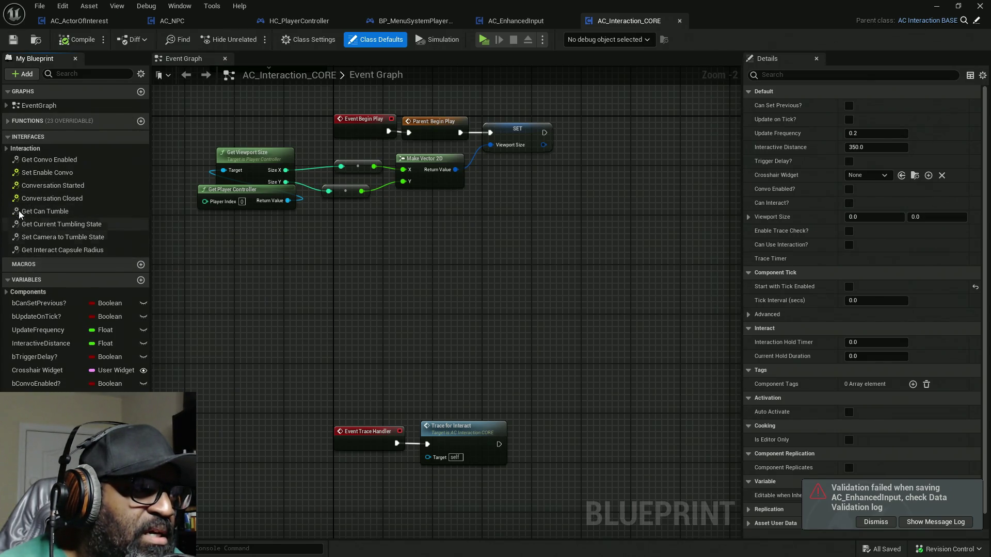
pyautogui.click(7, 150)
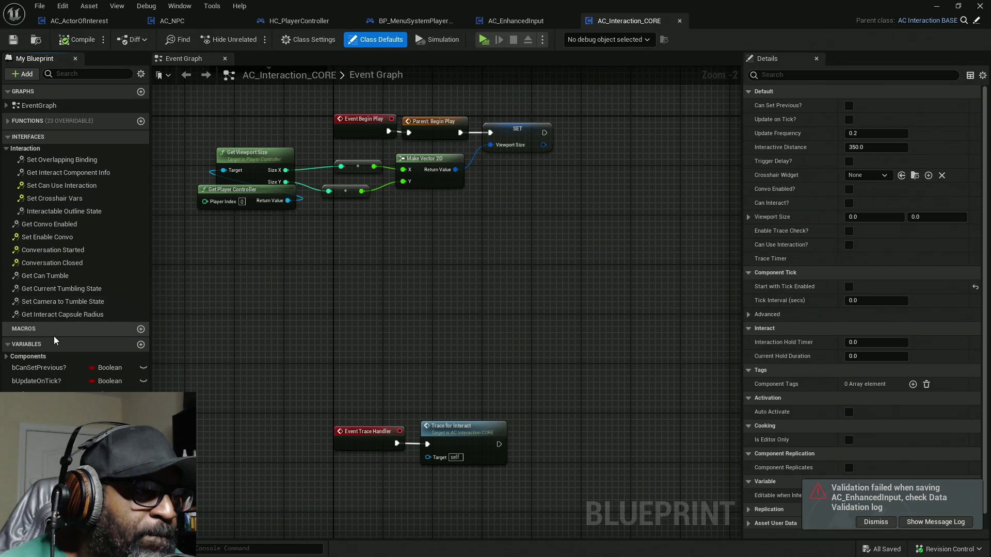
pyautogui.click(28, 121)
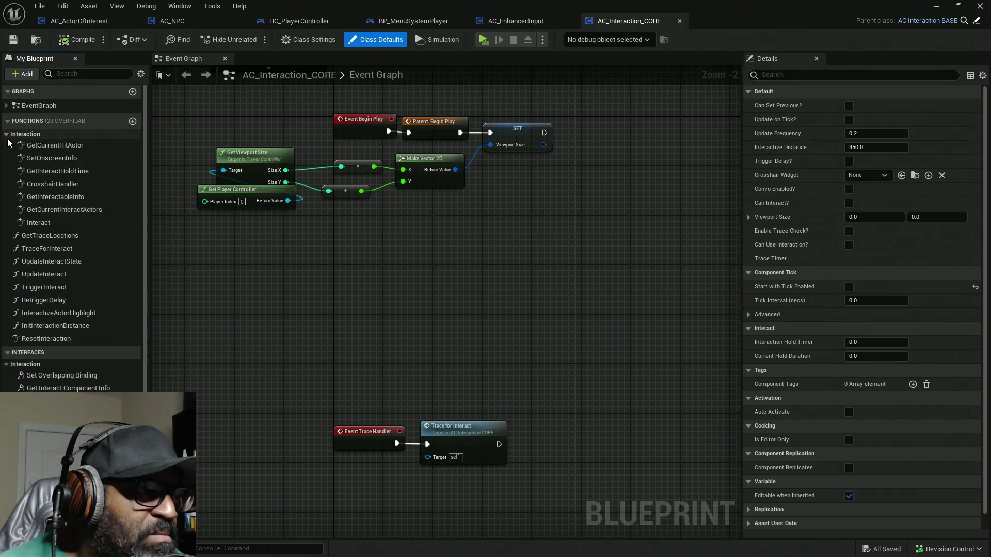
pyautogui.doubleClick(57, 209)
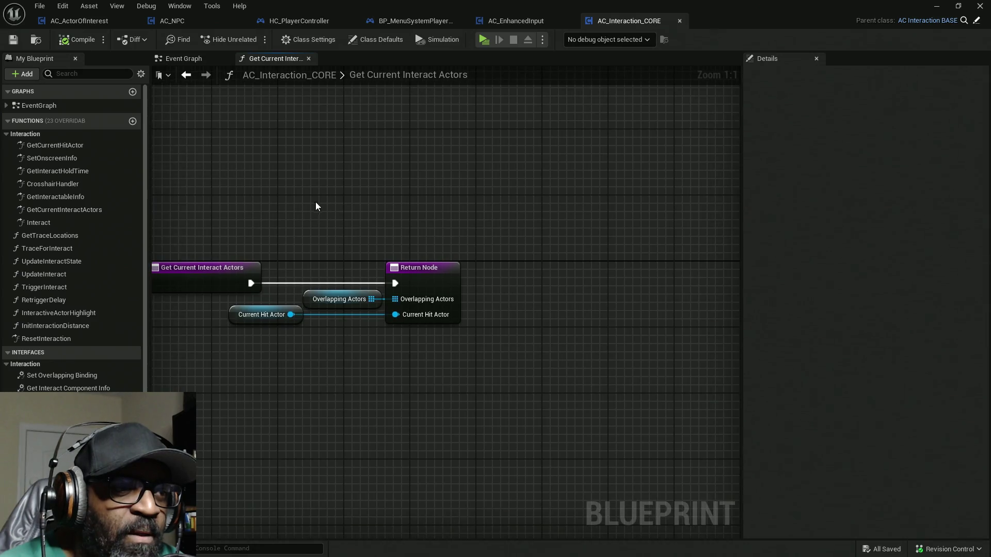
pyautogui.moveTo(283, 240); pyautogui.dragTo(516, 394)
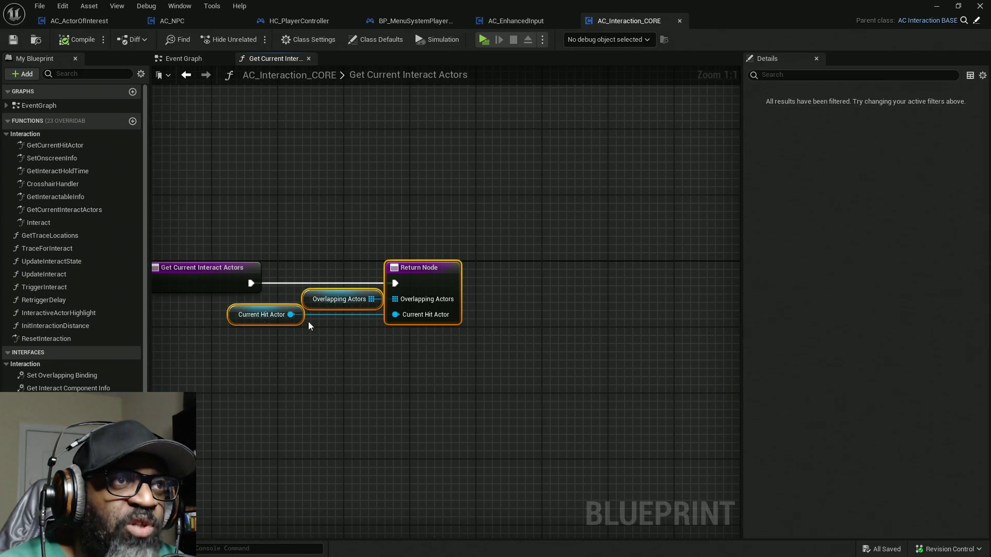
pyautogui.moveTo(300, 238); pyautogui.dragTo(463, 385)
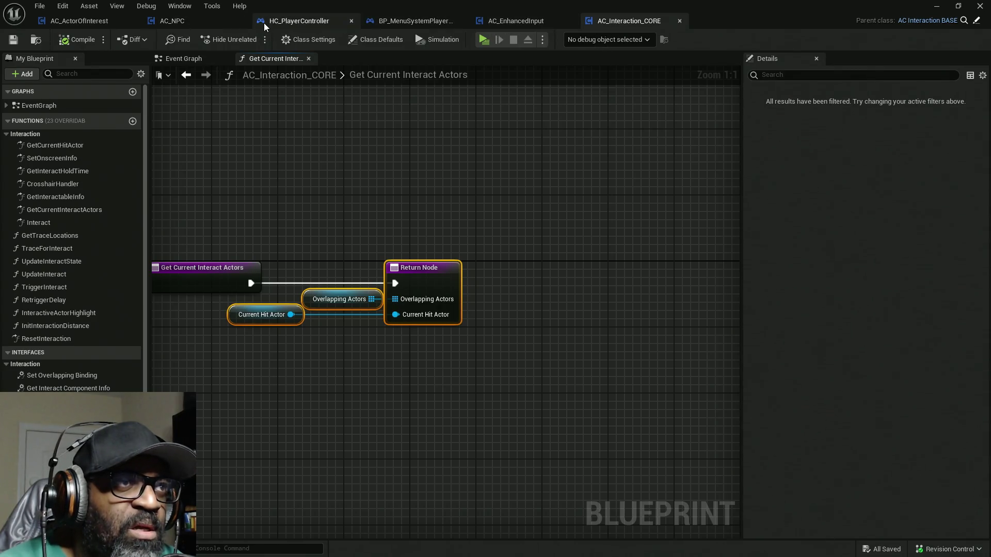
# Compare the AC_NPC and HC_PlayerController graphs, selecting Overlapping Actors and the Return Node, then return to AC_EnhancedInput
pyautogui.click(190, 26)
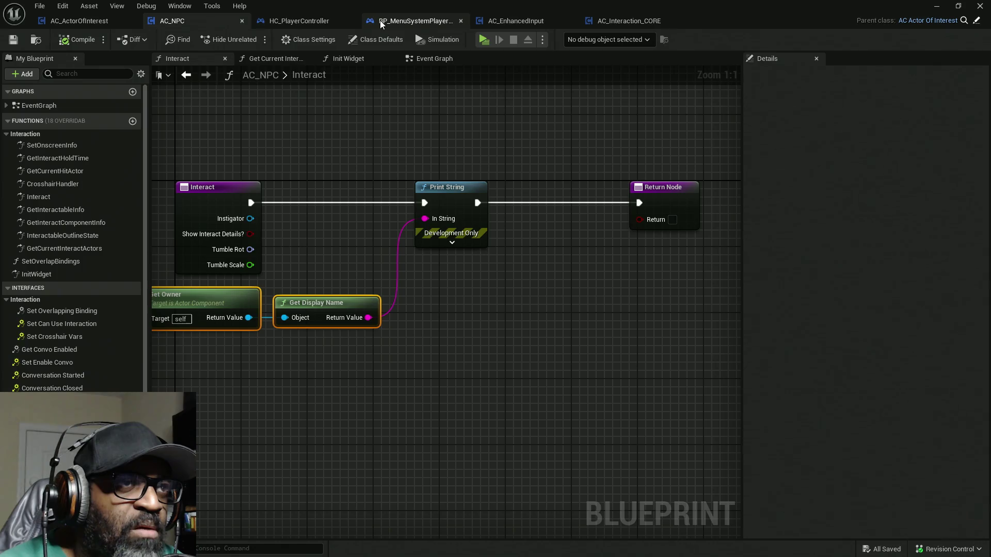
pyautogui.click(299, 23)
pyautogui.moveTo(568, 303)
pyautogui.mouseDown()
pyautogui.moveTo(442, 228)
pyautogui.moveTo(487, 388)
pyautogui.mouseUp()
pyautogui.moveTo(500, 206); pyautogui.dragTo(593, 409)
pyautogui.moveTo(468, 412); pyautogui.dragTo(579, 402)
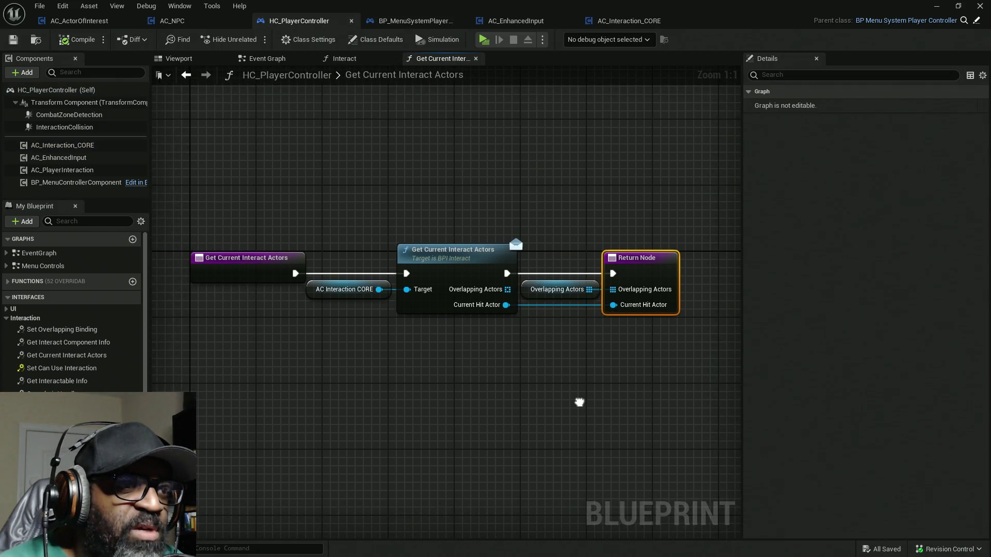
pyautogui.click(627, 22)
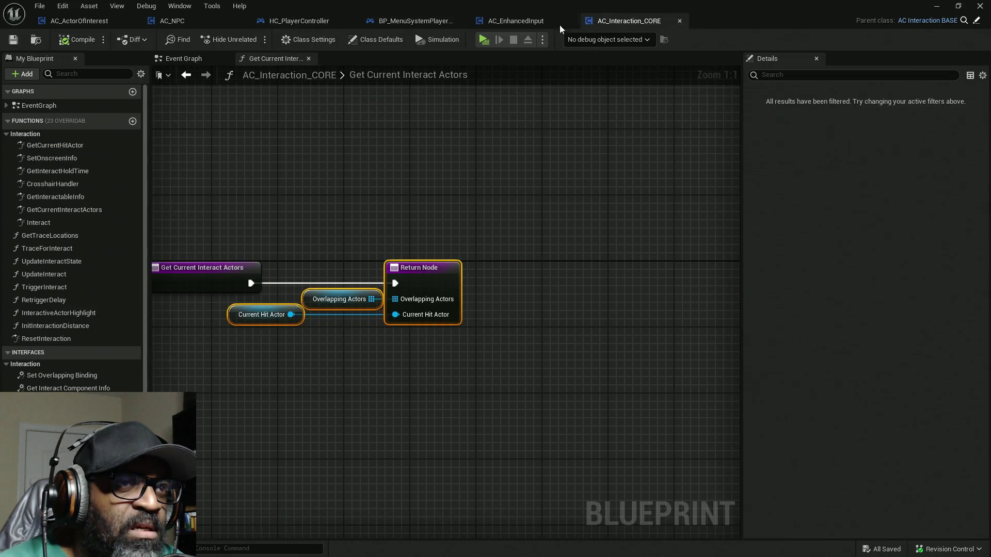
pyautogui.click(518, 23)
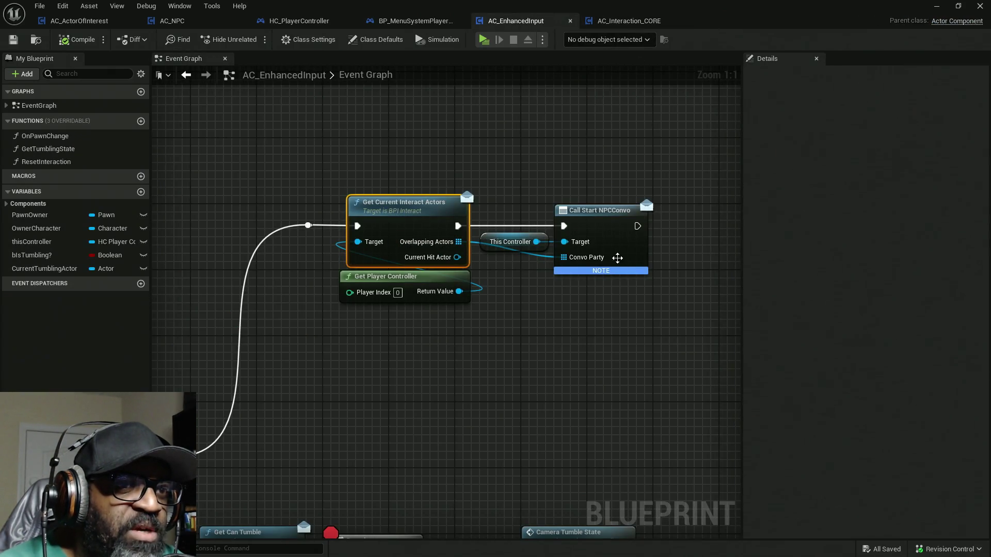
# Select This Controller and nudge the Call Start NPCConvo node slightly to the right
pyautogui.moveTo(549, 109)
pyautogui.mouseDown()
pyautogui.moveTo(424, 354)
pyautogui.moveTo(444, 356)
pyautogui.moveTo(494, 313)
pyautogui.mouseUp()
pyautogui.moveTo(521, 273)
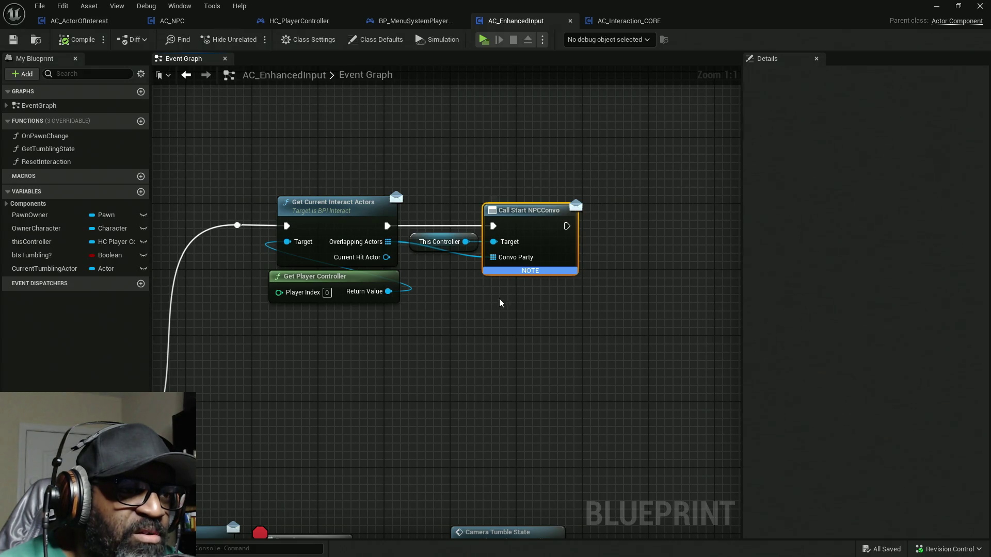
pyautogui.moveTo(471, 305); pyautogui.dragTo(411, 325)
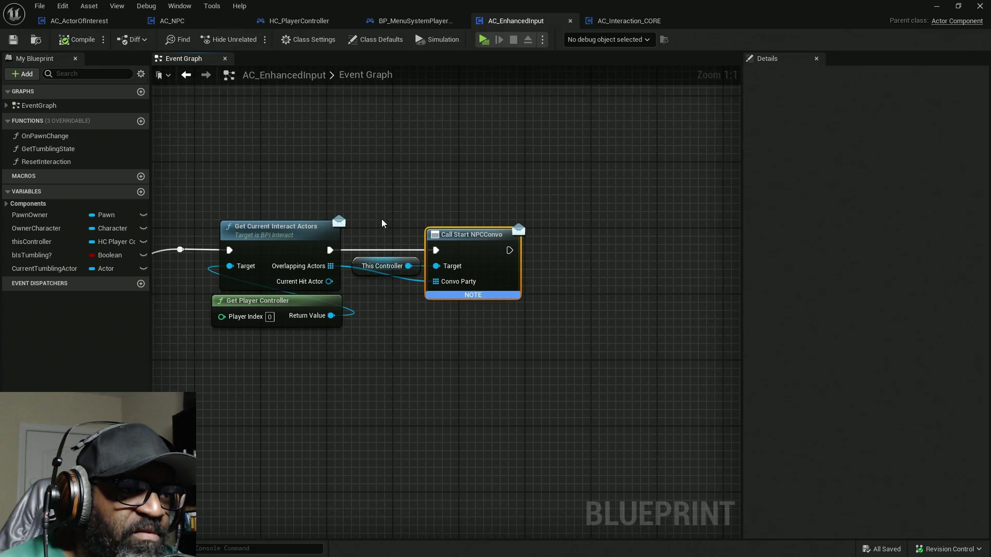
pyautogui.click(389, 265)
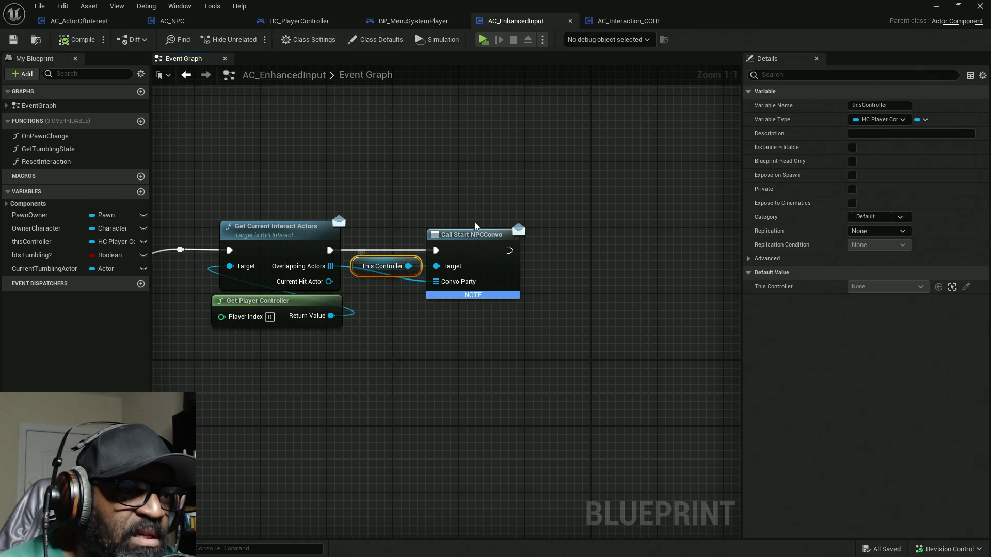
pyautogui.moveTo(474, 240)
pyautogui.mouseDown()
pyautogui.moveTo(519, 243)
pyautogui.moveTo(482, 242)
pyautogui.mouseUp()
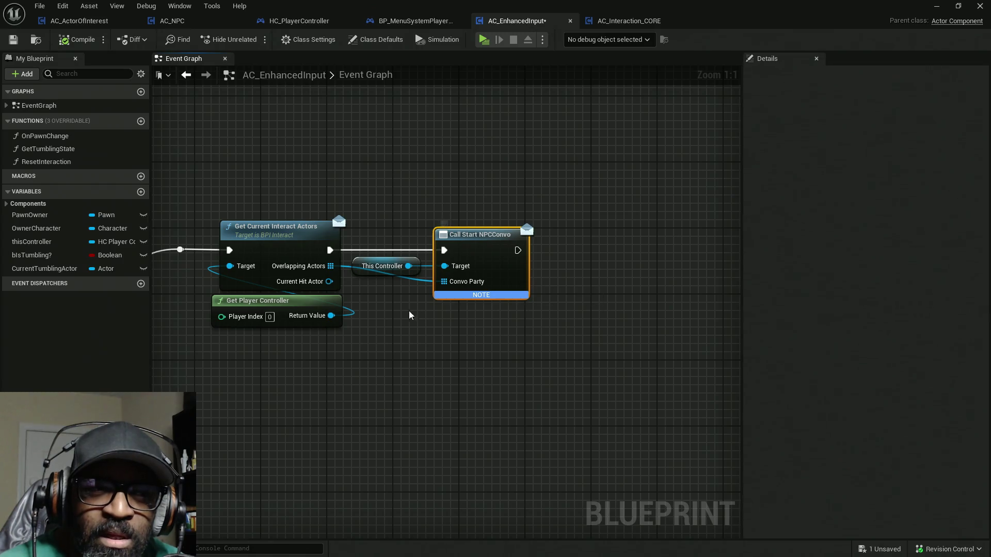
pyautogui.moveTo(392, 316)
pyautogui.mouseDown()
pyautogui.moveTo(518, 317)
pyautogui.moveTo(457, 317)
pyautogui.mouseUp()
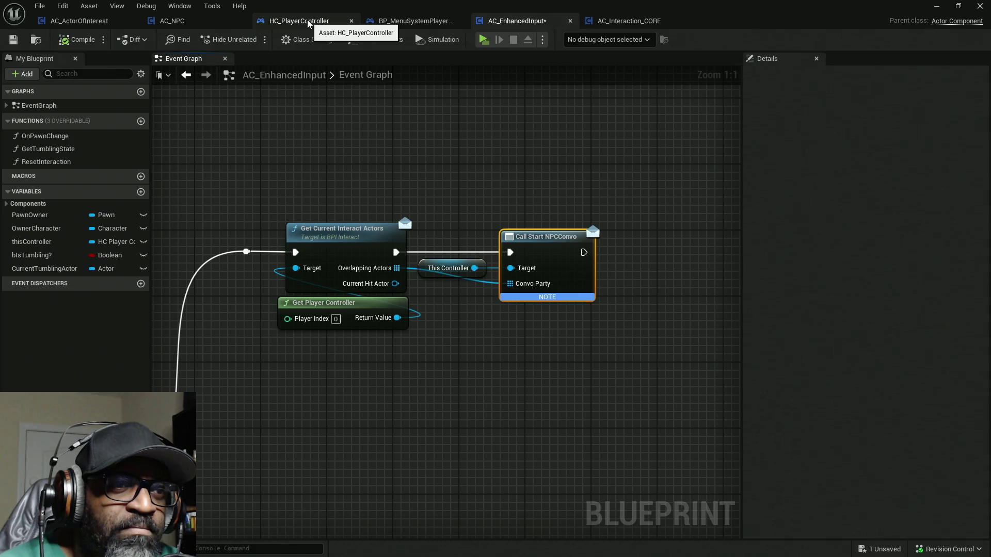
pyautogui.click(308, 23)
# Open HC_PlayerController's read-only Start NPCConvo function to view its Convo Party Actor input
pyautogui.scroll(-4, 72, 331)
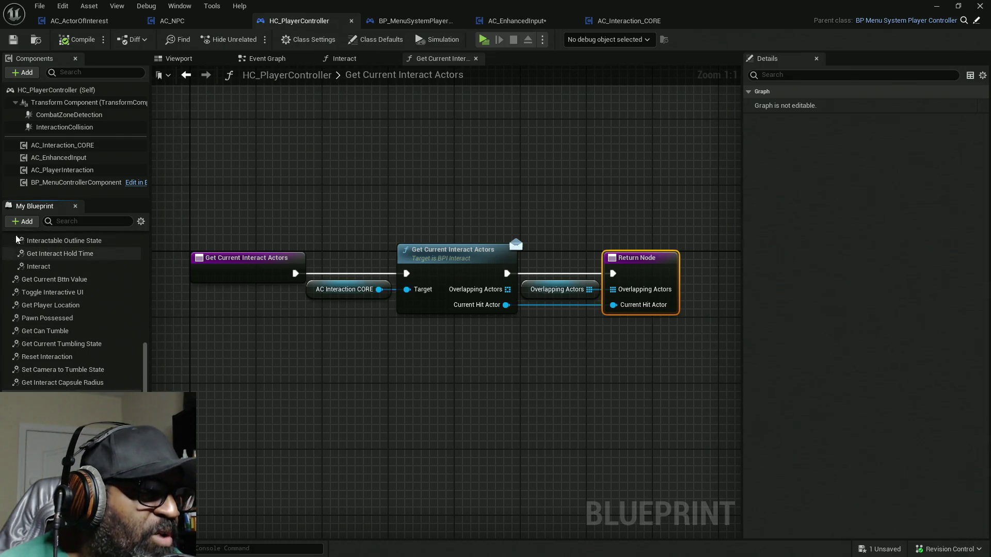
pyautogui.scroll(1, 72, 312)
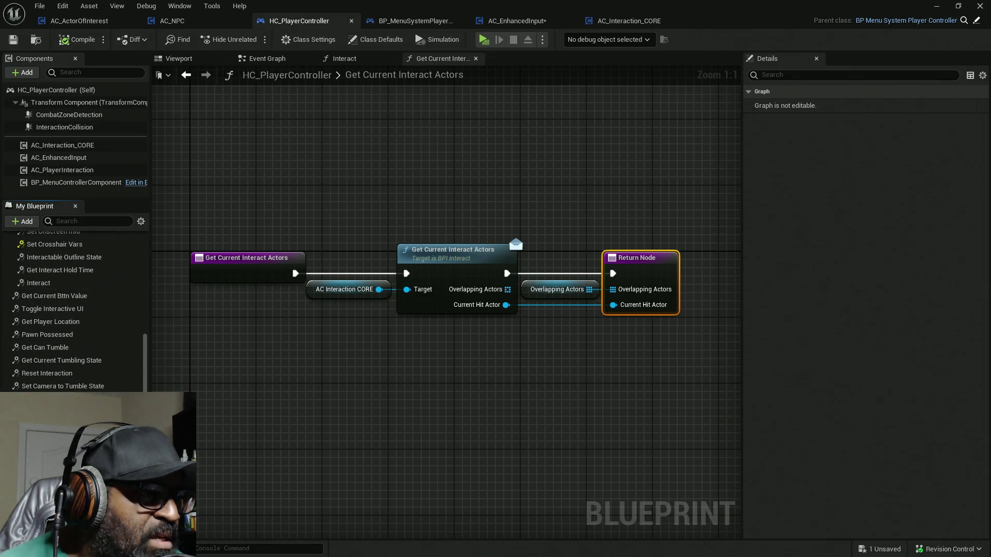
pyautogui.scroll(4, 72, 312)
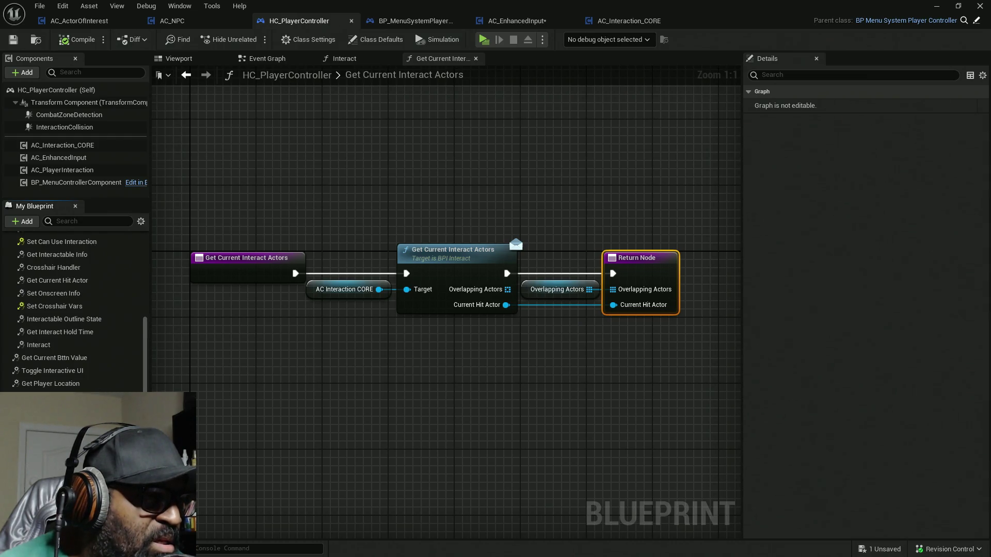
pyautogui.doubleClick(47, 413)
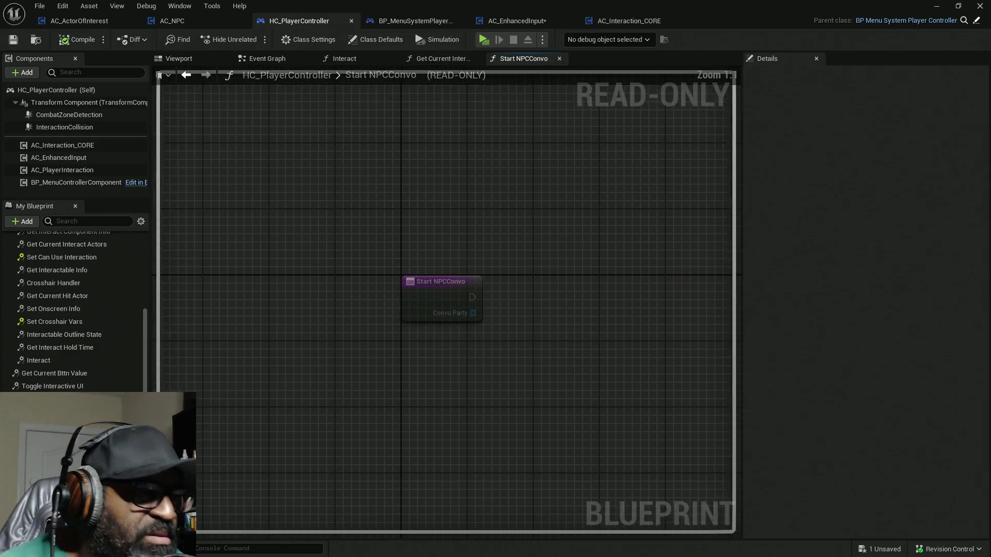
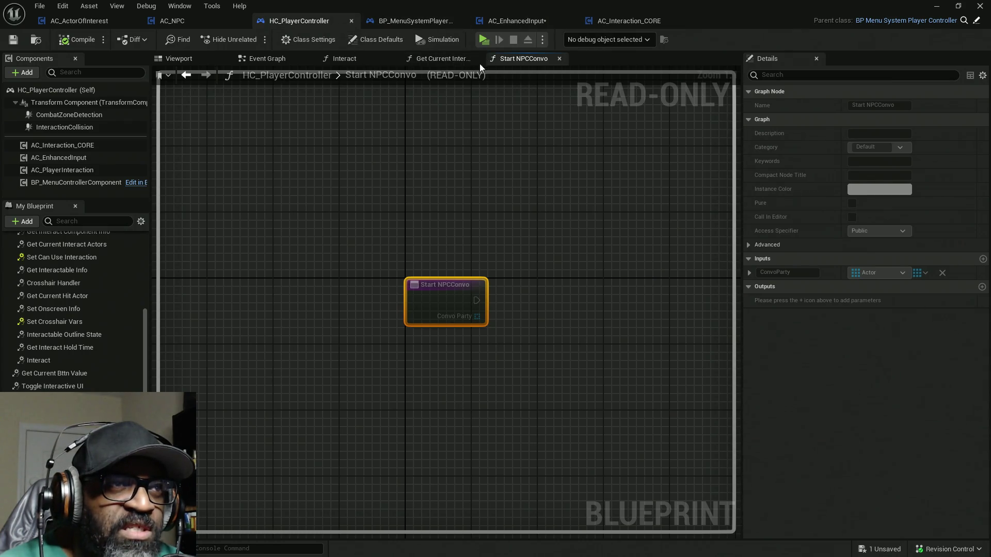
# Look over the Get Current Interact Actors and Start NPCConvo graphs, then switch to AC_EnhancedInput
pyautogui.click(438, 57)
pyautogui.click(522, 58)
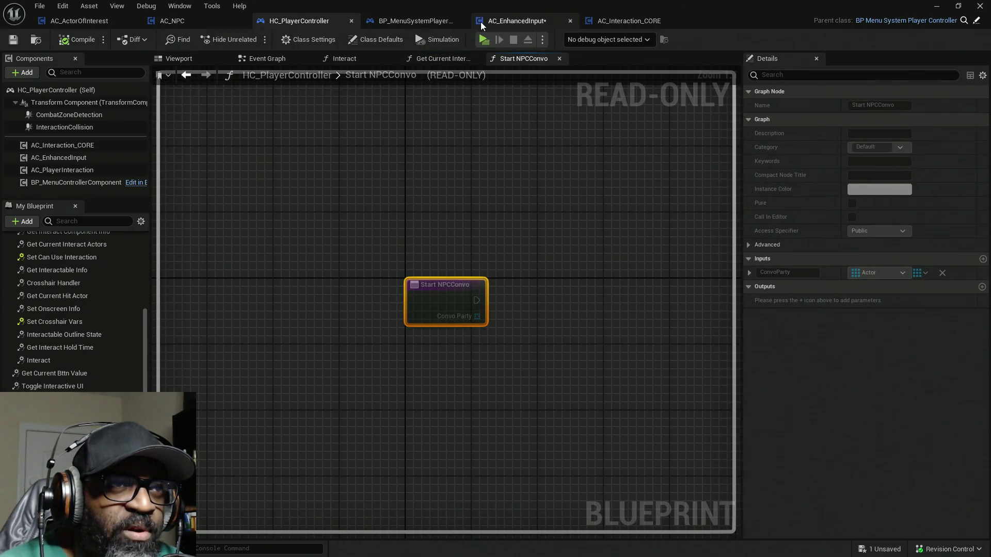
pyautogui.click(481, 24)
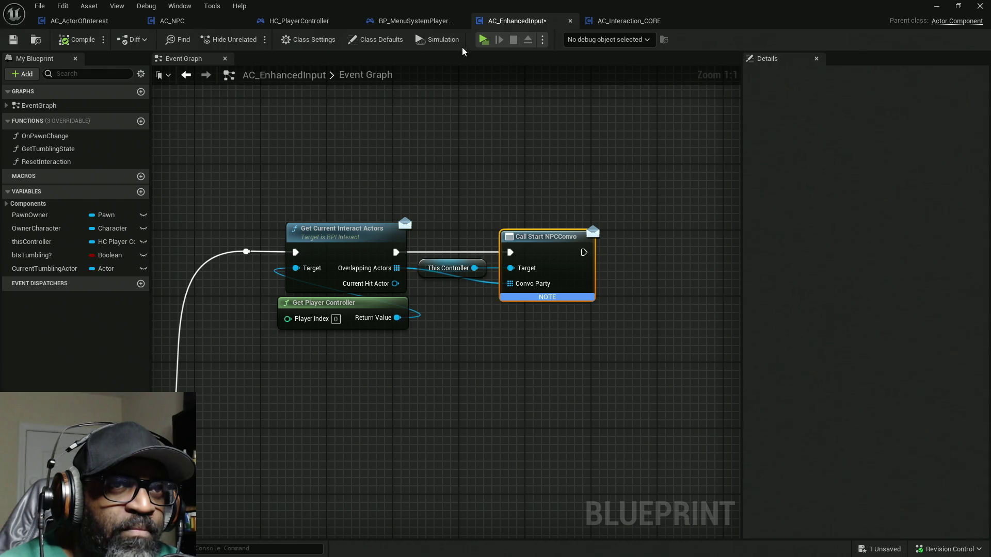
# Show the Palette panel, overwrite the DivDevStudios Default layout, and search the palette for 'call start'
pyautogui.click(180, 6)
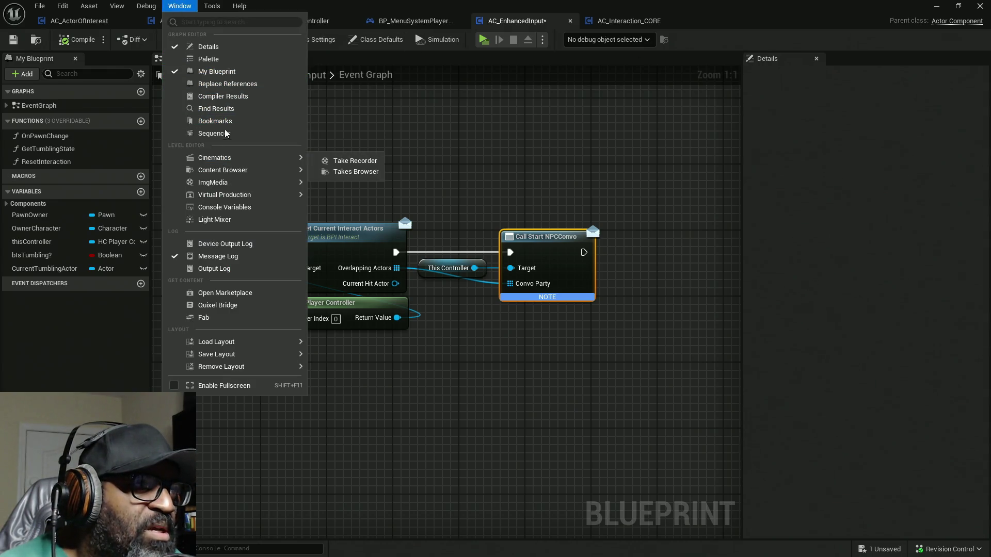
pyautogui.click(140, 15)
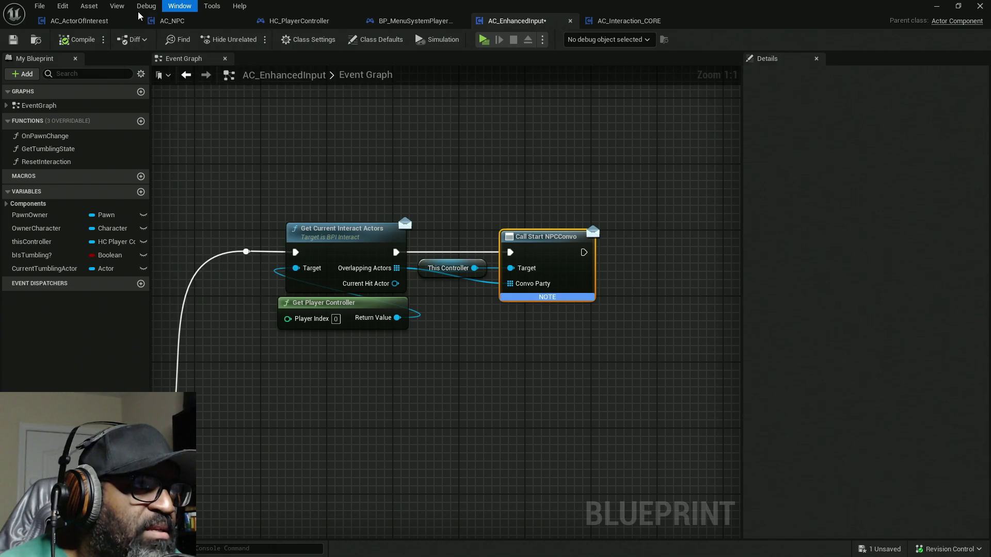
pyautogui.click(180, 6)
pyautogui.moveTo(229, 356)
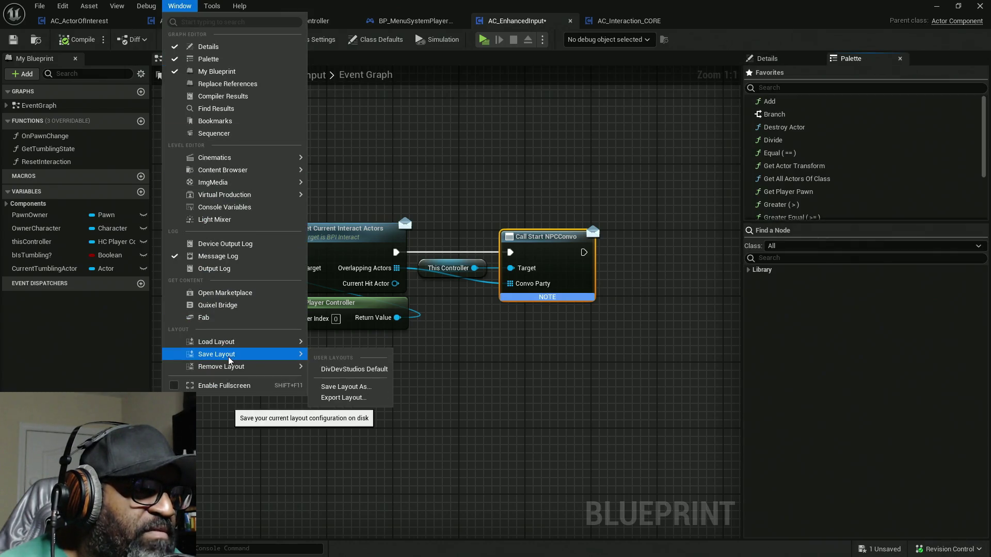
pyautogui.click(341, 369)
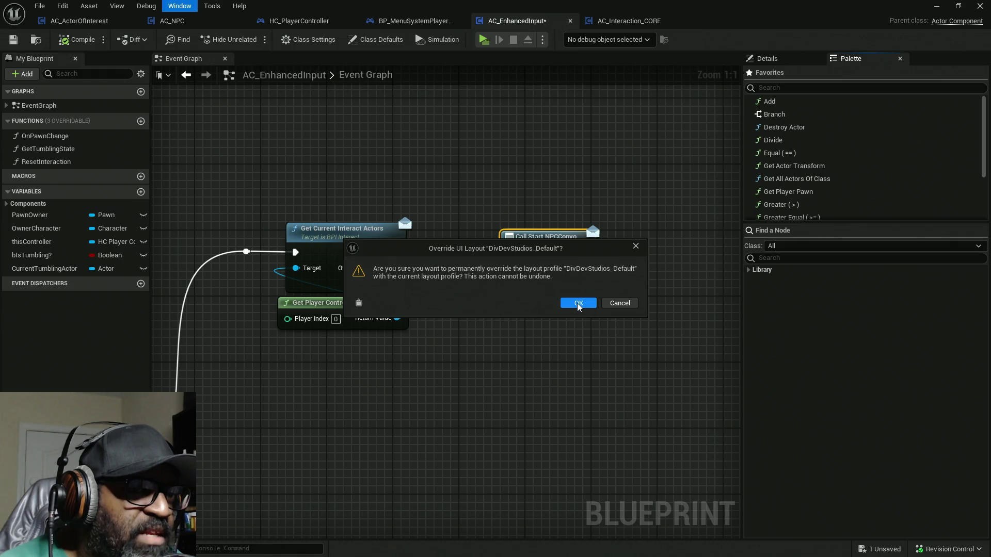
pyautogui.click(578, 303)
pyautogui.click(825, 258)
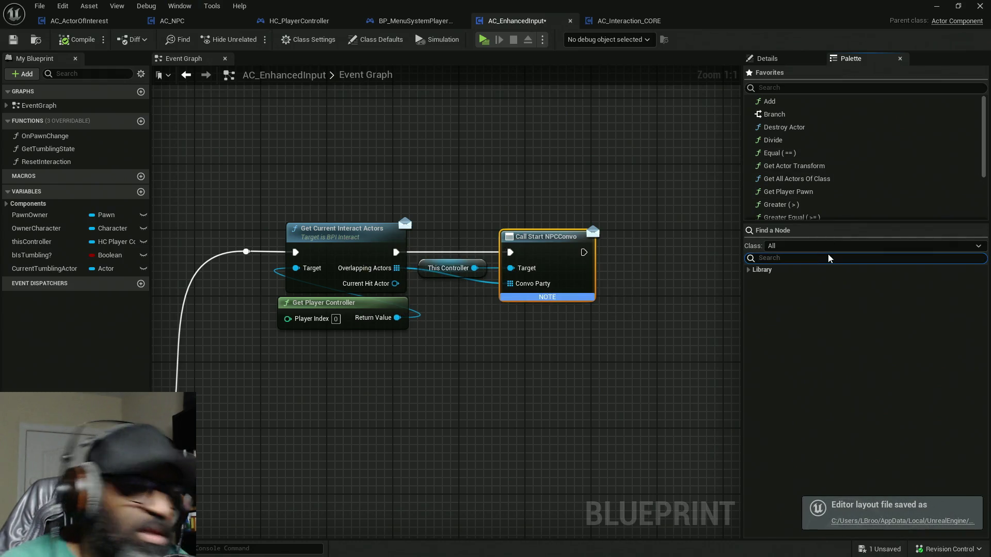
pyautogui.write('call')
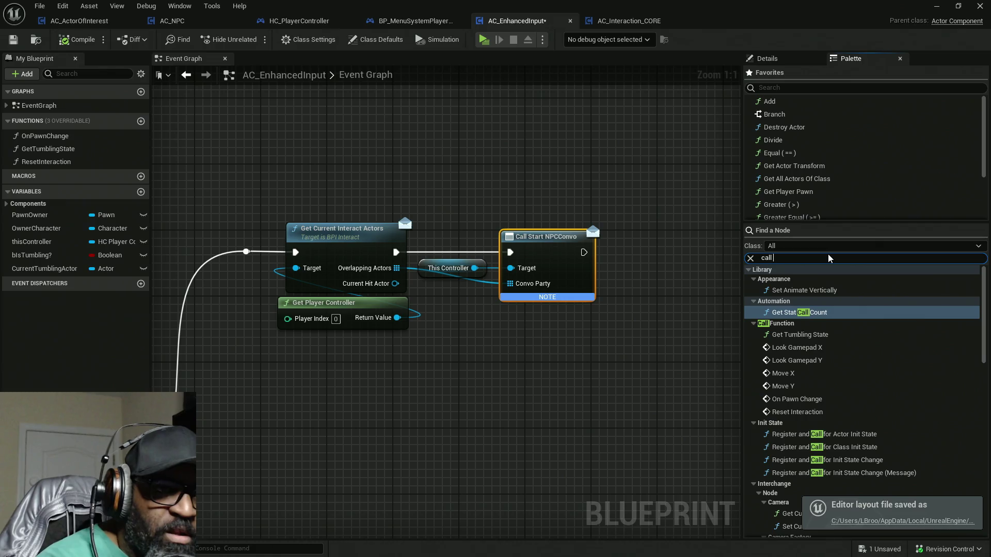
pyautogui.write(' start')
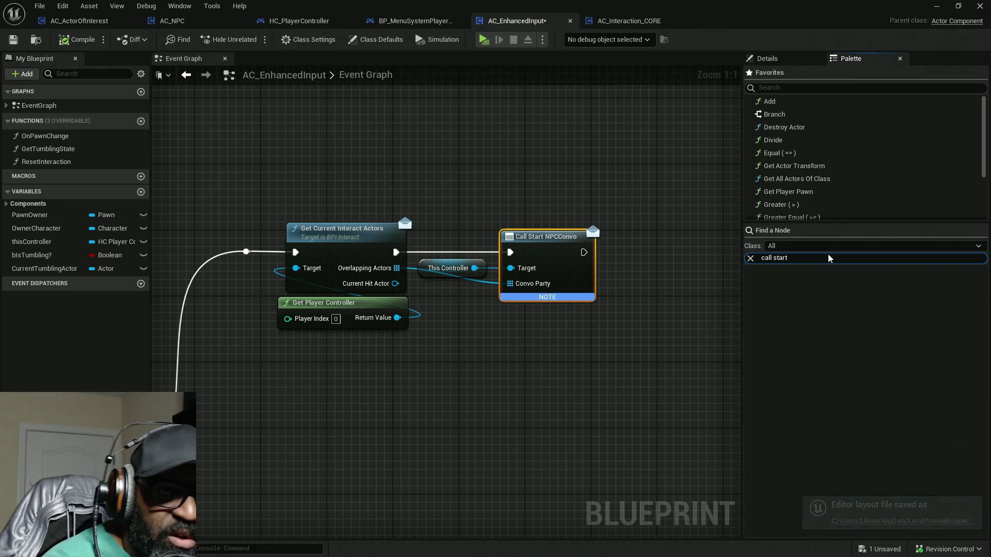
pyautogui.press('BackSpace')
pyautogui.press('BackSpace')
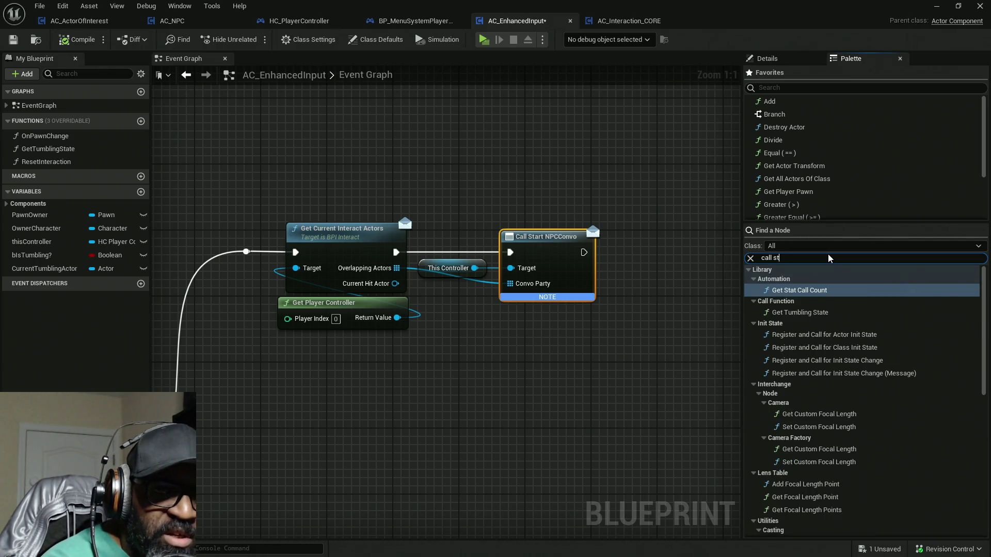
pyautogui.press('BackSpace')
pyautogui.press('BackSpace')
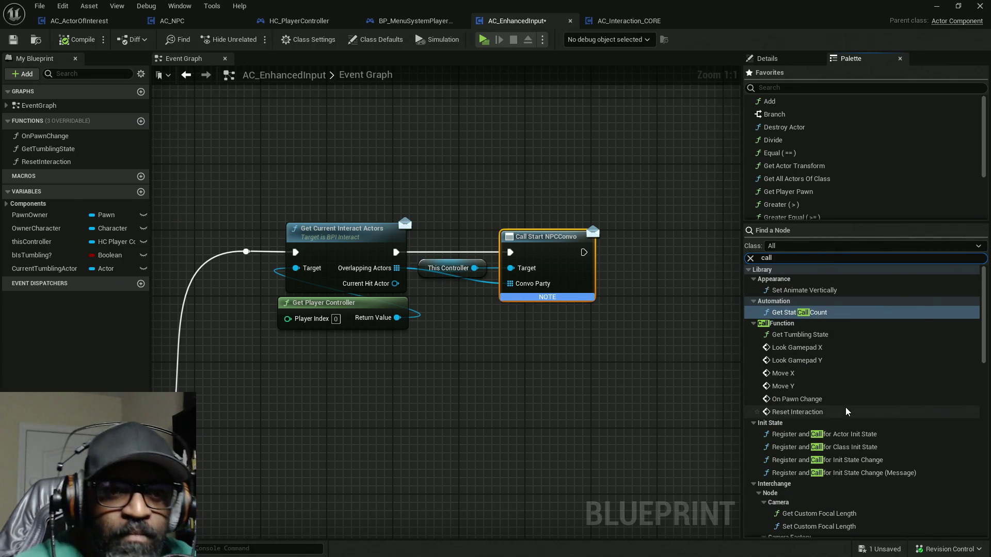
pyautogui.press('BackSpace')
pyautogui.press('BackSpace')
pyautogui.press('BackSpace')
pyautogui.press('BackSpace')
pyautogui.press('BackSpace')
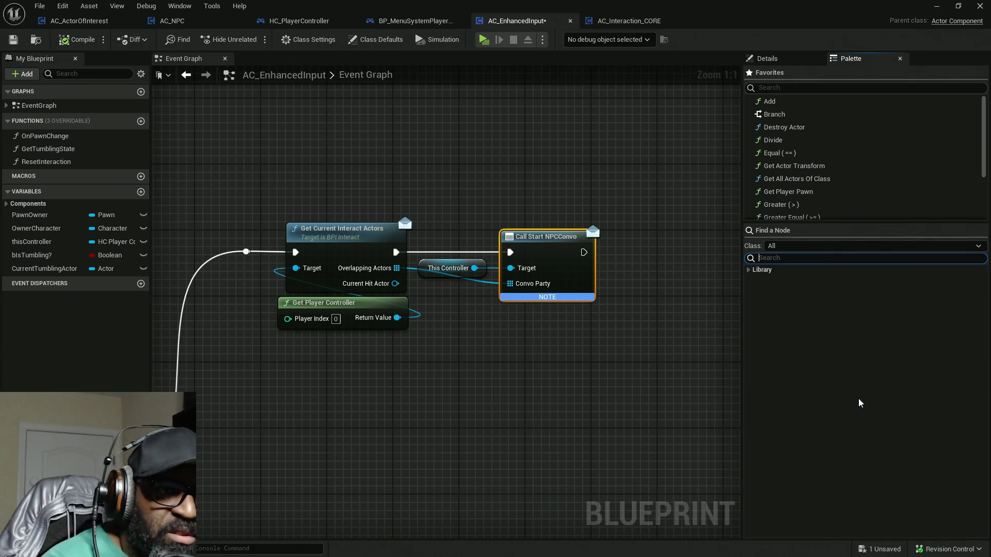
pyautogui.write('start ')
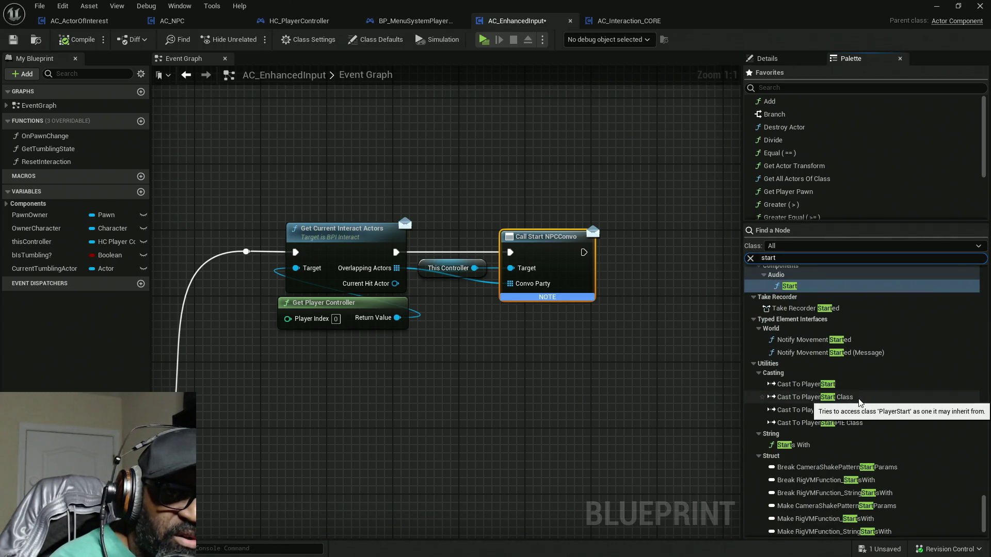
pyautogui.write('NPC')
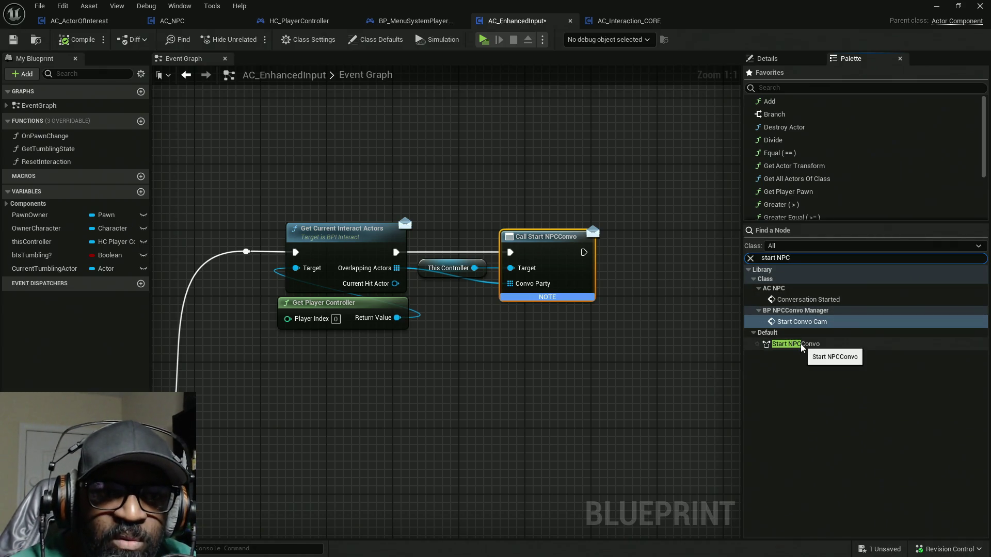
pyautogui.moveTo(802, 346); pyautogui.dragTo(513, 357)
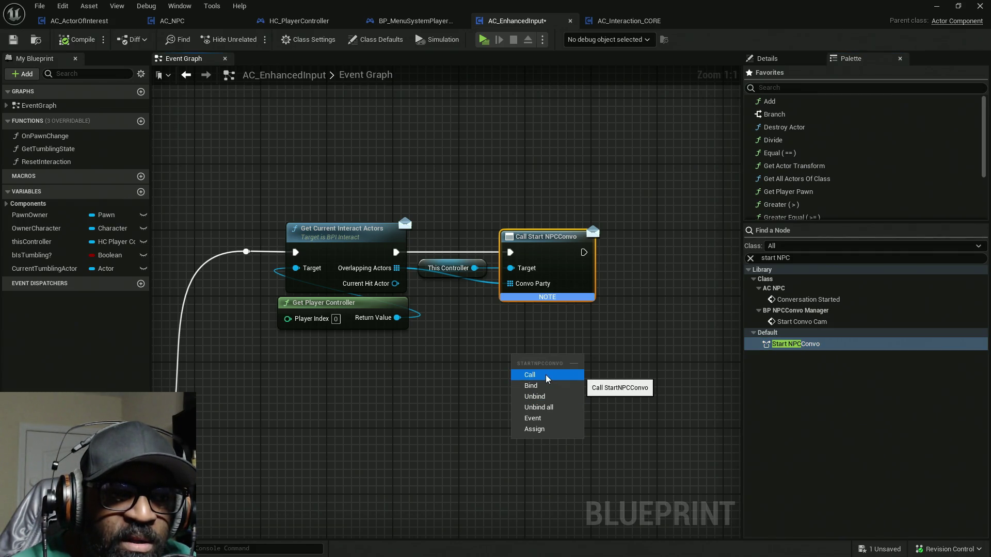
pyautogui.click(547, 379)
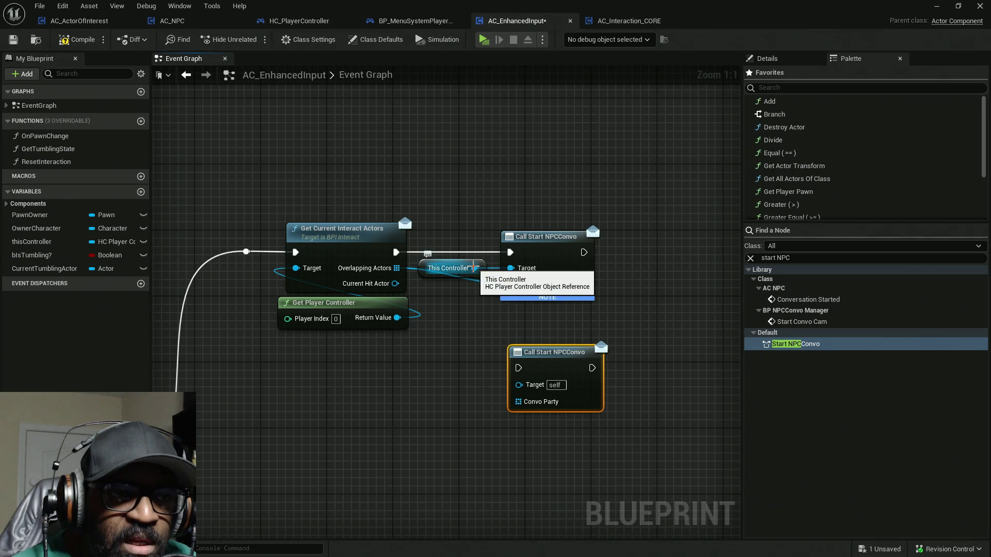
pyautogui.moveTo(473, 267)
pyautogui.mouseDown()
pyautogui.moveTo(513, 386)
pyautogui.moveTo(526, 386)
pyautogui.mouseUp()
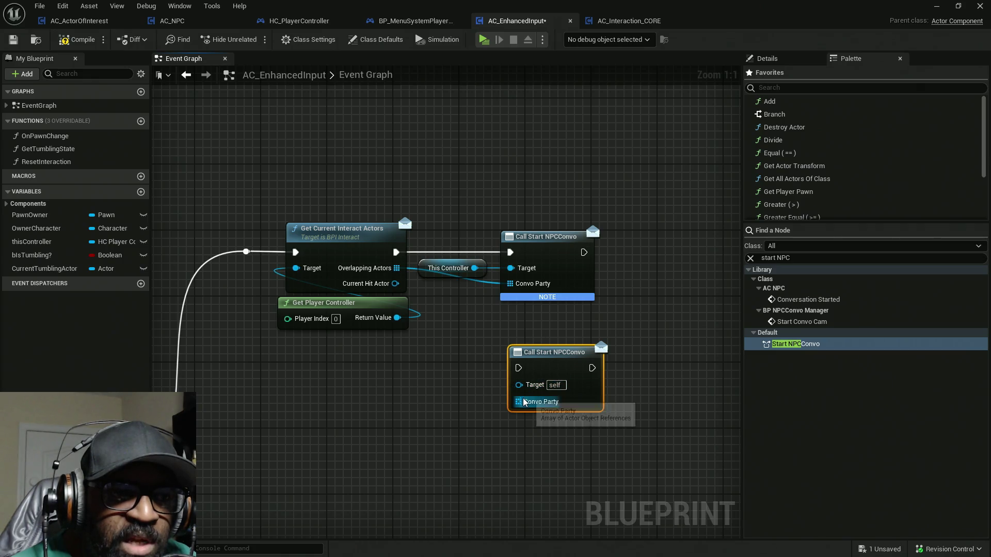
pyautogui.moveTo(553, 355); pyautogui.dragTo(576, 354)
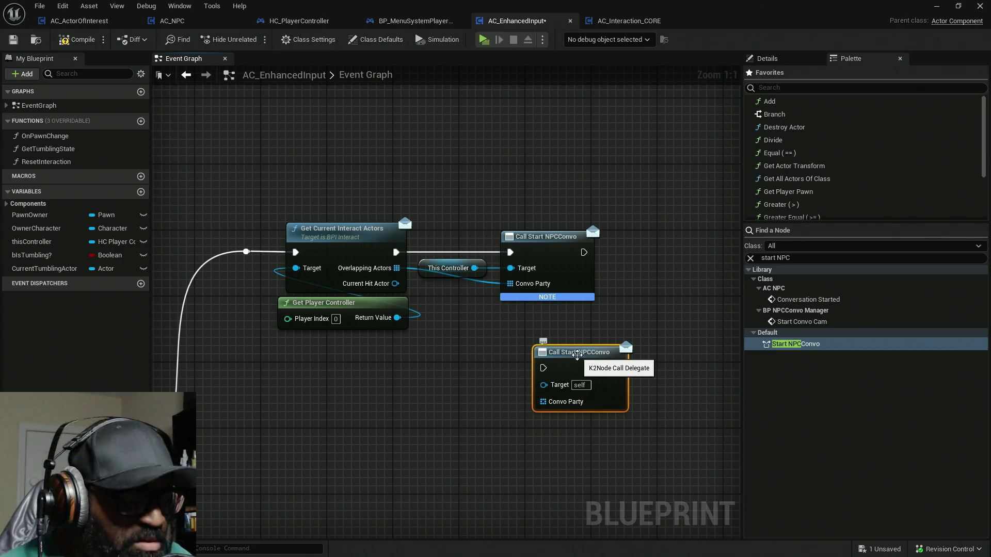
pyautogui.press('Delete')
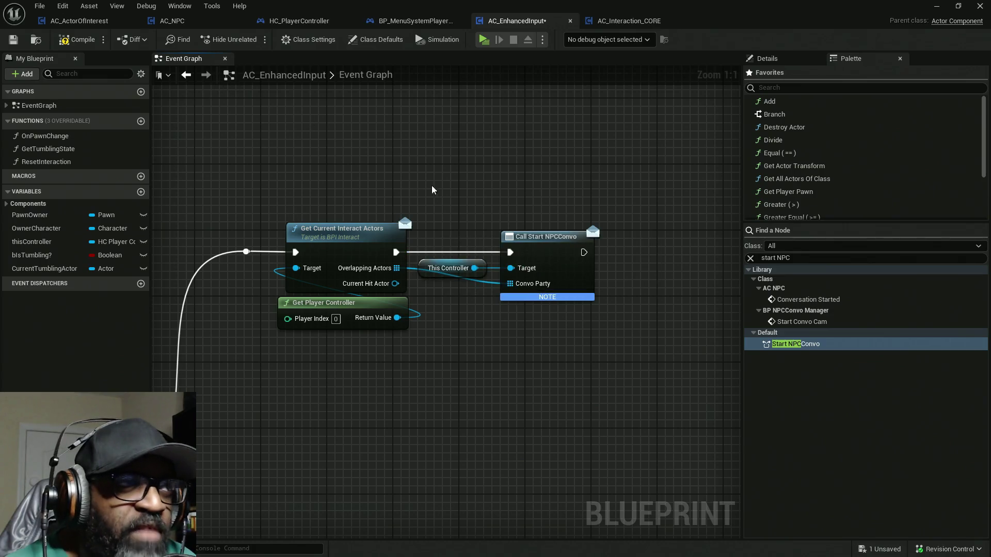
# Wire Get Current Interact Actors into Call Start NPCConvo, recompile, and move to HC_PlayerController
pyautogui.click(77, 39)
pyautogui.moveTo(509, 252); pyautogui.dragTo(396, 251)
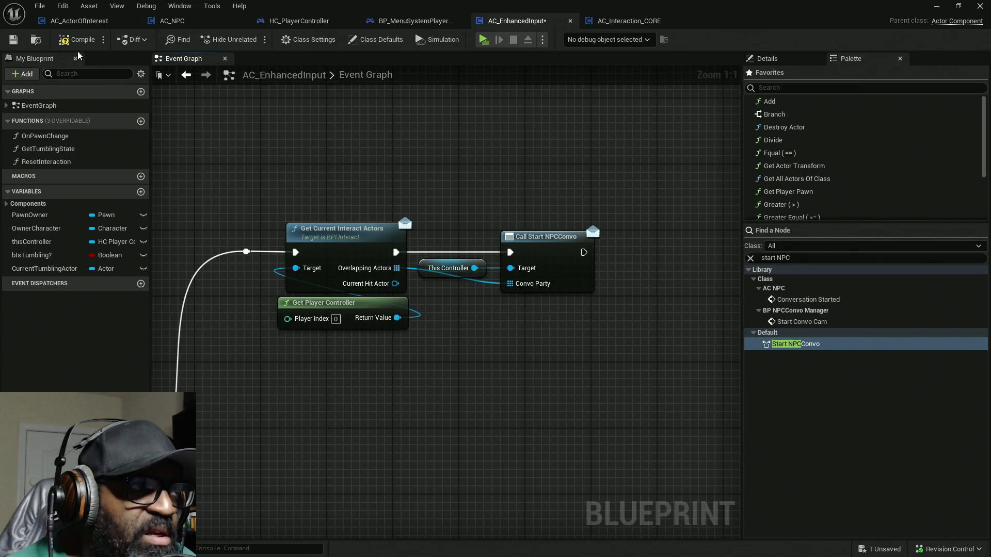
pyautogui.press('F7')
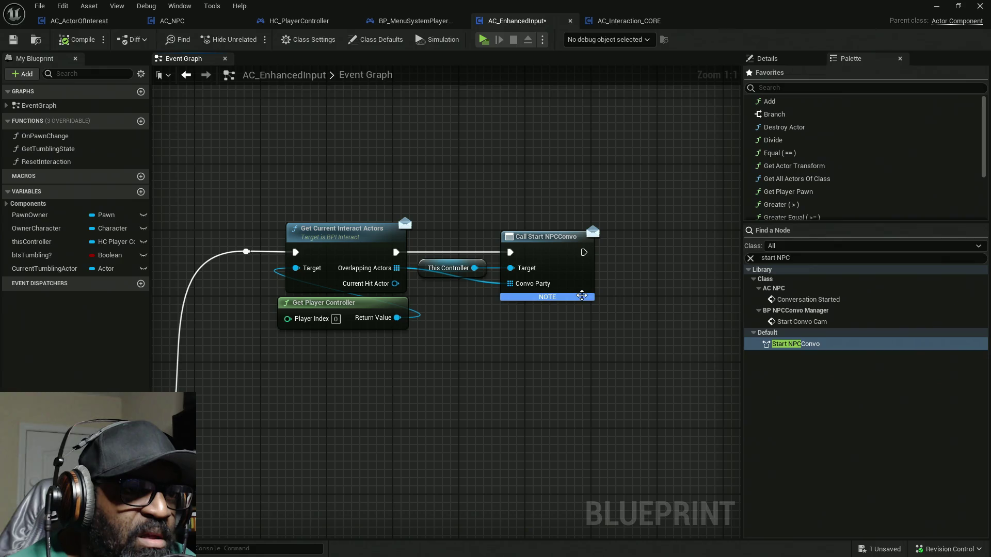
pyautogui.moveTo(582, 296)
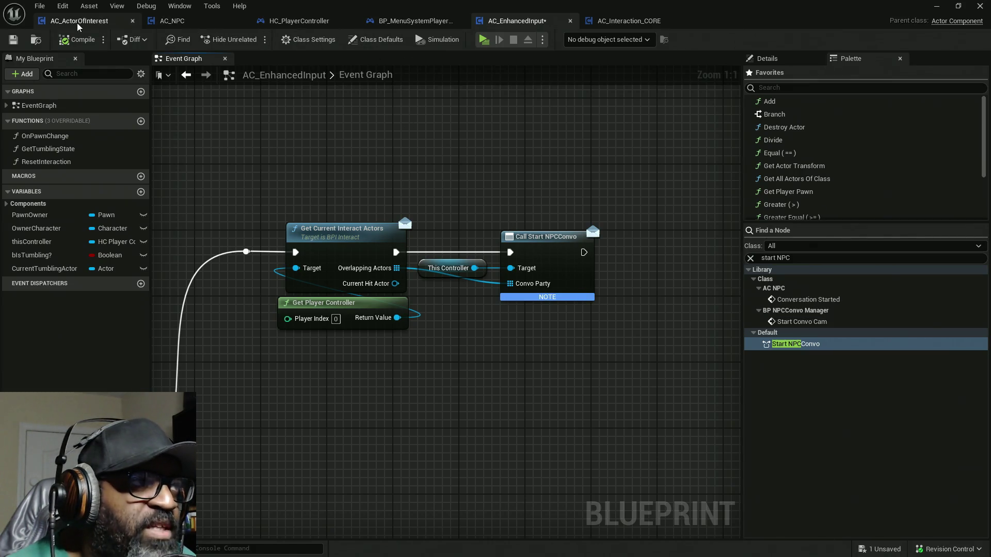
pyautogui.click(307, 26)
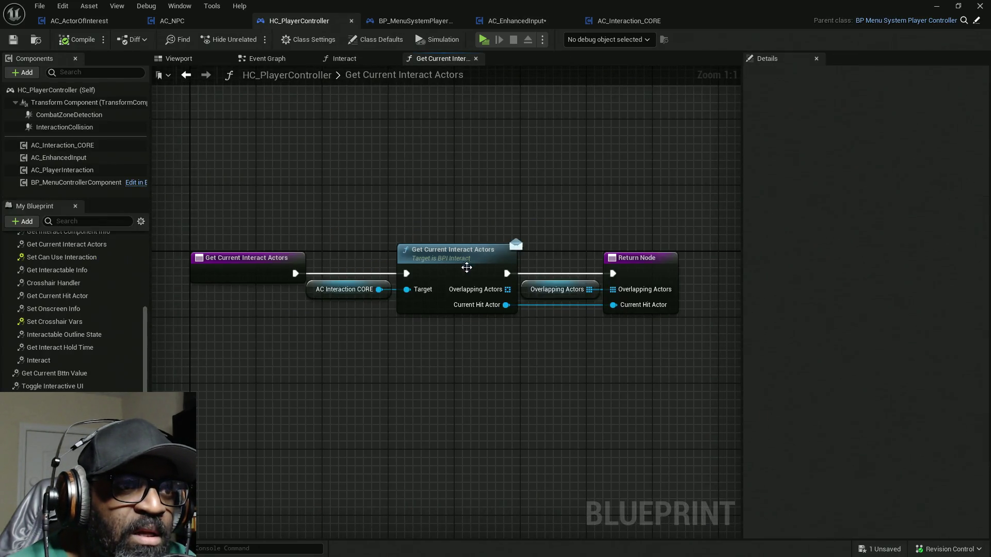
# Open HC_PlayerController's Event Graph and survey its comment groups and events
pyautogui.click(278, 59)
pyautogui.moveTo(562, 408)
pyautogui.mouseDown()
pyautogui.moveTo(536, 255)
pyautogui.moveTo(494, 205)
pyautogui.mouseUp()
pyautogui.moveTo(334, 392); pyautogui.dragTo(354, 265)
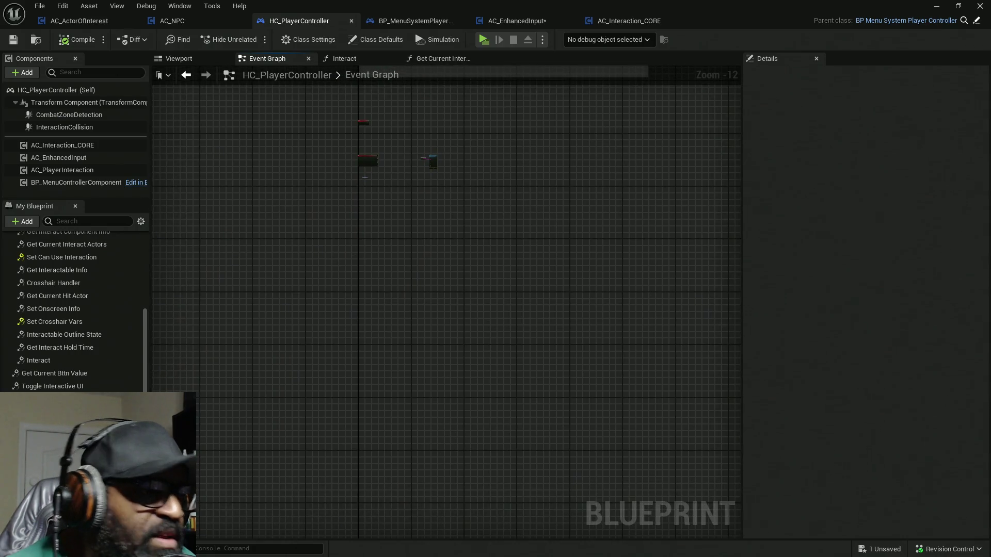
pyautogui.moveTo(46, 413)
pyautogui.mouseDown()
pyautogui.moveTo(333, 237)
pyautogui.moveTo(342, 206)
pyautogui.moveTo(370, 204)
pyautogui.mouseUp()
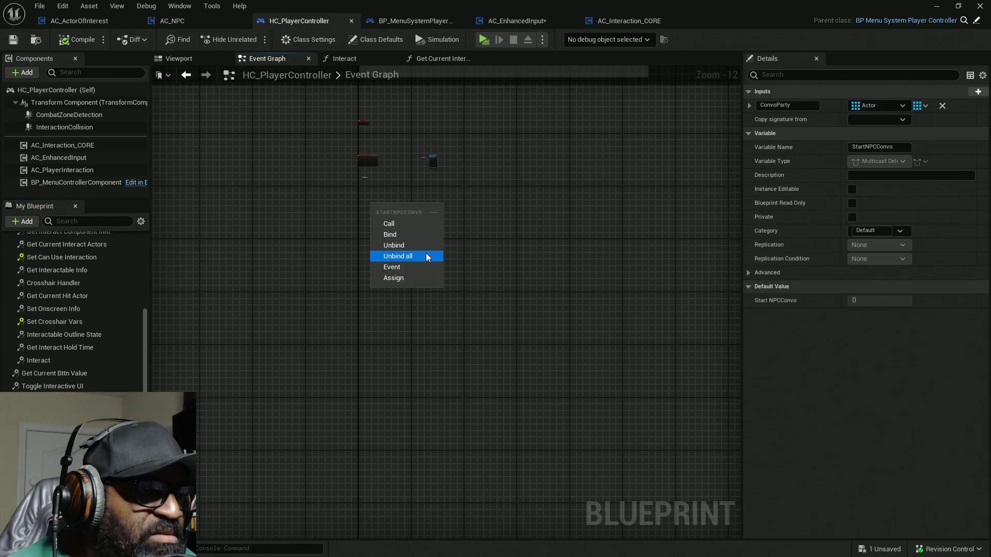
pyautogui.moveTo(530, 168); pyautogui.dragTo(498, 390)
pyautogui.moveTo(519, 283); pyautogui.dragTo(495, 339)
pyautogui.scroll(5, 367, 292)
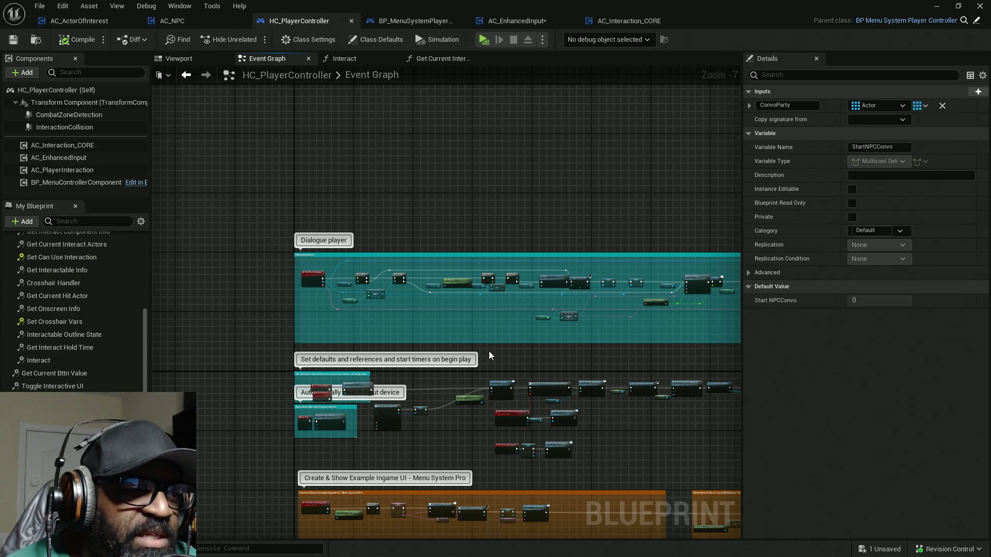
pyautogui.scroll(6, 517, 228)
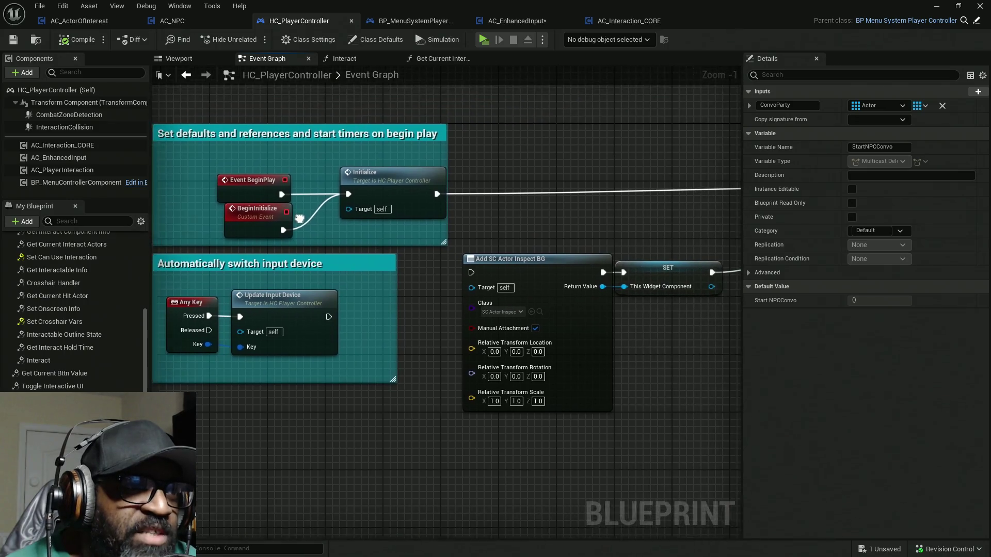
pyautogui.moveTo(299, 219); pyautogui.dragTo(301, 222)
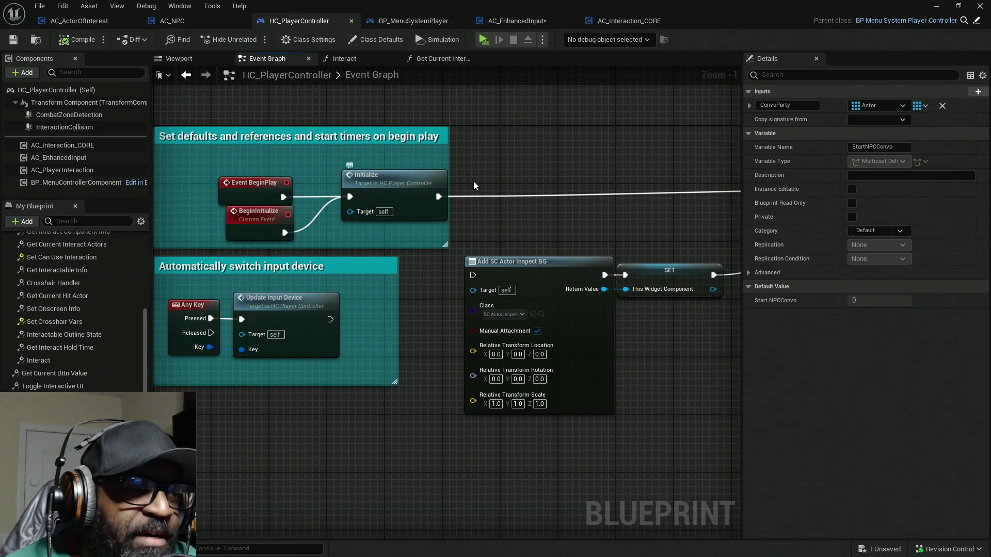
pyautogui.moveTo(400, 236); pyautogui.dragTo(139, 265)
pyautogui.scroll(-3, 459, 243)
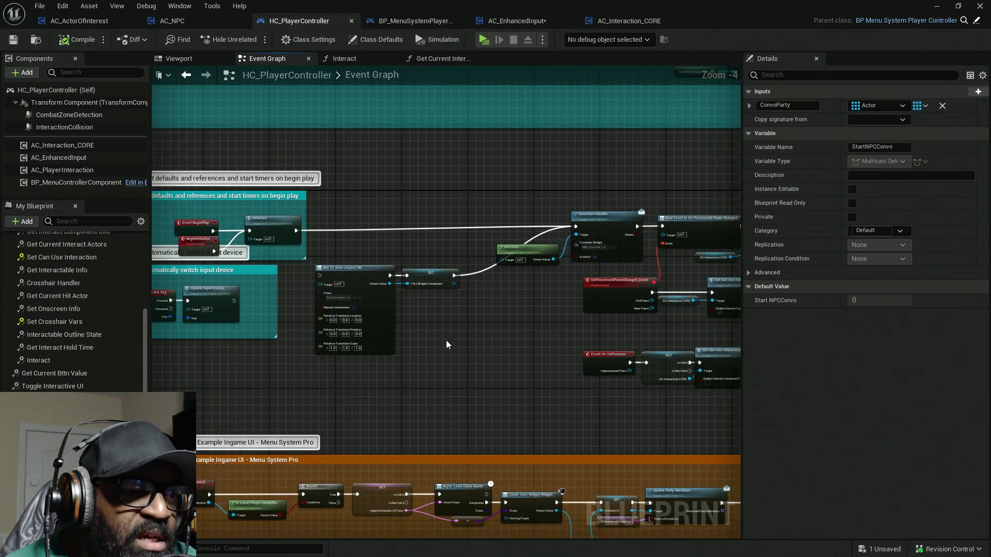
pyautogui.moveTo(446, 344)
pyautogui.mouseDown()
pyautogui.moveTo(537, 336)
pyautogui.moveTo(555, 314)
pyautogui.moveTo(632, 306)
pyautogui.mouseUp()
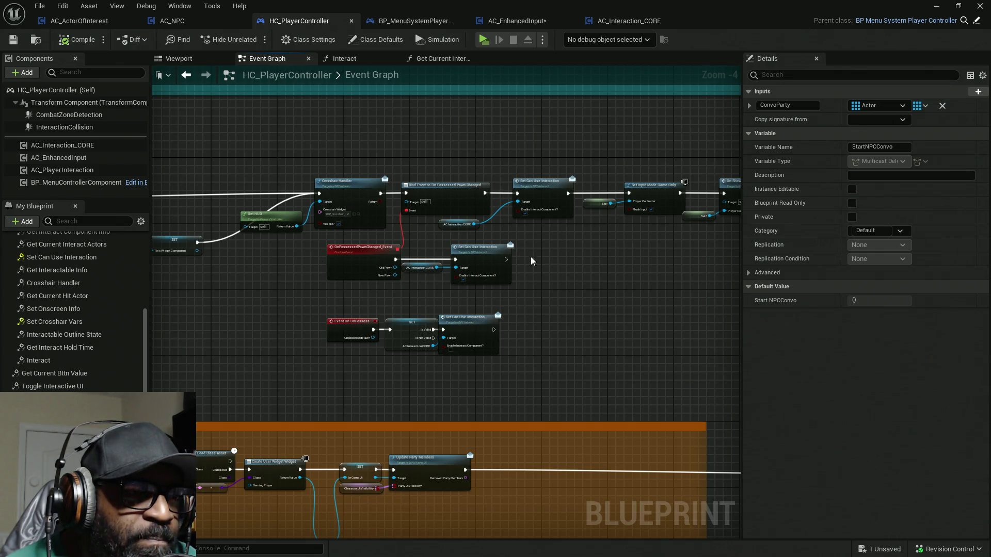
pyautogui.scroll(2, 532, 261)
pyautogui.click(454, 200)
# Box-select the Get All Actors of Class → Destroy Actor chain and drag it further right
pyautogui.moveTo(623, 292)
pyautogui.mouseDown()
pyautogui.moveTo(564, 288)
pyautogui.moveTo(491, 320)
pyautogui.moveTo(544, 331)
pyautogui.moveTo(173, 333)
pyautogui.mouseUp()
pyautogui.moveTo(462, 335); pyautogui.dragTo(286, 333)
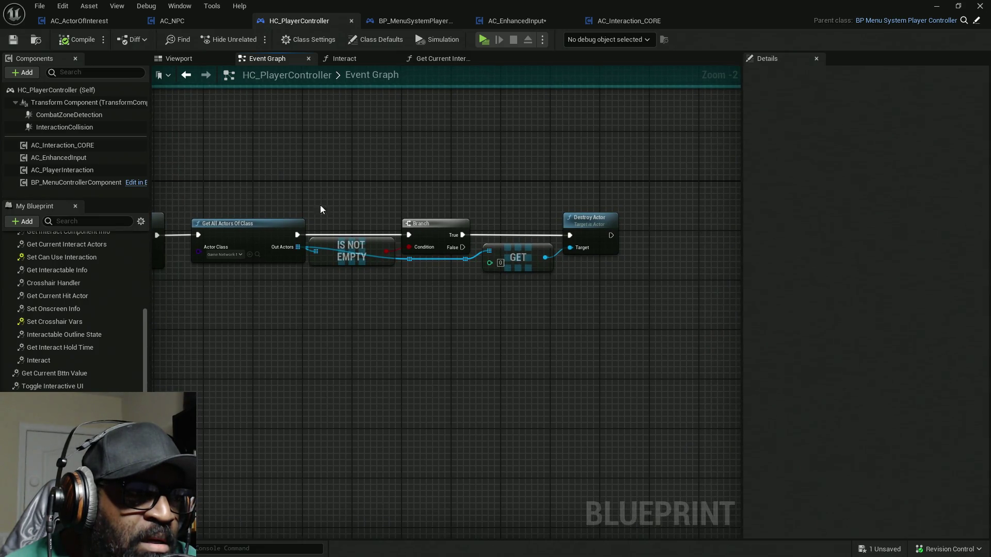
pyautogui.moveTo(267, 171); pyautogui.dragTo(722, 305)
pyautogui.moveTo(218, 256)
pyautogui.mouseDown()
pyautogui.moveTo(461, 256)
pyautogui.moveTo(572, 233)
pyautogui.moveTo(696, 233)
pyautogui.mouseUp()
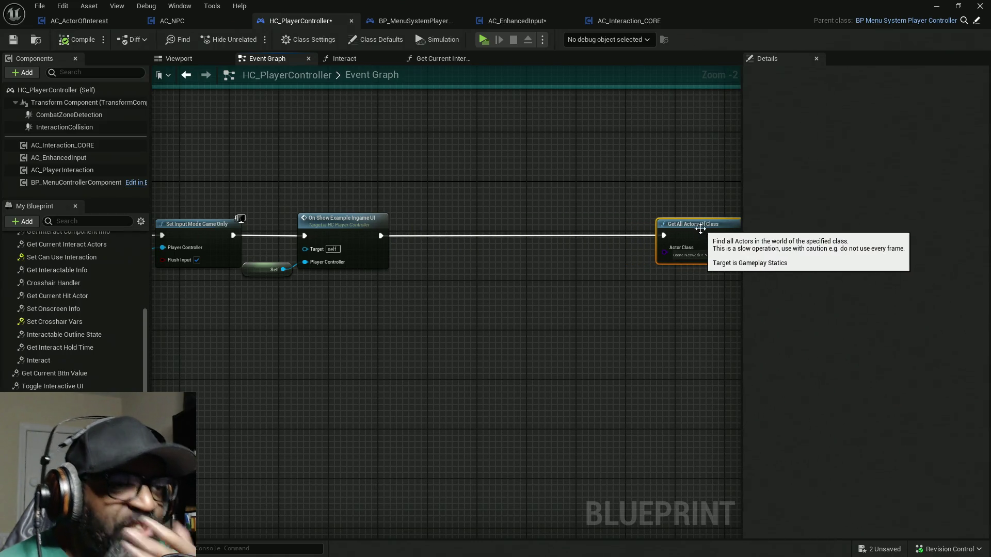
# Assign the StartNPCConvo dispatcher to create a Bind Event node with a matching custom event
pyautogui.click(61, 158)
pyautogui.moveTo(60, 161)
pyautogui.mouseDown()
pyautogui.moveTo(349, 328)
pyautogui.moveTo(332, 304)
pyautogui.mouseUp()
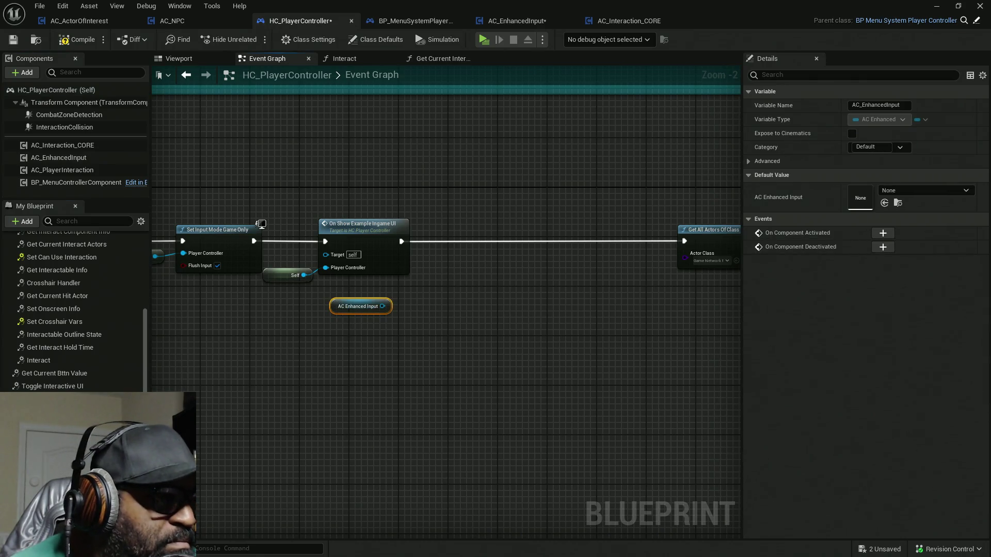
pyautogui.moveTo(46, 464)
pyautogui.mouseDown()
pyautogui.moveTo(568, 210)
pyautogui.moveTo(472, 208)
pyautogui.mouseUp()
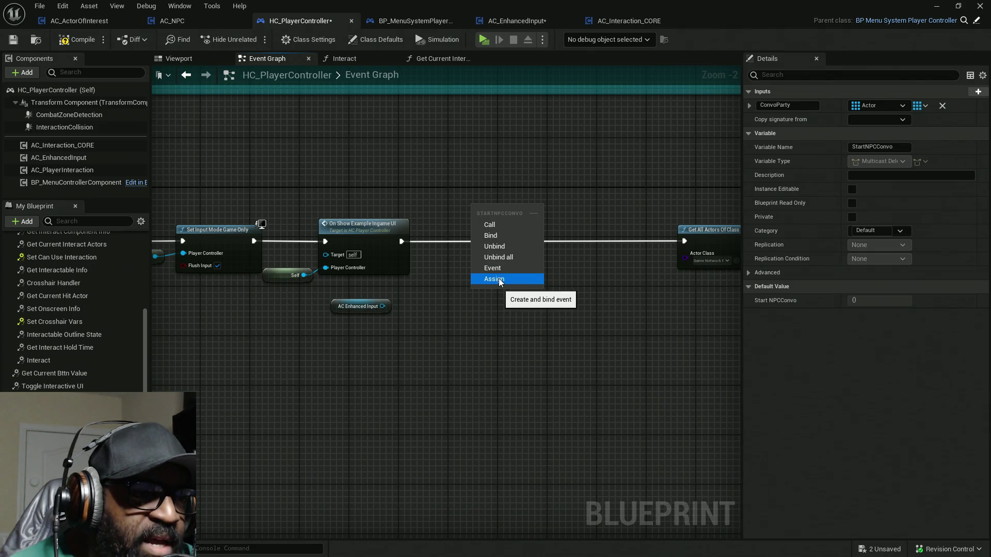
pyautogui.click(499, 314)
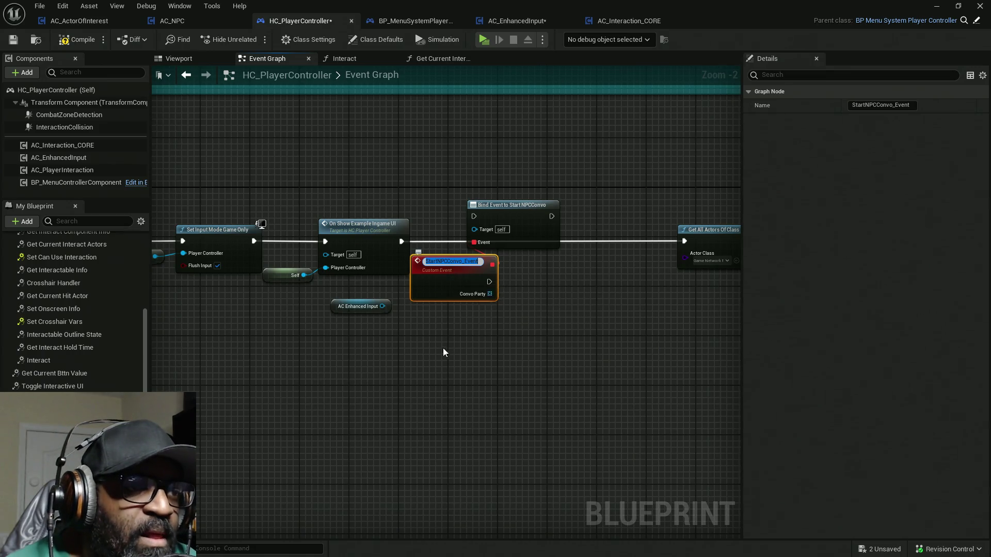
pyautogui.hotkey('ctrl', 'z')
pyautogui.hotkey('ctrl', 'y')
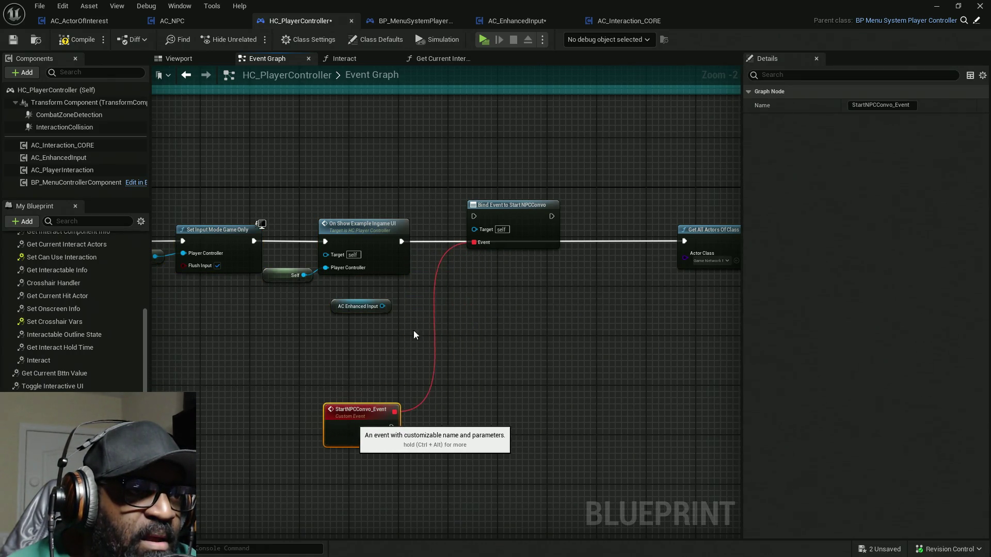
pyautogui.moveTo(513, 215)
pyautogui.mouseDown()
pyautogui.moveTo(506, 242)
pyautogui.moveTo(392, 310)
pyautogui.mouseUp()
pyautogui.click(571, 285)
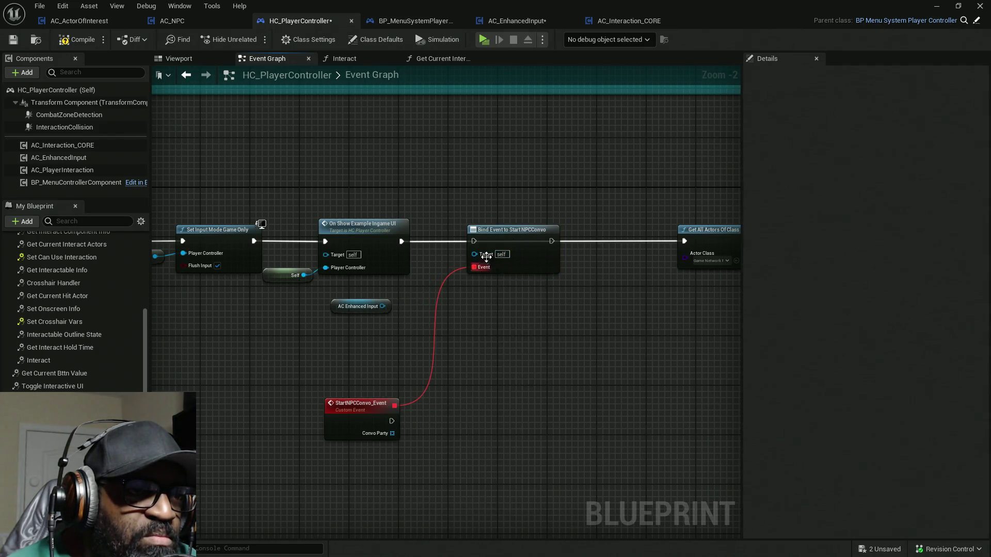
pyautogui.scroll(2, 480, 256)
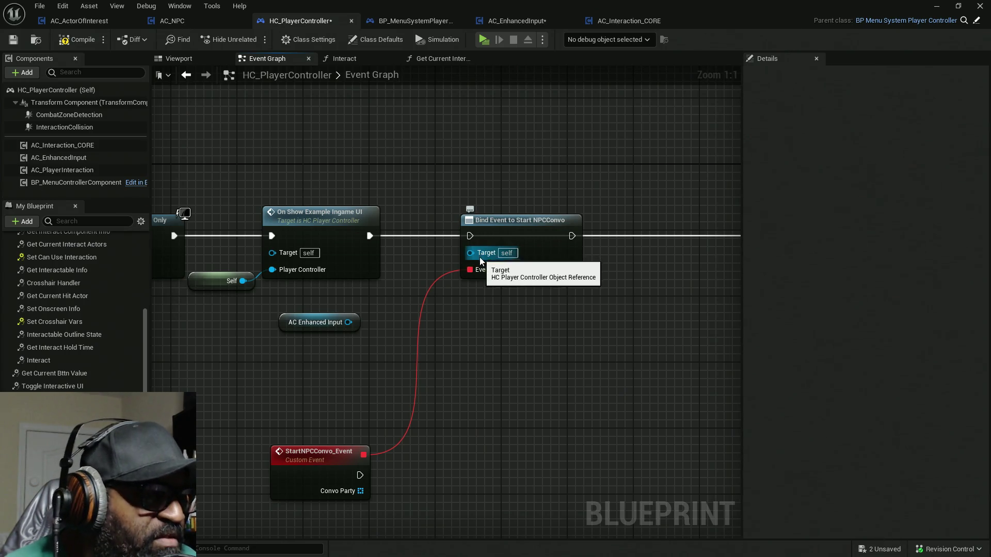
# Delete the extra AC Enhanced Input getter and wire On Show Example Ingame UI into Bind Event
pyautogui.moveTo(287, 324); pyautogui.dragTo(284, 319)
pyautogui.press('Delete')
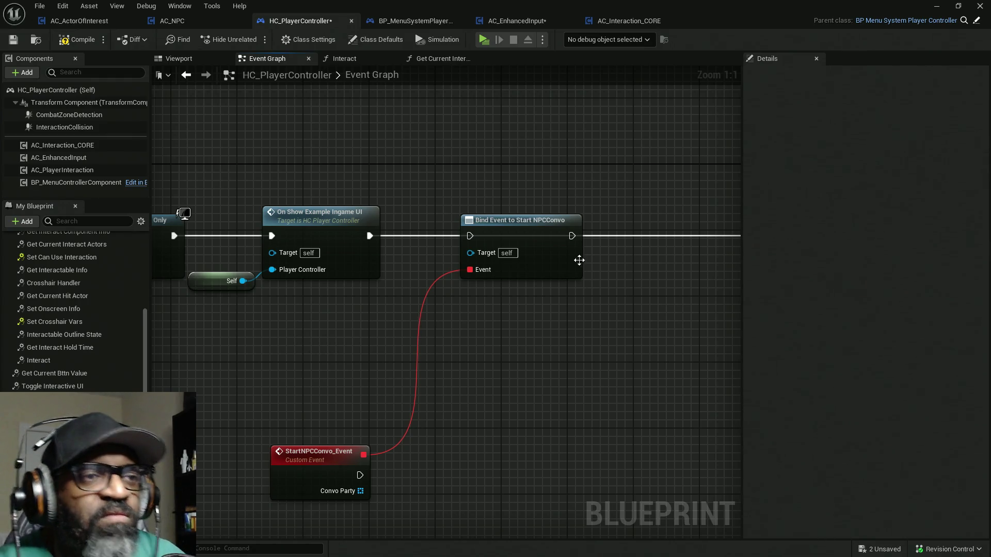
pyautogui.moveTo(470, 237)
pyautogui.mouseDown()
pyautogui.moveTo(369, 236)
pyautogui.moveTo(526, 170)
pyautogui.moveTo(371, 238)
pyautogui.moveTo(620, 170)
pyautogui.mouseUp()
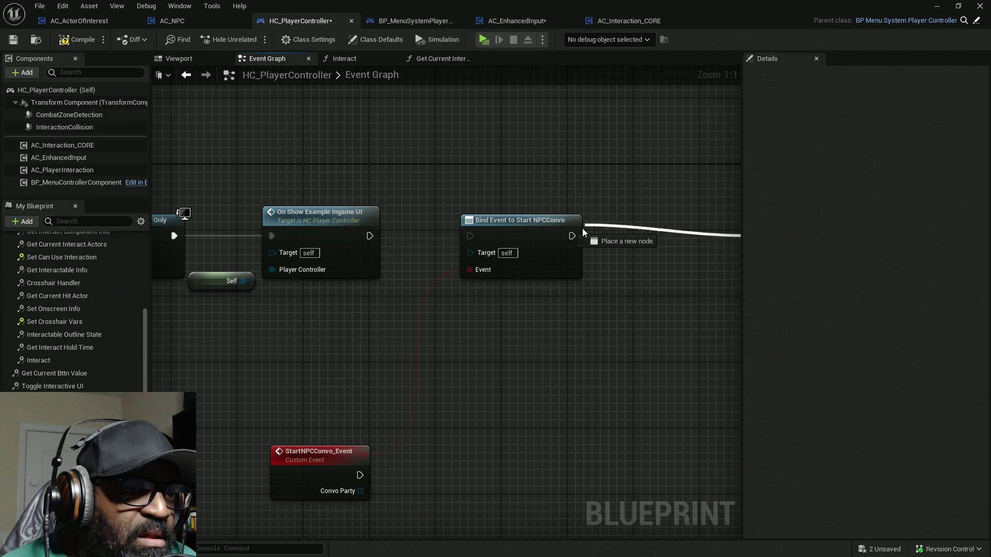
pyautogui.moveTo(582, 228); pyautogui.dragTo(572, 236)
pyautogui.moveTo(478, 237); pyautogui.dragTo(373, 235)
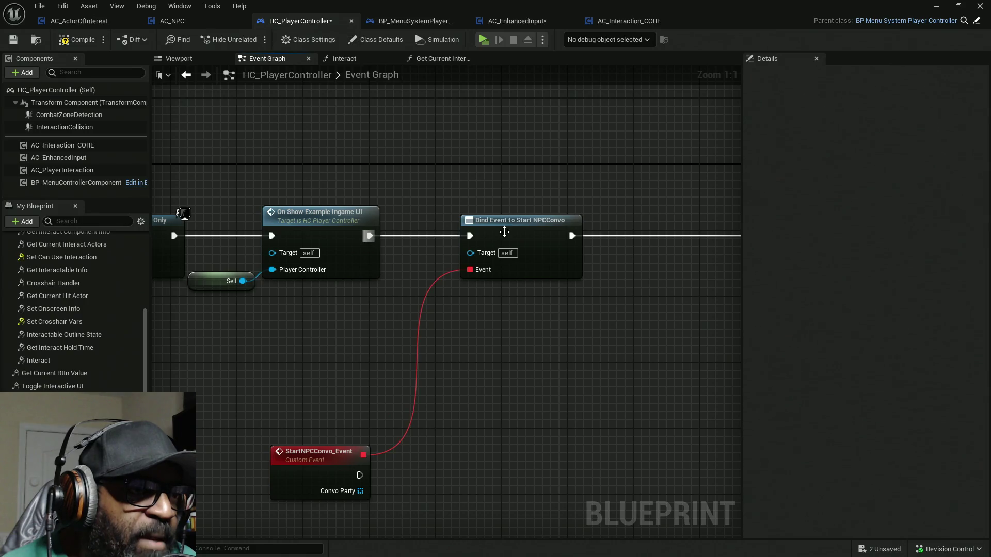
pyautogui.moveTo(515, 231); pyautogui.dragTo(458, 232)
# Place StartNPCConvo_Event below and unhook it from Bind Event's Event pin
pyautogui.moveTo(312, 454)
pyautogui.mouseDown()
pyautogui.moveTo(306, 339)
pyautogui.moveTo(320, 298)
pyautogui.mouseUp()
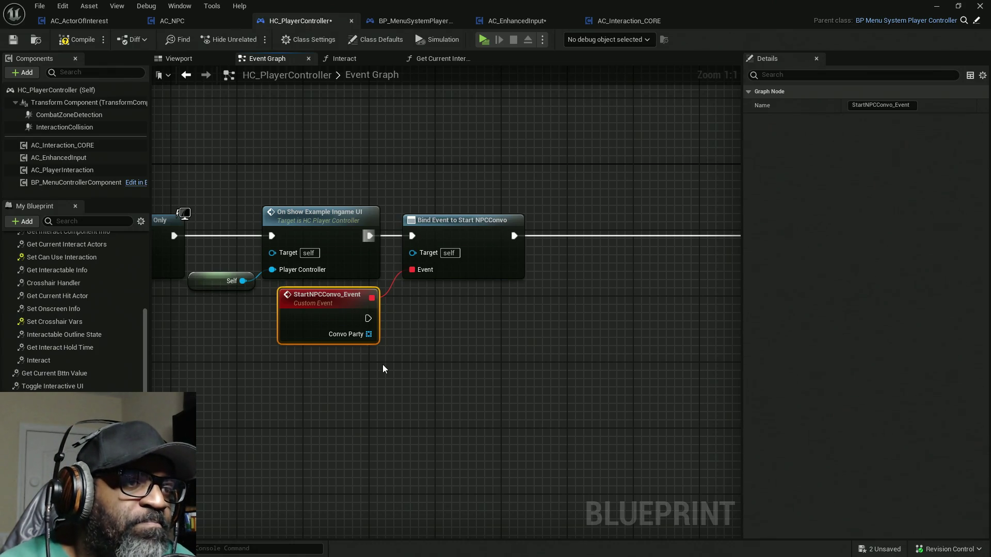
pyautogui.moveTo(327, 324); pyautogui.dragTo(285, 439)
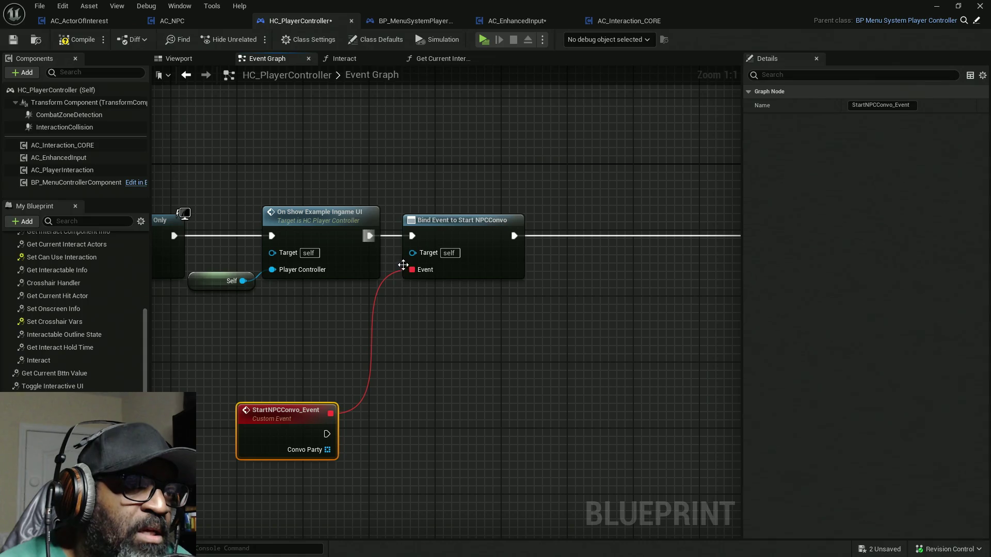
pyautogui.keyDown('alt'); pyautogui.click(420, 272); pyautogui.keyUp('alt')
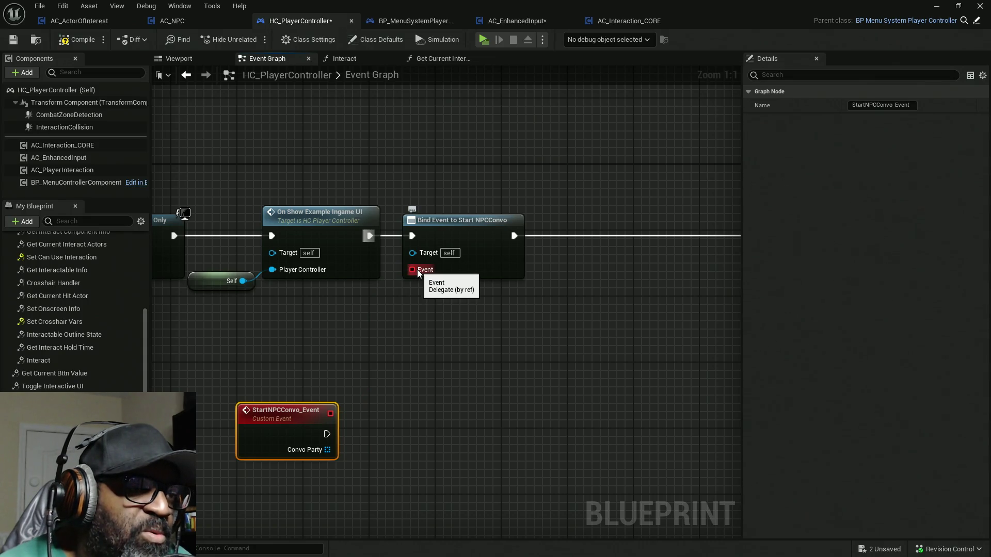
# Feed Bind Event's Event pin from a Create Event node set to StartNPCConvo_Event
pyautogui.moveTo(419, 272); pyautogui.dragTo(409, 343)
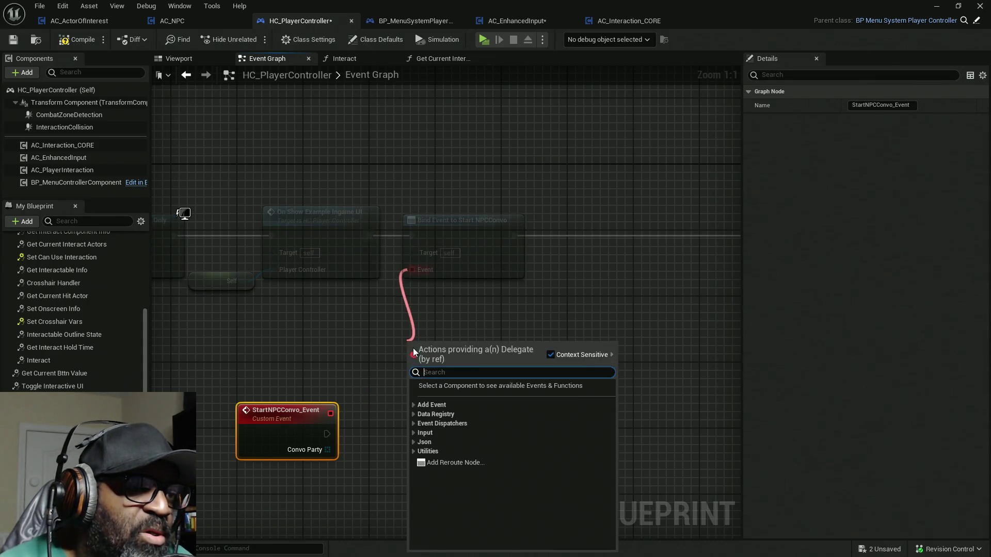
pyautogui.write('create')
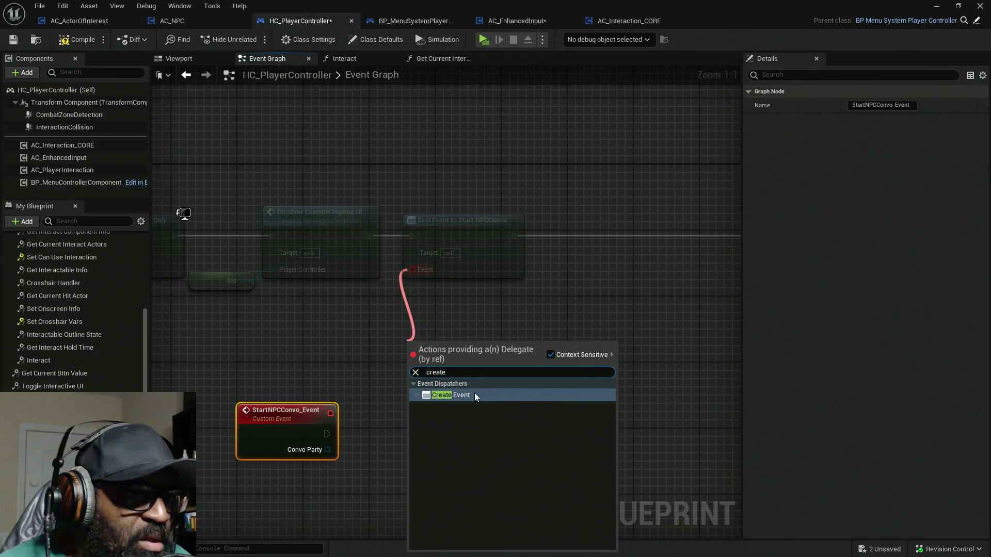
pyautogui.click(475, 396)
pyautogui.moveTo(469, 355)
pyautogui.mouseDown()
pyautogui.moveTo(416, 323)
pyautogui.moveTo(366, 323)
pyautogui.mouseUp()
pyautogui.click(350, 360)
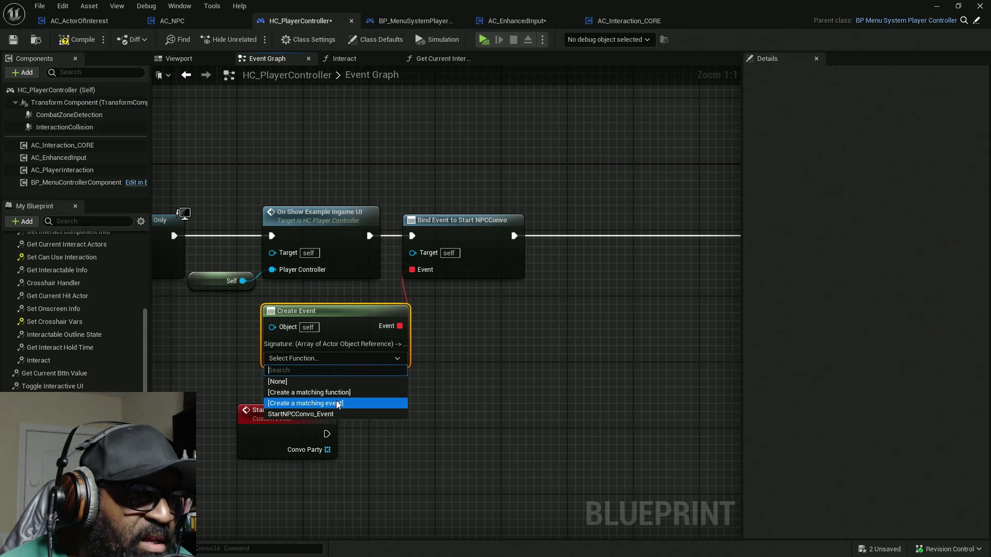
pyautogui.click(336, 415)
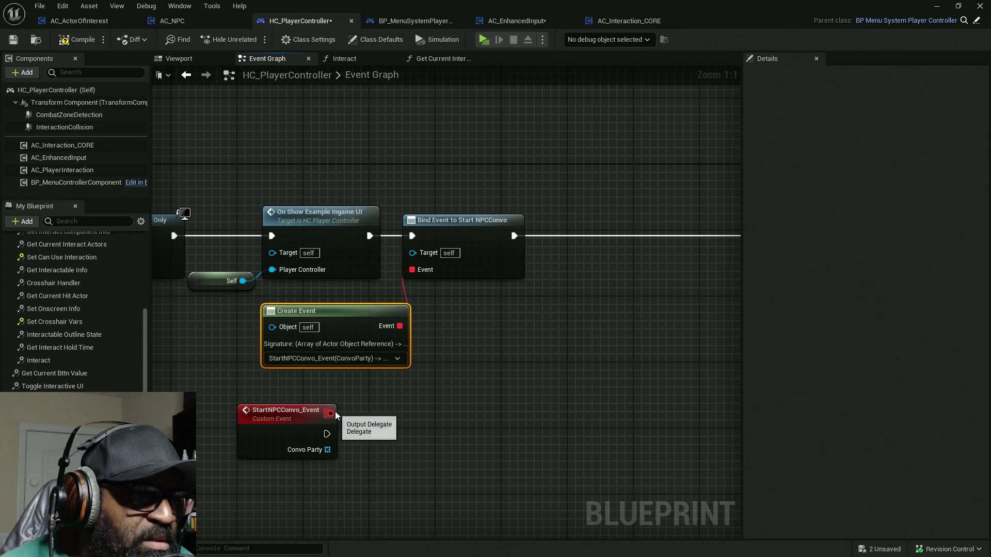
pyautogui.moveTo(379, 321); pyautogui.dragTo(482, 306)
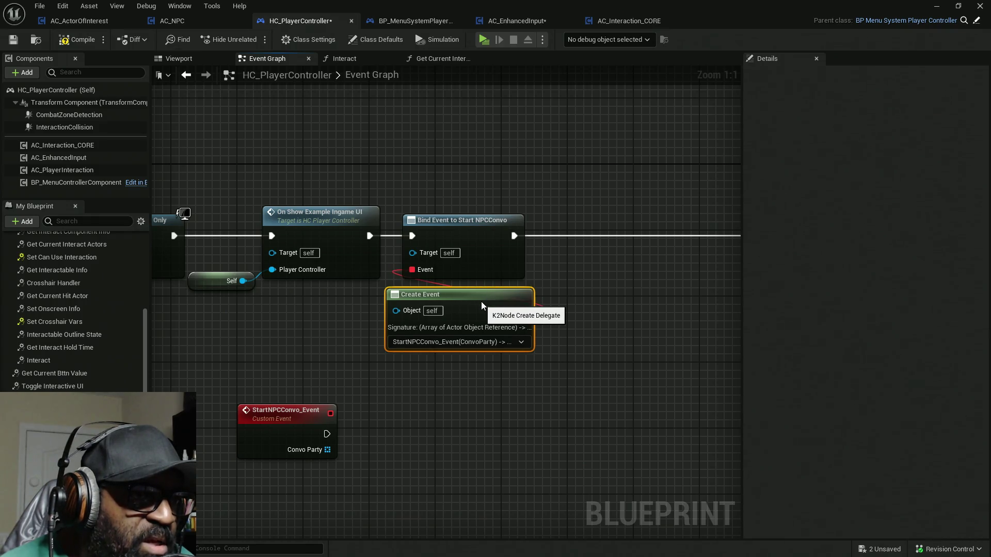
# Move StartNPCConvo_Event with its Print String nodes near Available Party Members and centre it
pyautogui.scroll(-9, 313, 192)
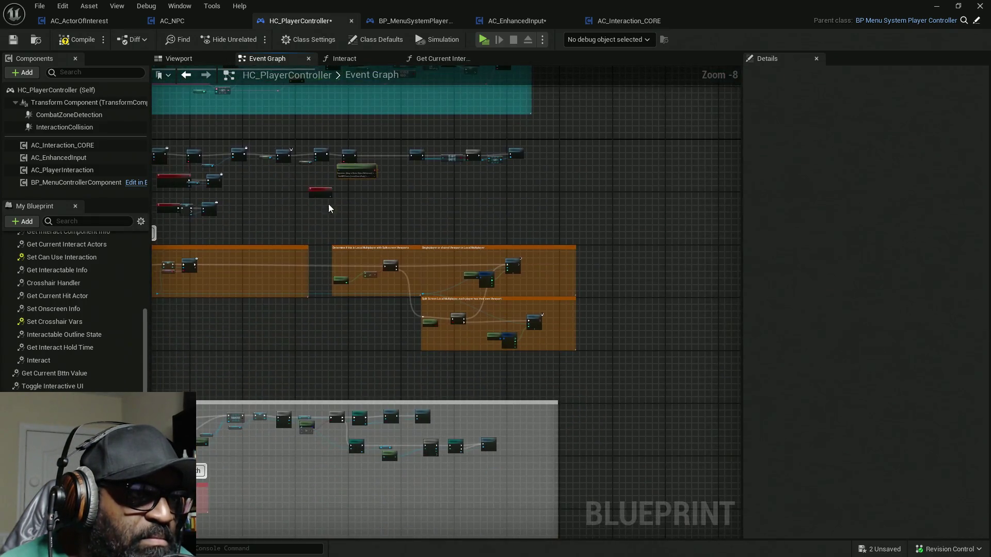
pyautogui.moveTo(313, 192); pyautogui.dragTo(639, 306)
pyautogui.scroll(-3, 623, 419)
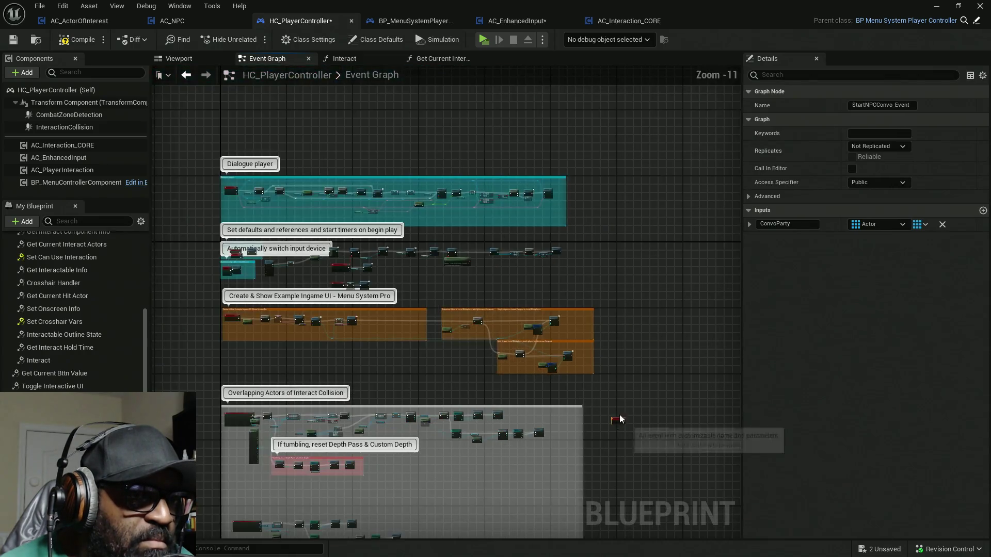
pyautogui.moveTo(582, 132); pyautogui.dragTo(372, 415)
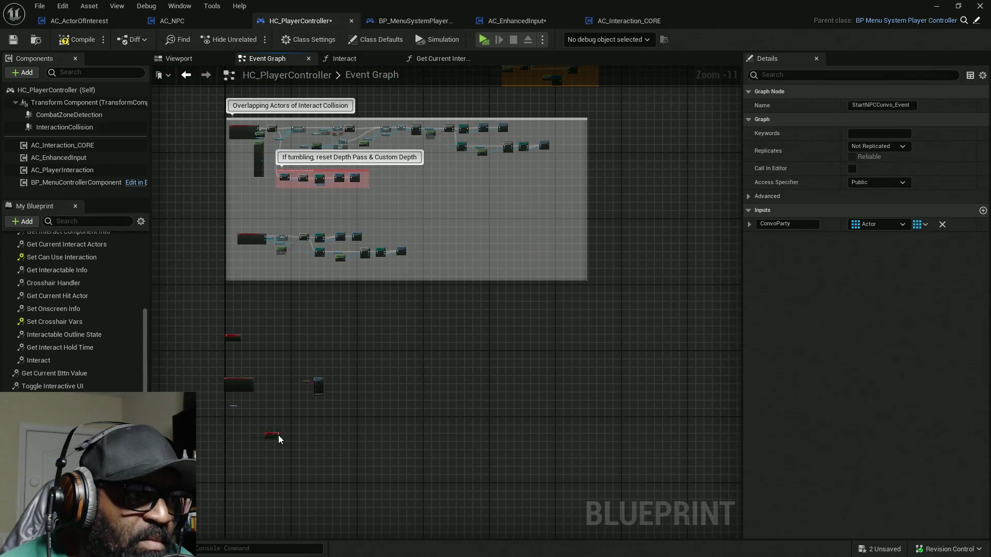
pyautogui.scroll(7, 232, 375)
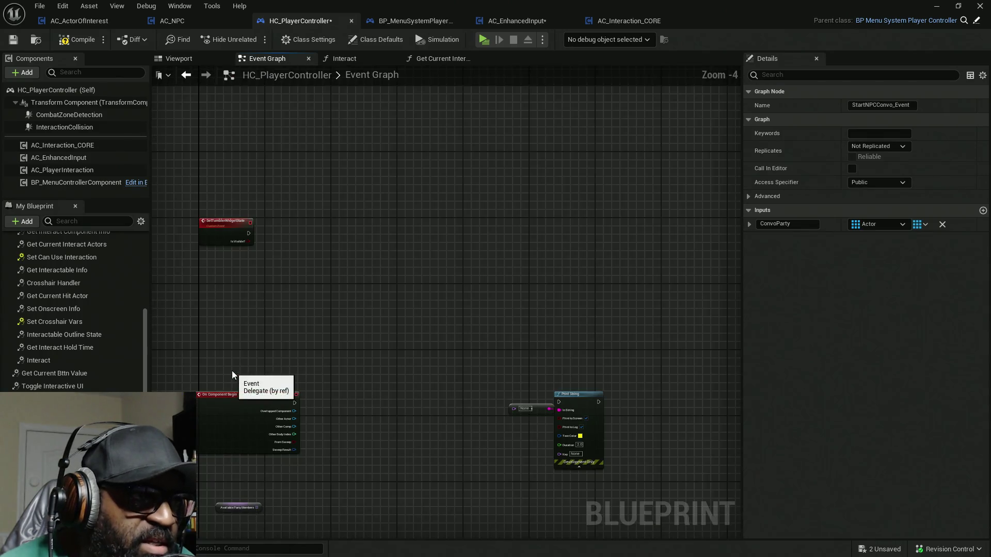
pyautogui.scroll(-2, 221, 320)
pyautogui.scroll(-3, 241, 320)
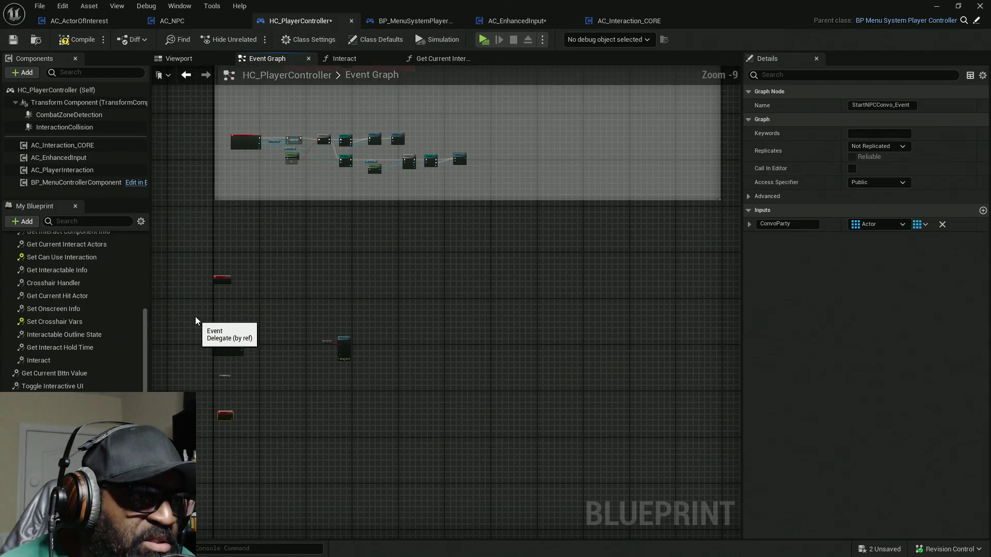
pyautogui.moveTo(199, 321); pyautogui.dragTo(400, 432)
pyautogui.moveTo(347, 351); pyautogui.dragTo(349, 333)
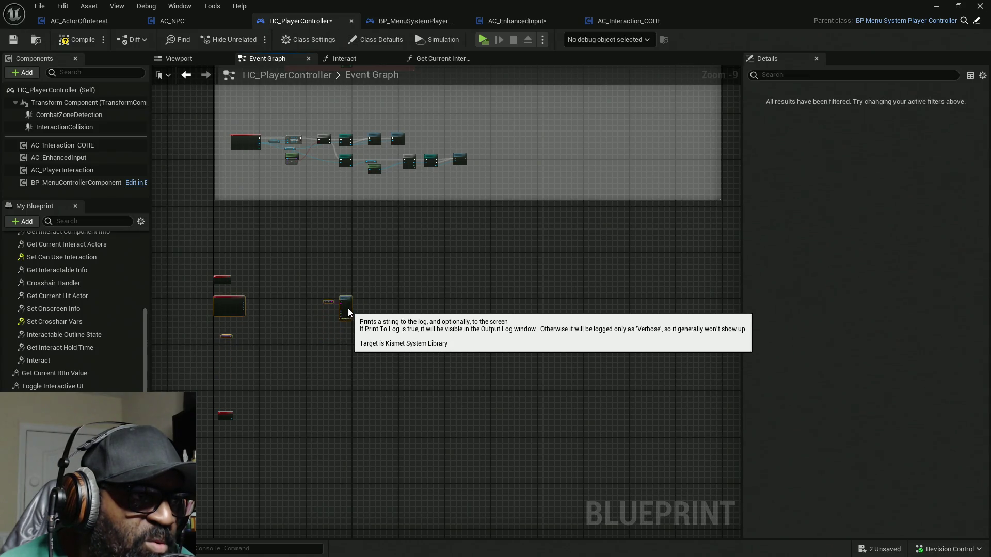
pyautogui.scroll(6, 232, 423)
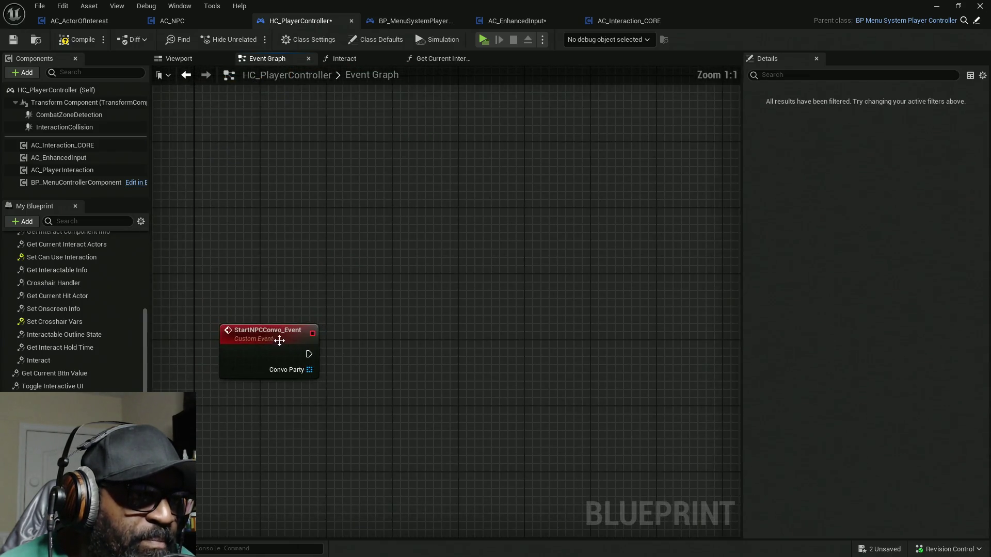
pyautogui.moveTo(390, 395); pyautogui.dragTo(388, 271)
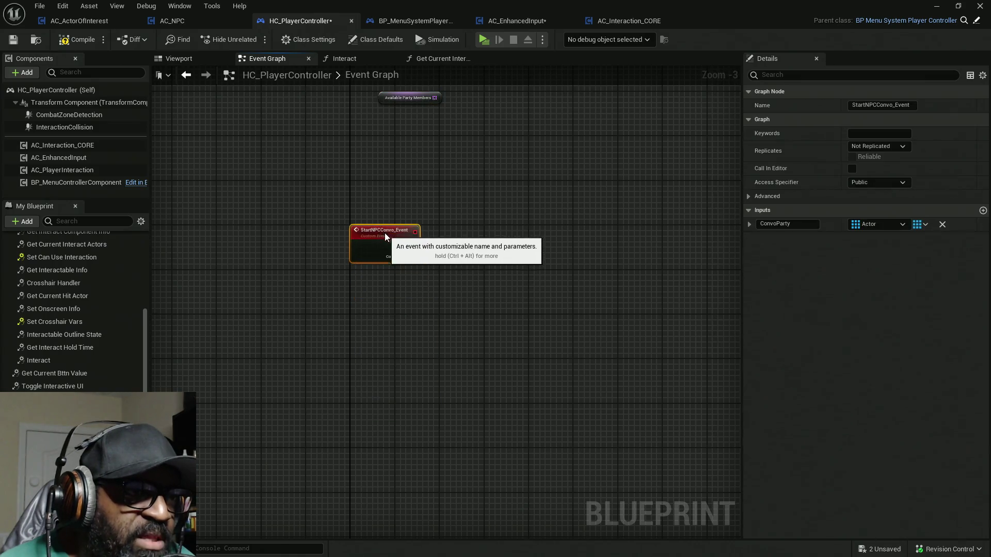
pyautogui.scroll(3, 410, 250)
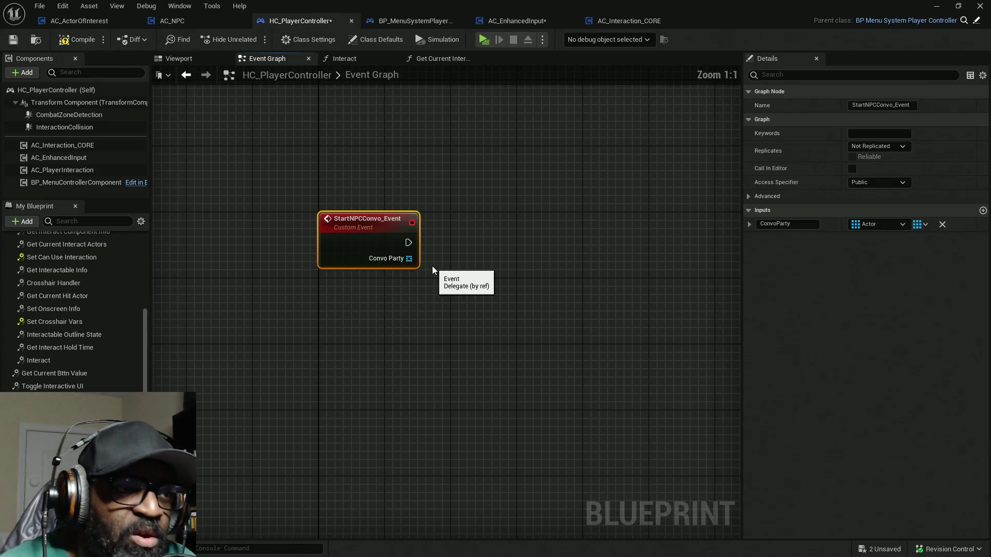
pyautogui.moveTo(398, 281); pyautogui.dragTo(369, 322)
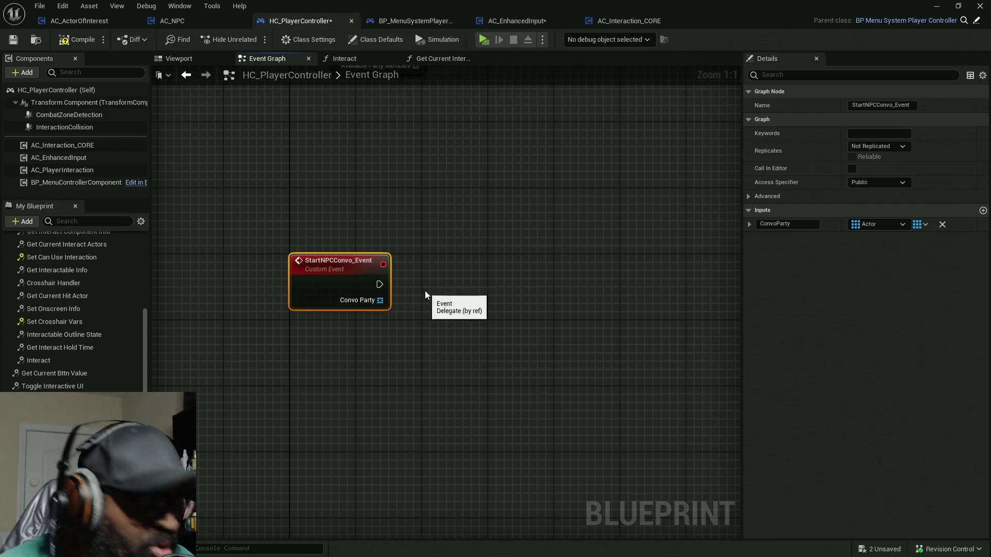
pyautogui.rightClick(486, 280)
# Add a For Each Loop beside StartNPCConvo_Event
pyautogui.write('loop')
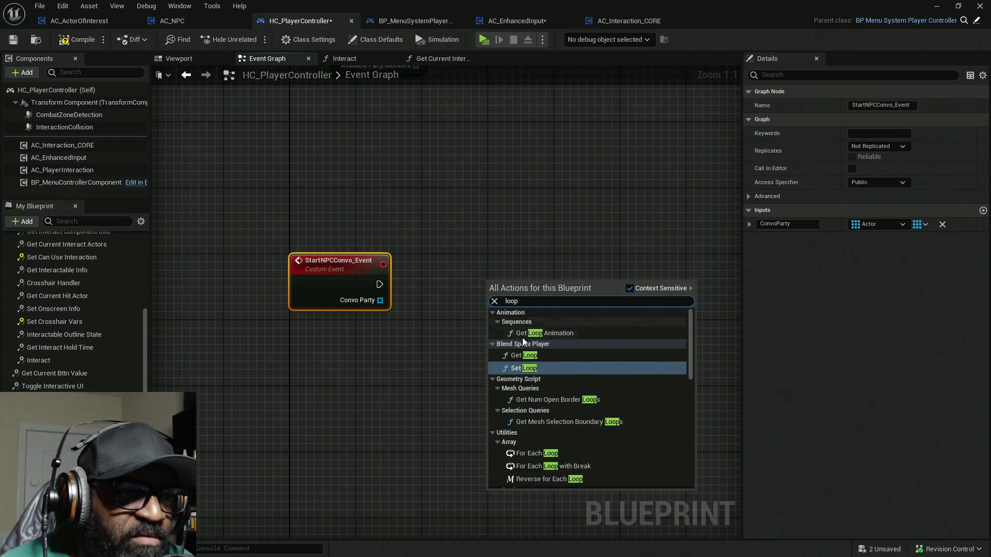
pyautogui.click(556, 453)
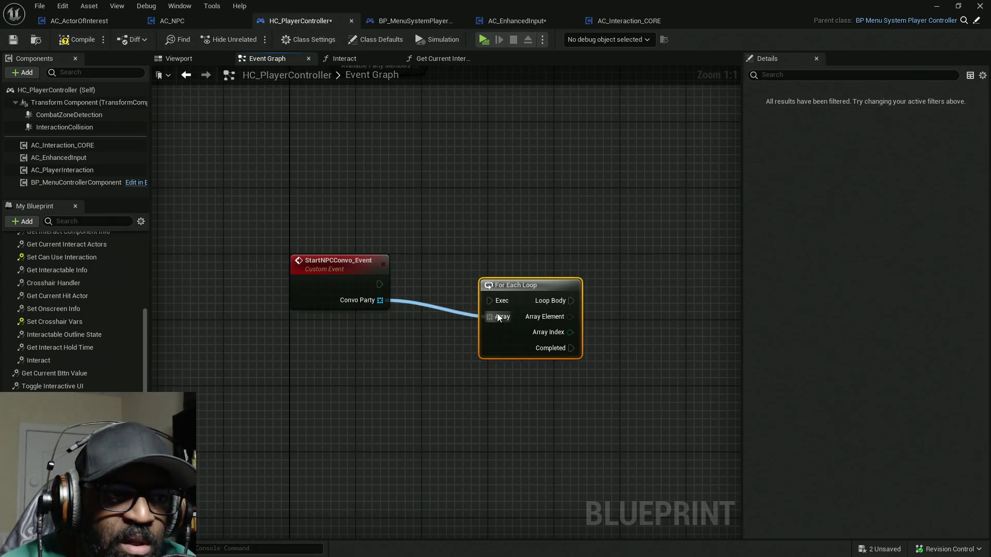
pyautogui.moveTo(520, 305)
pyautogui.mouseDown()
pyautogui.moveTo(473, 262)
pyautogui.moveTo(444, 279)
pyautogui.mouseUp()
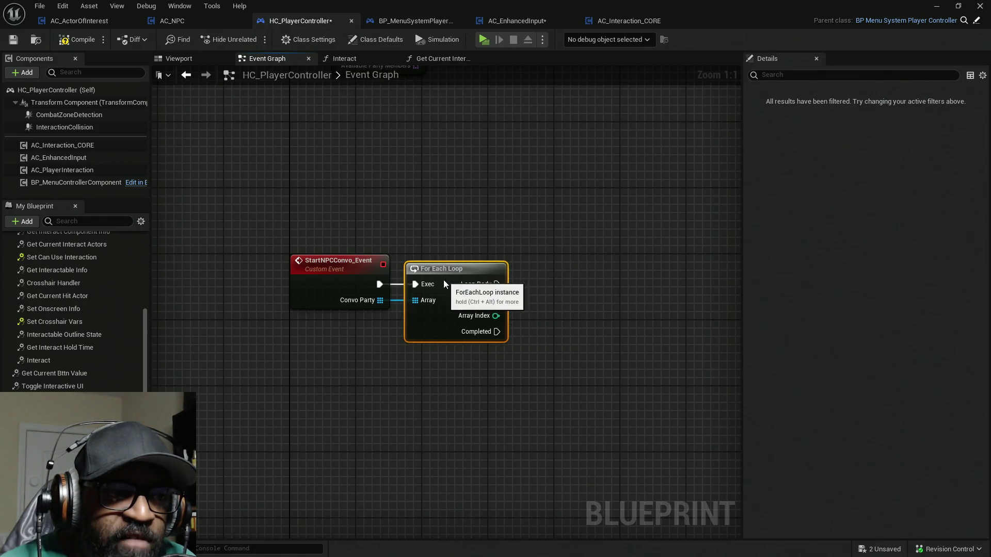
# Add a Print String node driven by the loop's Loop Body
pyautogui.rightClick(536, 304)
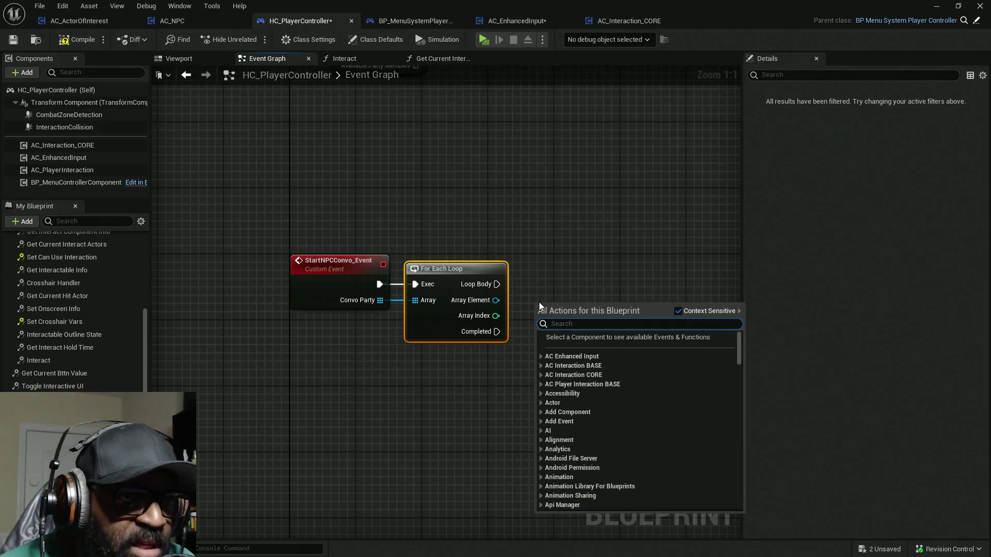
pyautogui.write('print')
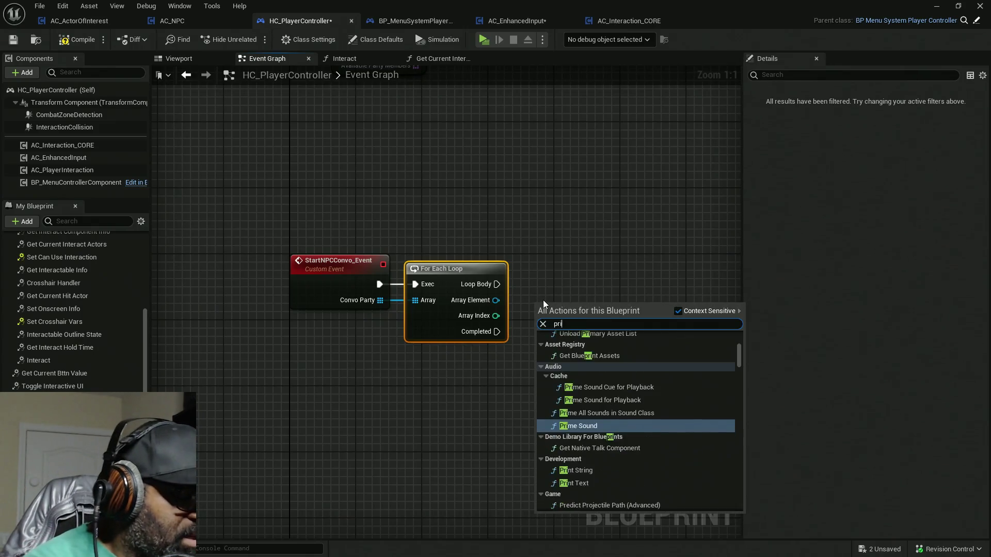
pyautogui.click(594, 390)
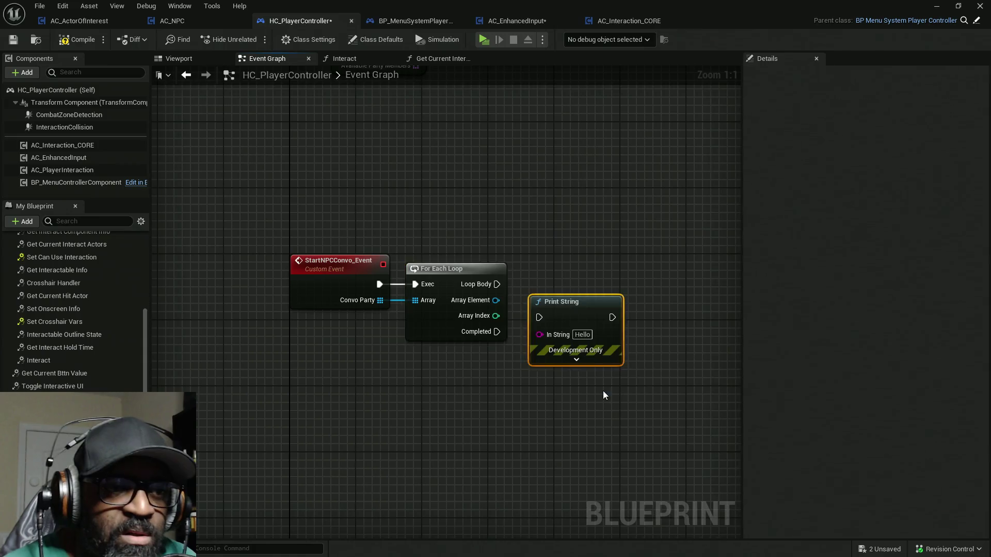
pyautogui.moveTo(539, 316); pyautogui.dragTo(496, 283)
pyautogui.moveTo(540, 339)
pyautogui.mouseDown()
pyautogui.moveTo(638, 307)
pyautogui.moveTo(495, 300)
pyautogui.mouseUp()
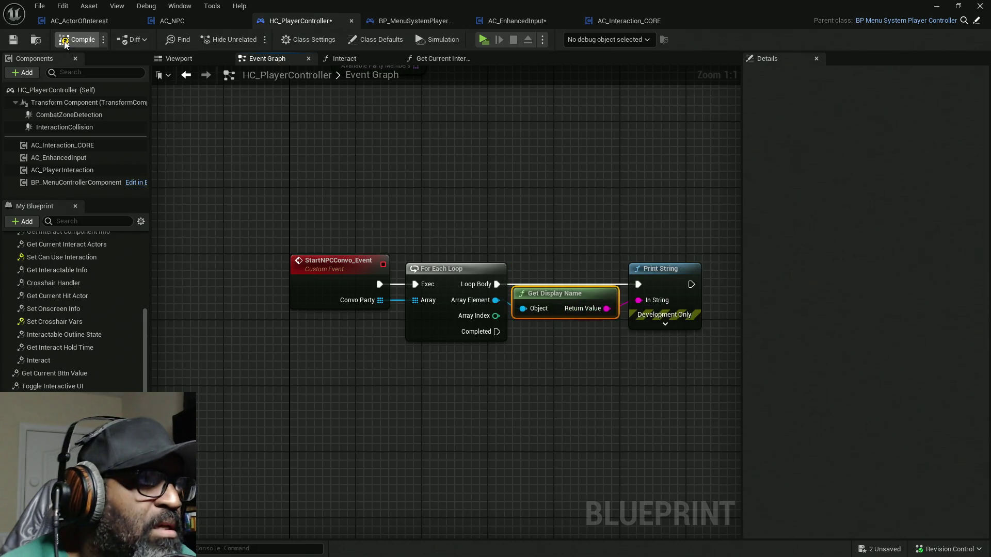
pyautogui.moveTo(593, 349); pyautogui.dragTo(456, 339)
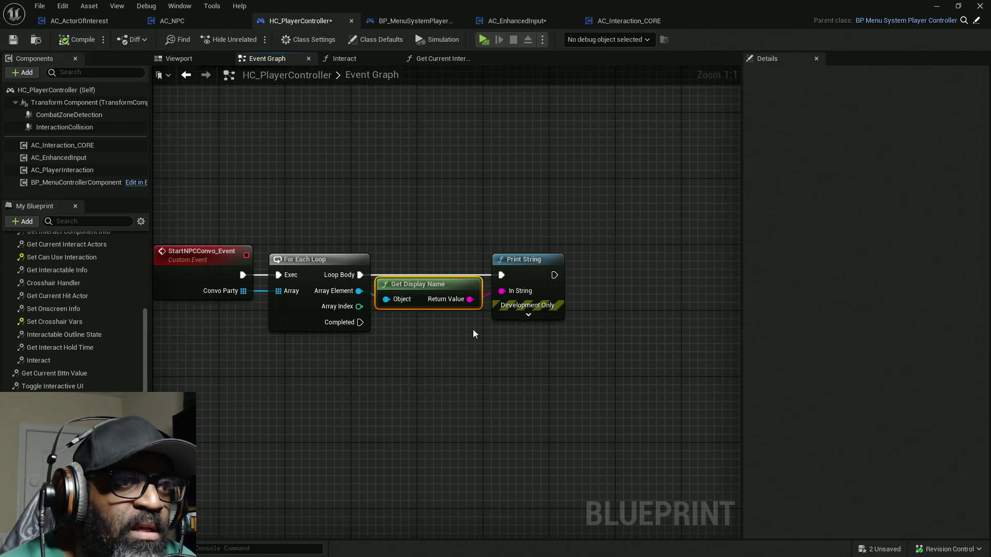
# Save all assets and set Print String's text colour to yellow
pyautogui.hotkey('ctrl', 'shift', 's')
pyautogui.click(528, 314)
pyautogui.click(544, 342)
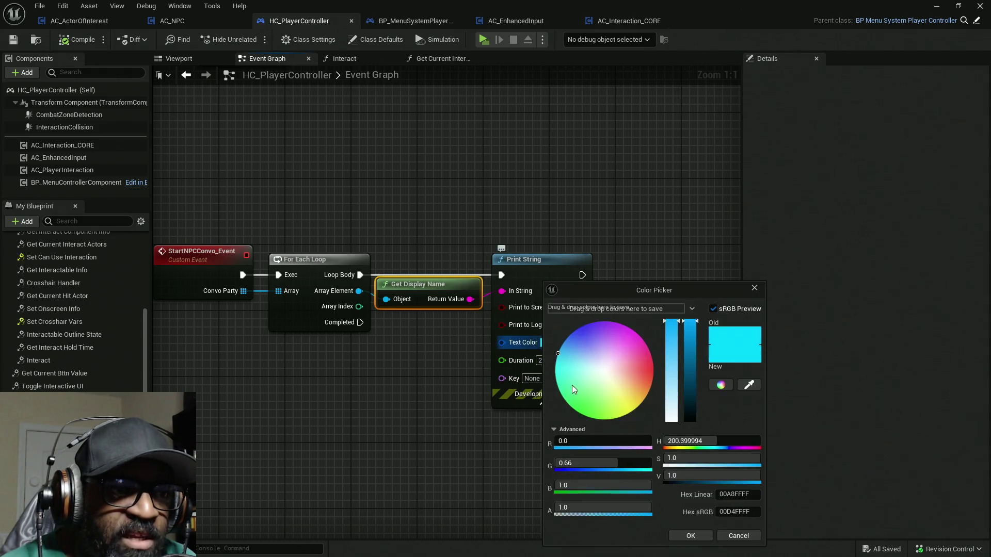
pyautogui.moveTo(572, 385)
pyautogui.mouseDown()
pyautogui.moveTo(631, 410)
pyautogui.moveTo(662, 442)
pyautogui.mouseUp()
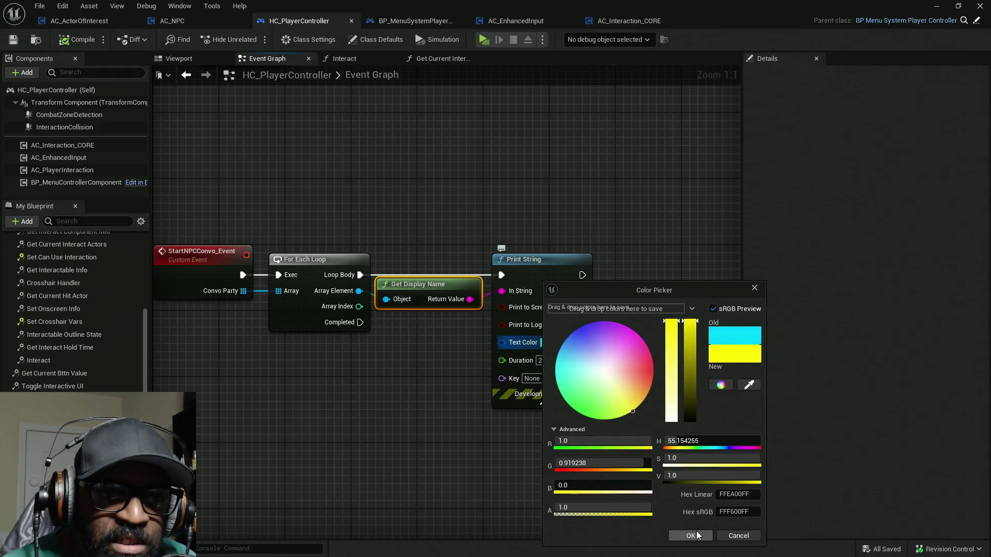
pyautogui.click(691, 536)
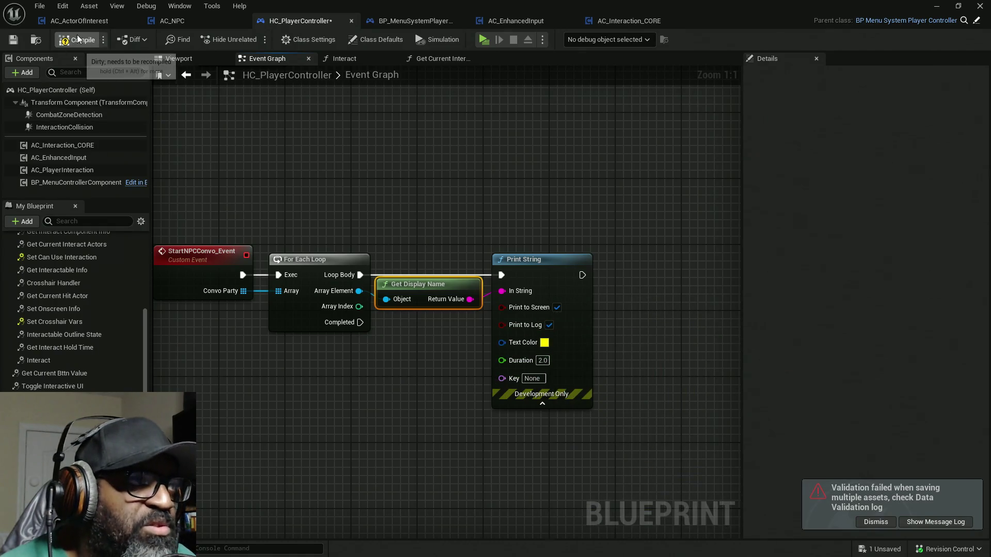
# Change Print String's Duration to 10.0, then back to 2.0
pyautogui.click(546, 360)
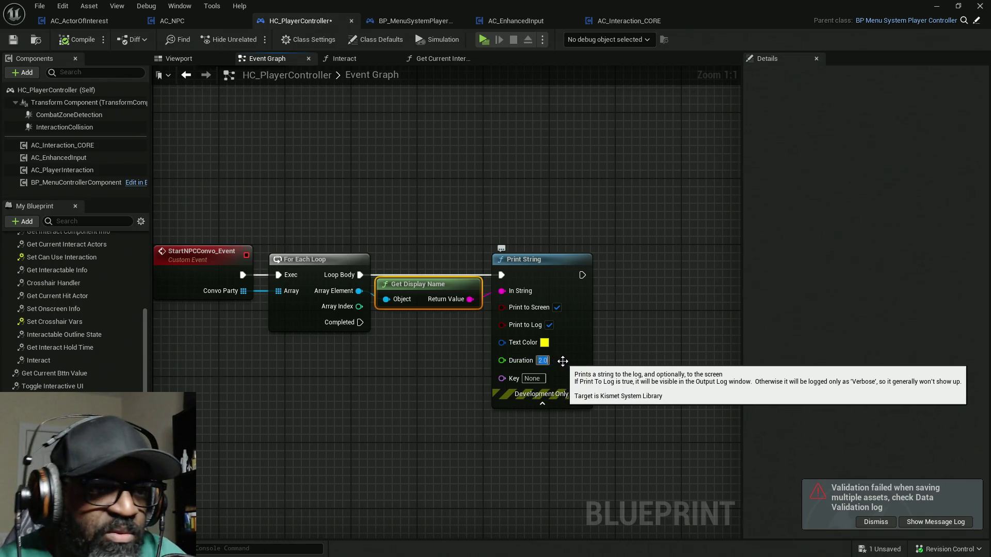
pyautogui.write('10.0')
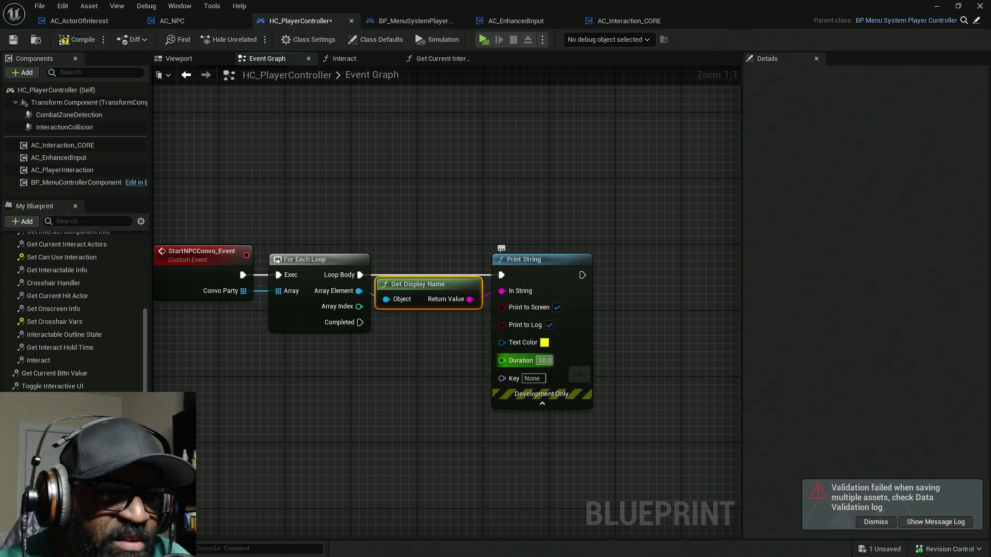
pyautogui.click(544, 360)
pyautogui.write('2')
pyautogui.press('Return')
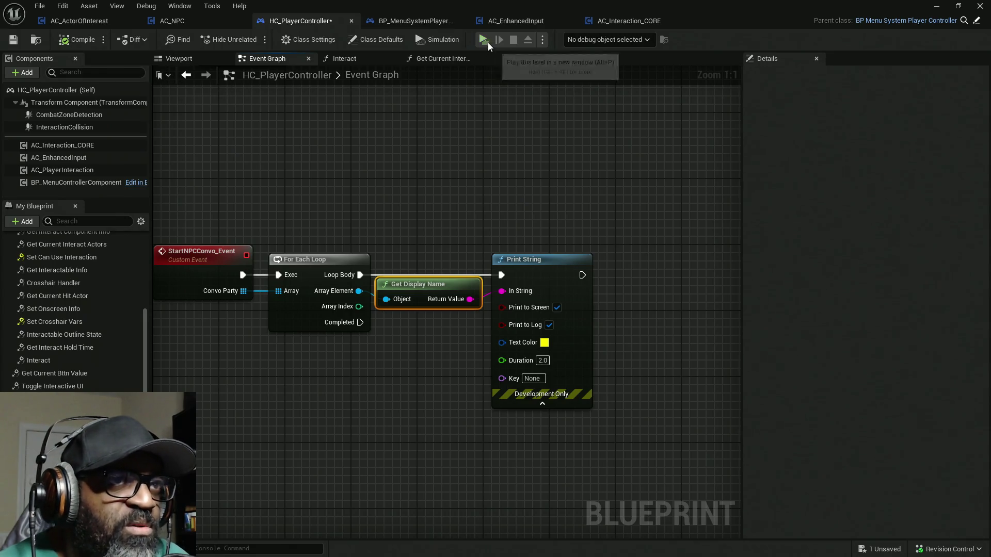
# Save the player controller blueprint, clear the Asset Check messages, and close the Message Log
pyautogui.hotkey('ctrl', 's')
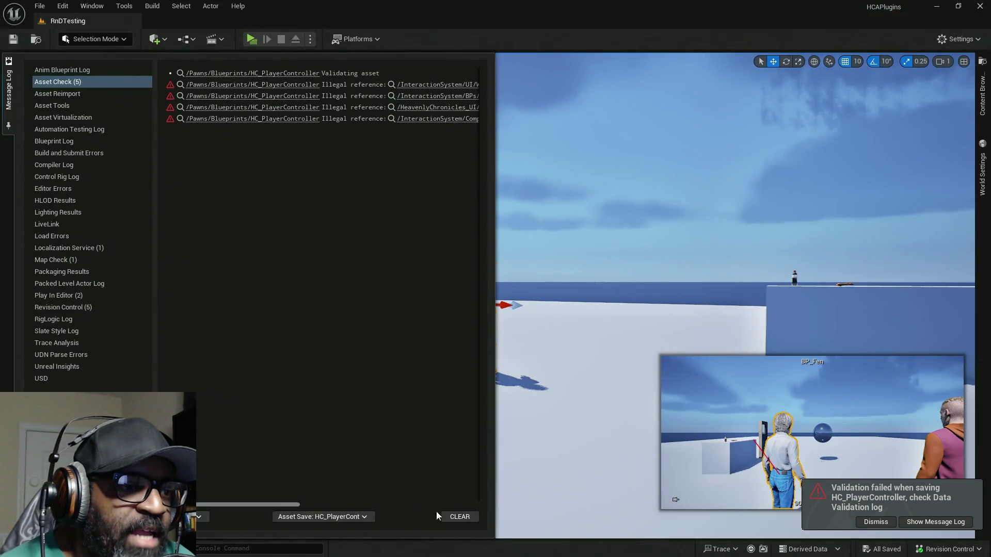
pyautogui.click(458, 516)
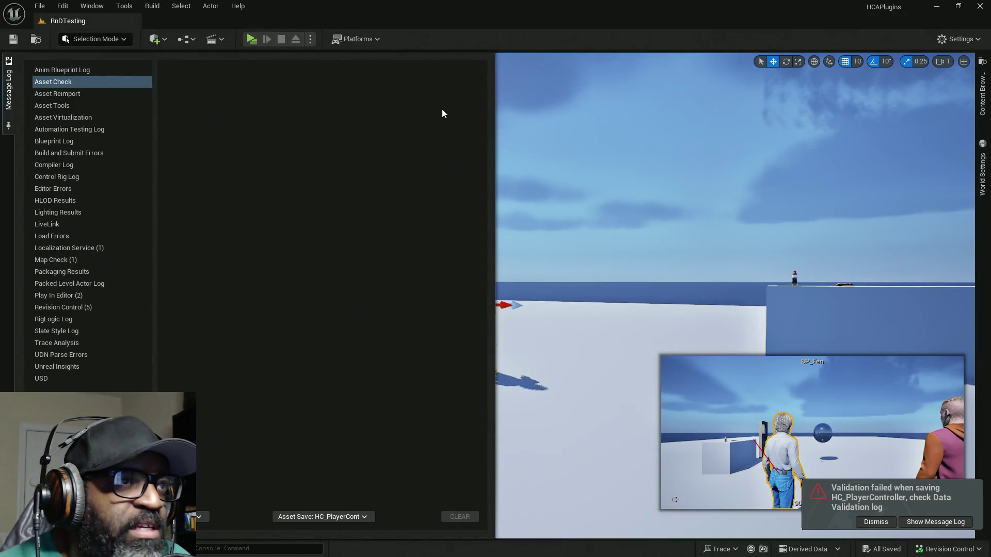
pyautogui.click(486, 36)
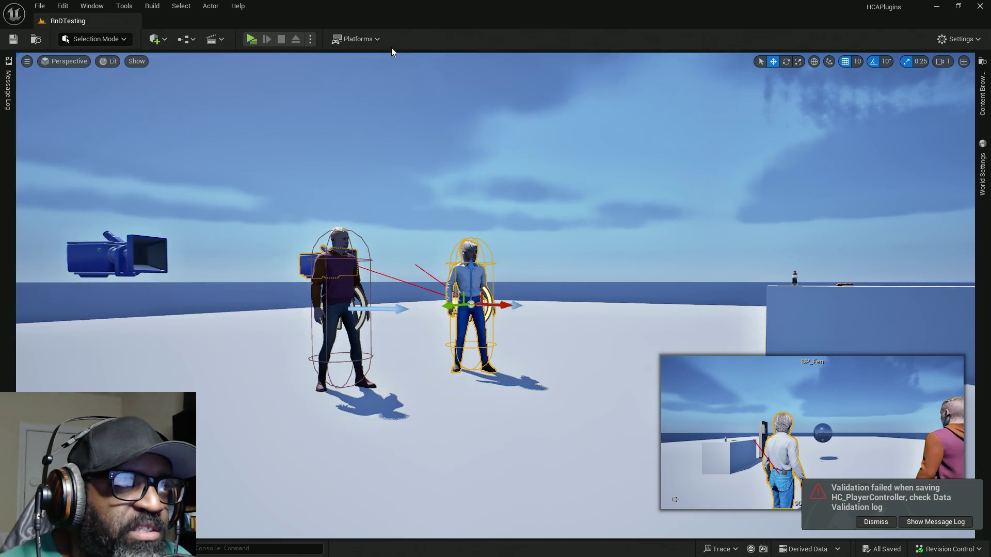
# Play in a standalone preview, walk to Fen, interact with E several times, then exit
pyautogui.click(255, 41)
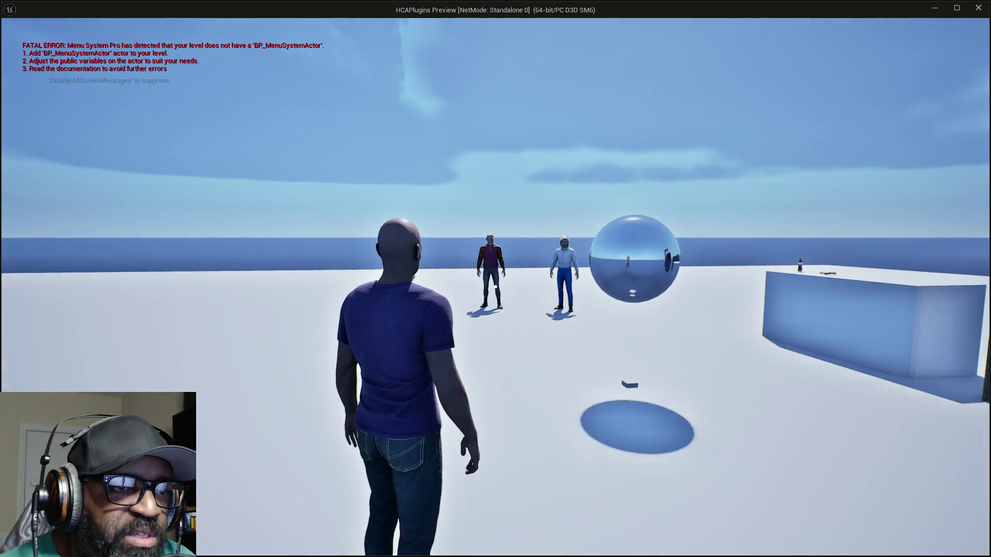
pyautogui.press('w')
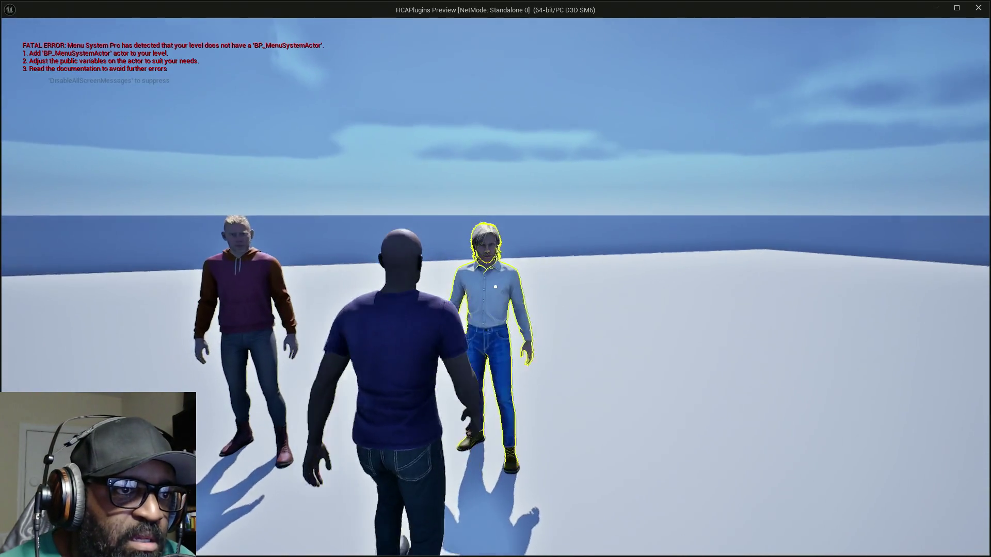
pyautogui.press('e')
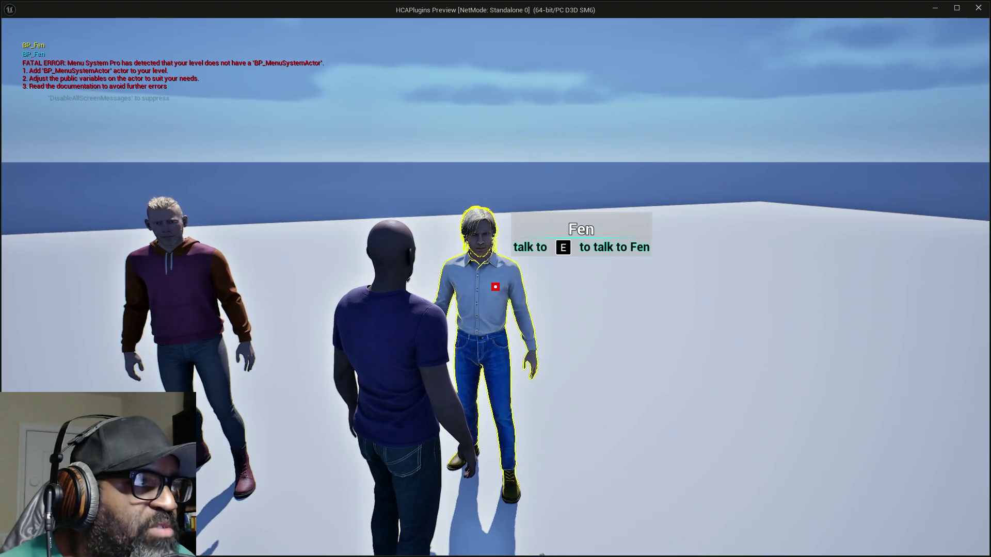
pyautogui.press('e')
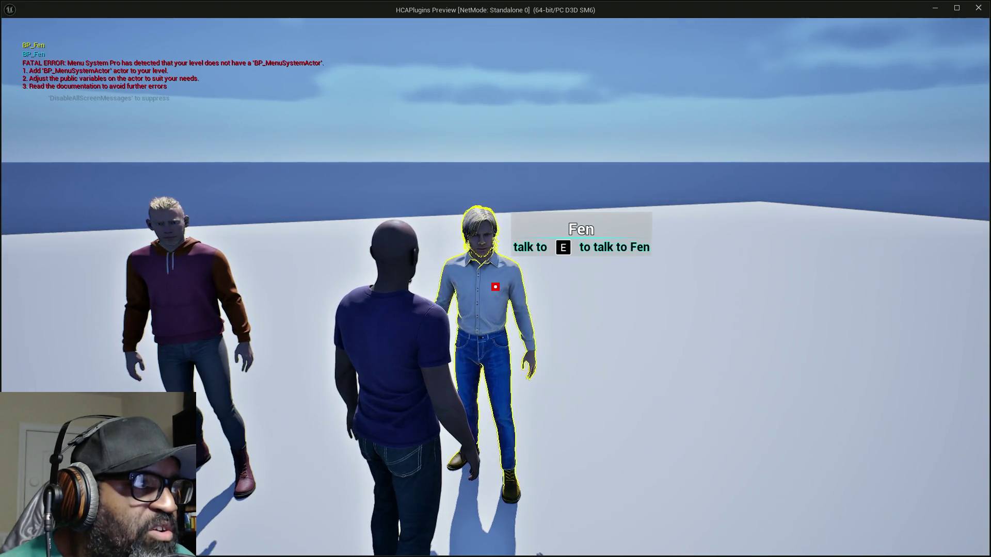
pyautogui.press('e')
pyautogui.press('e')
pyautogui.press('e')
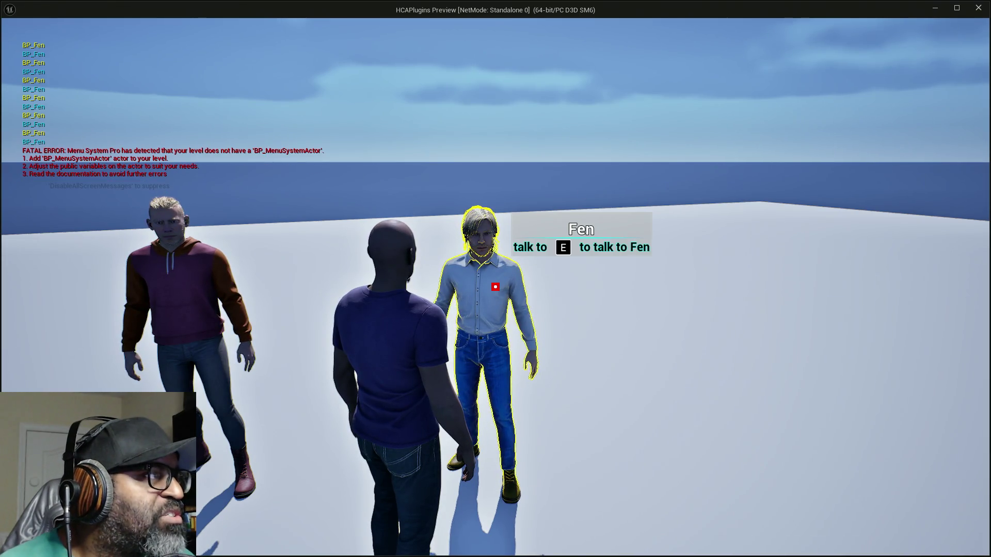
pyautogui.press('Escape')
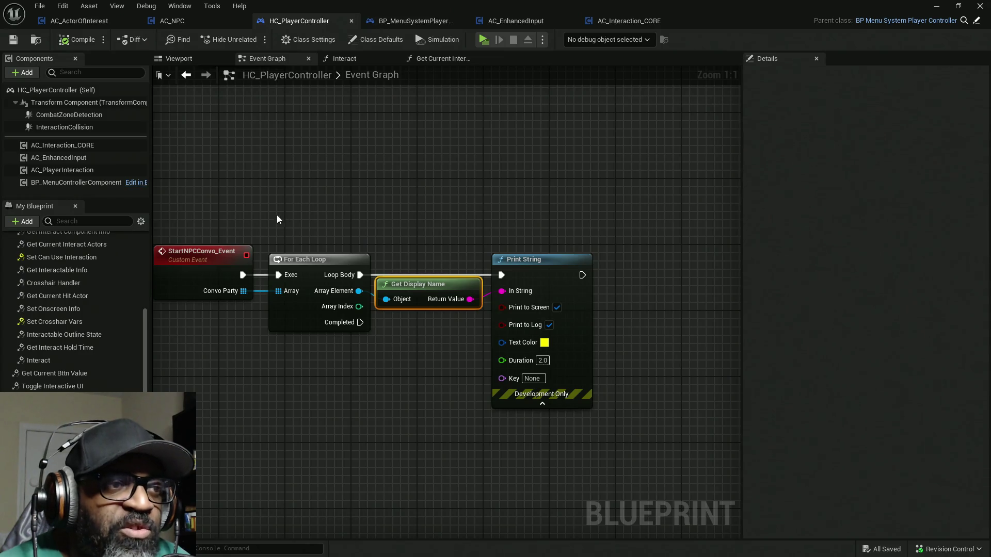
# Insert an Add Unique node on Convo Party between StartNPCConvo_Event and the For Each Loop
pyautogui.moveTo(277, 219); pyautogui.dragTo(601, 409)
pyautogui.moveTo(460, 259); pyautogui.dragTo(620, 255)
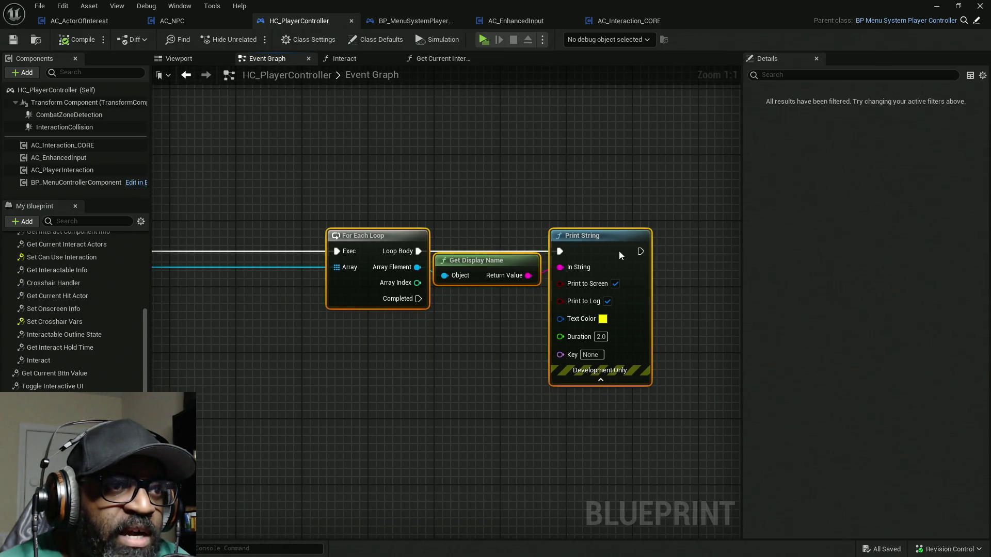
pyautogui.moveTo(218, 316); pyautogui.dragTo(499, 319)
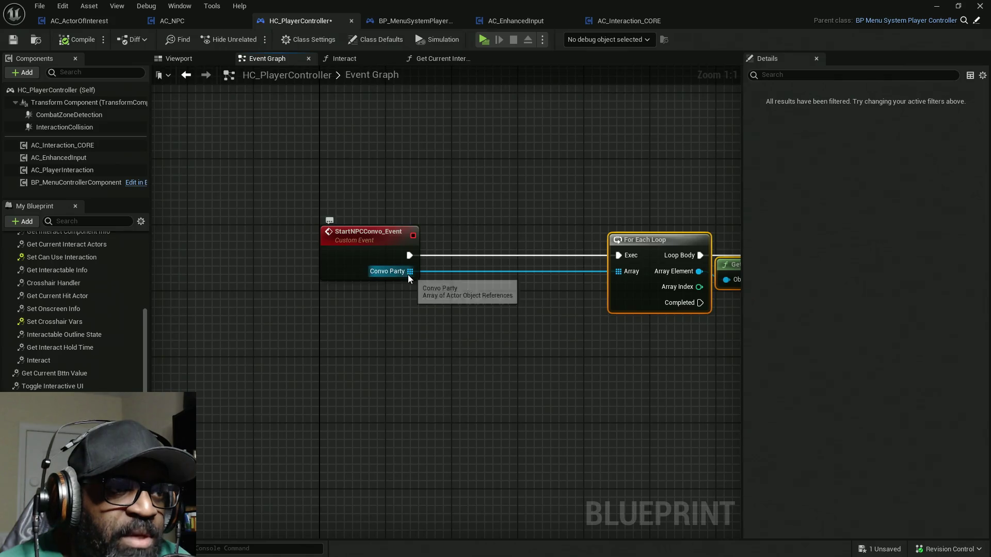
pyautogui.moveTo(408, 275); pyautogui.dragTo(487, 286)
pyautogui.write('add')
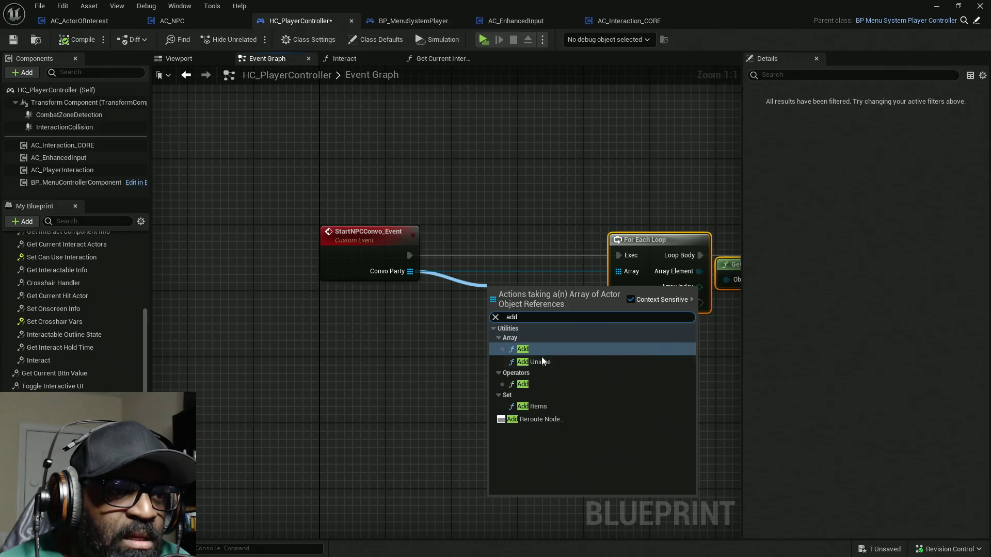
pyautogui.click(541, 362)
pyautogui.moveTo(508, 299); pyautogui.dragTo(490, 252)
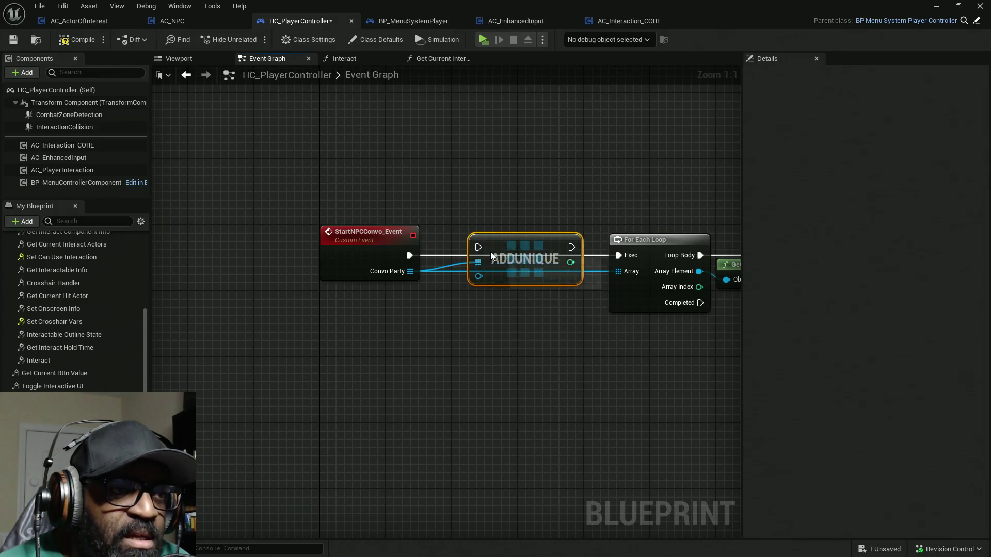
pyautogui.moveTo(409, 255); pyautogui.dragTo(473, 258)
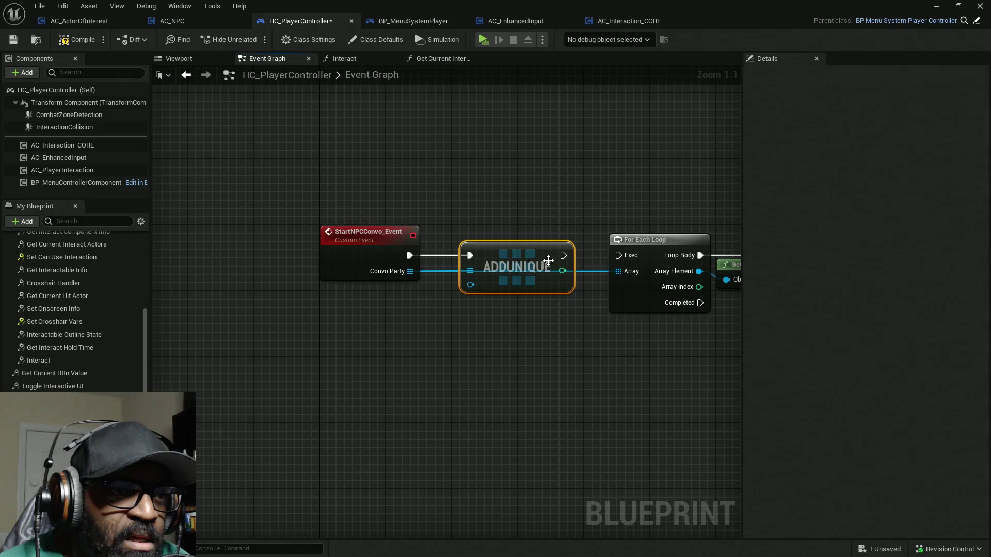
pyautogui.moveTo(563, 255); pyautogui.dragTo(581, 258)
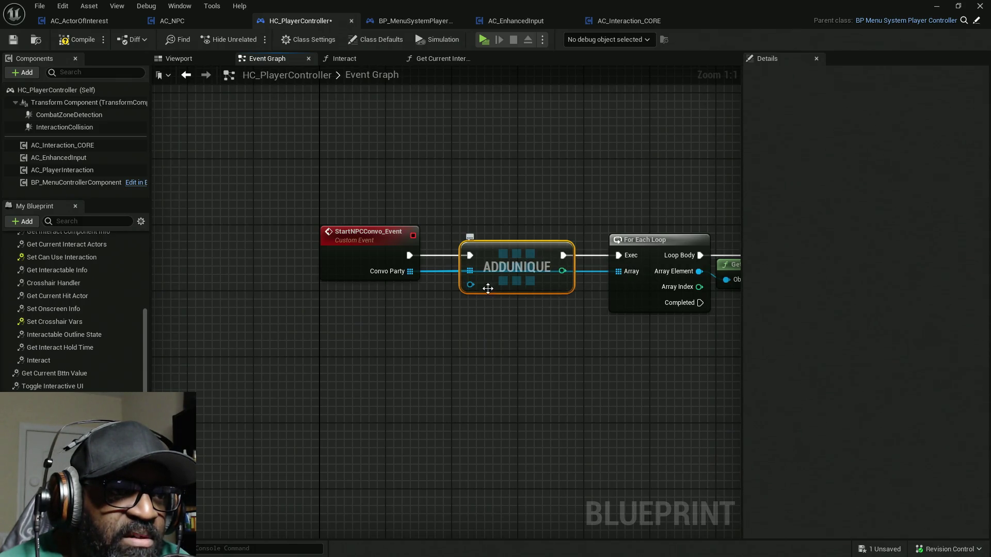
pyautogui.moveTo(538, 283); pyautogui.dragTo(567, 283)
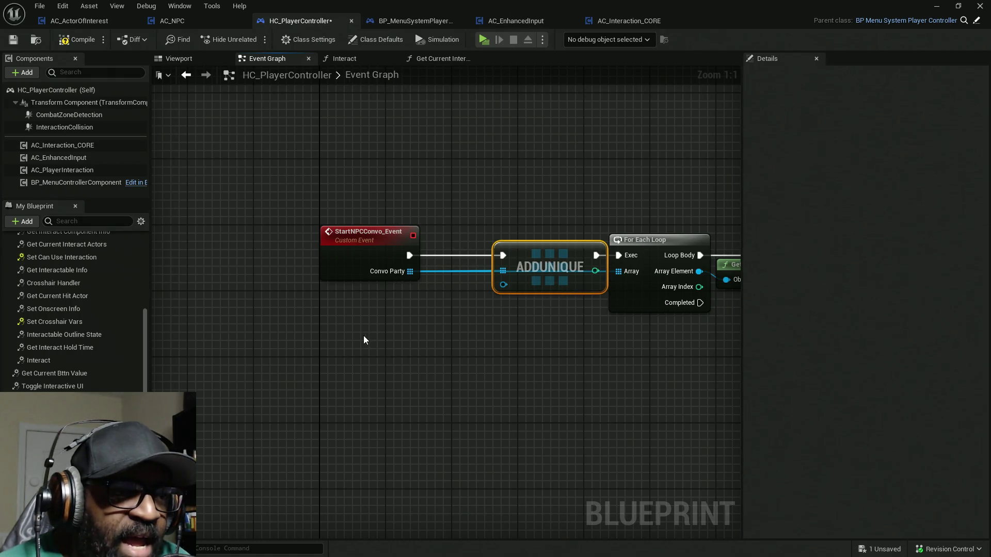
# Plug Get Controlled Pawn into Add Unique's item, tidy the nodes, and compile
pyautogui.rightClick(328, 349)
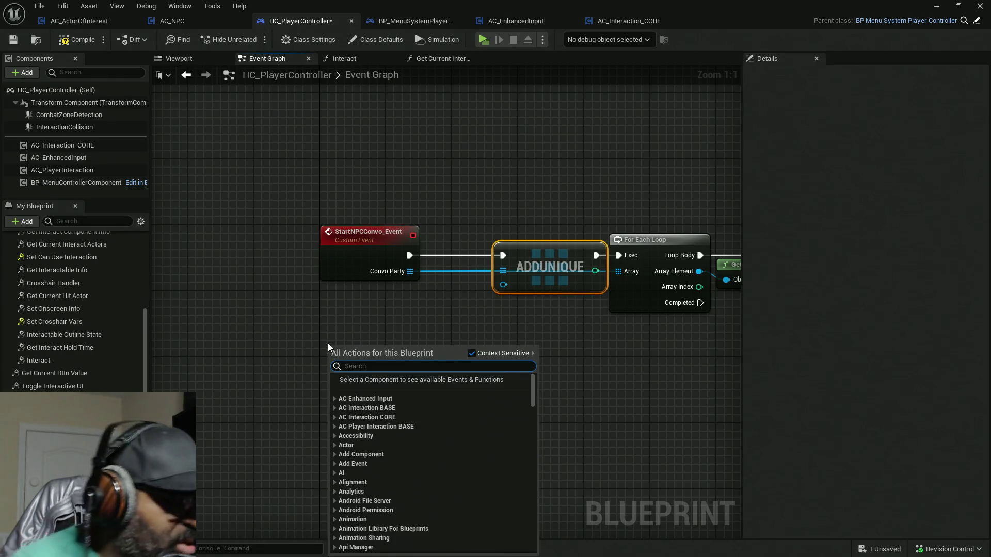
pyautogui.write('get con')
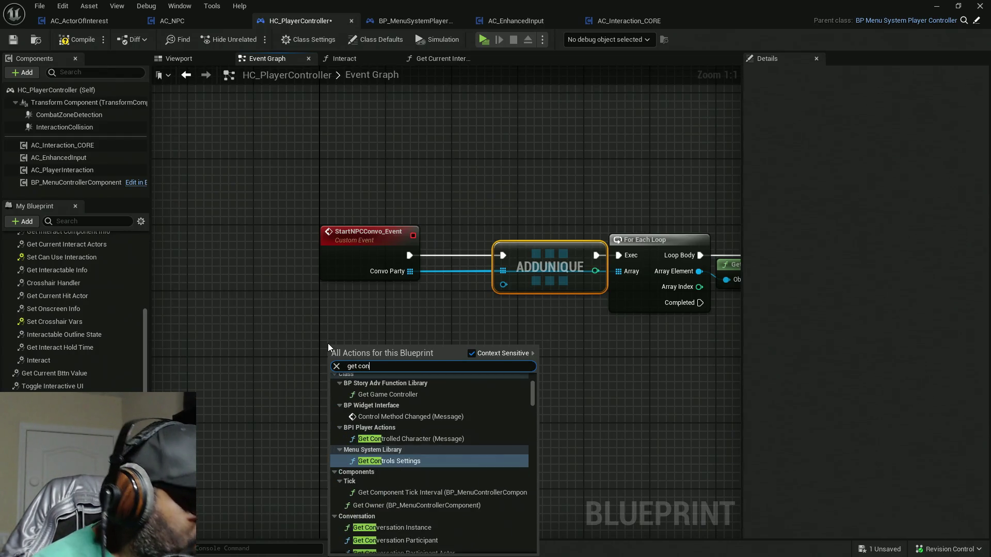
pyautogui.write('trolled')
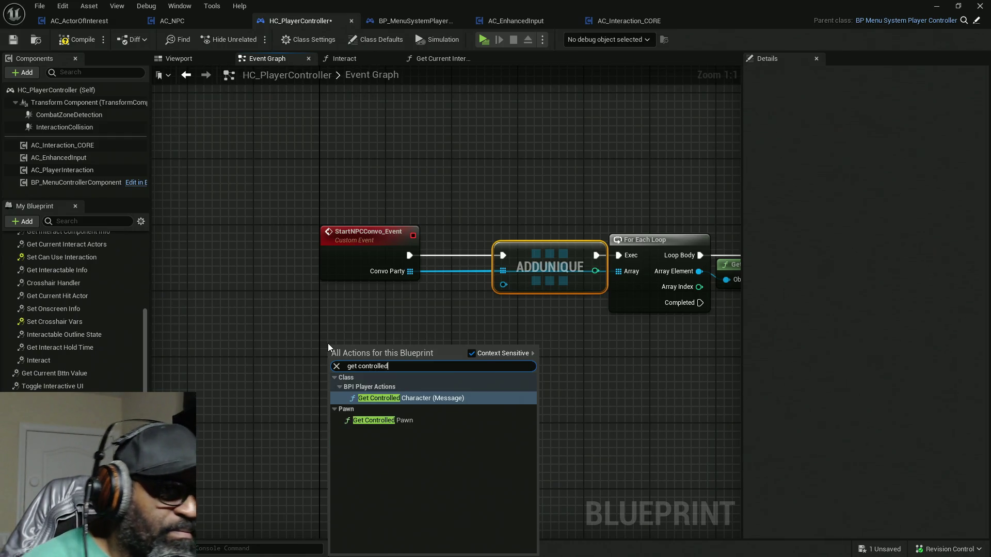
pyautogui.click(402, 421)
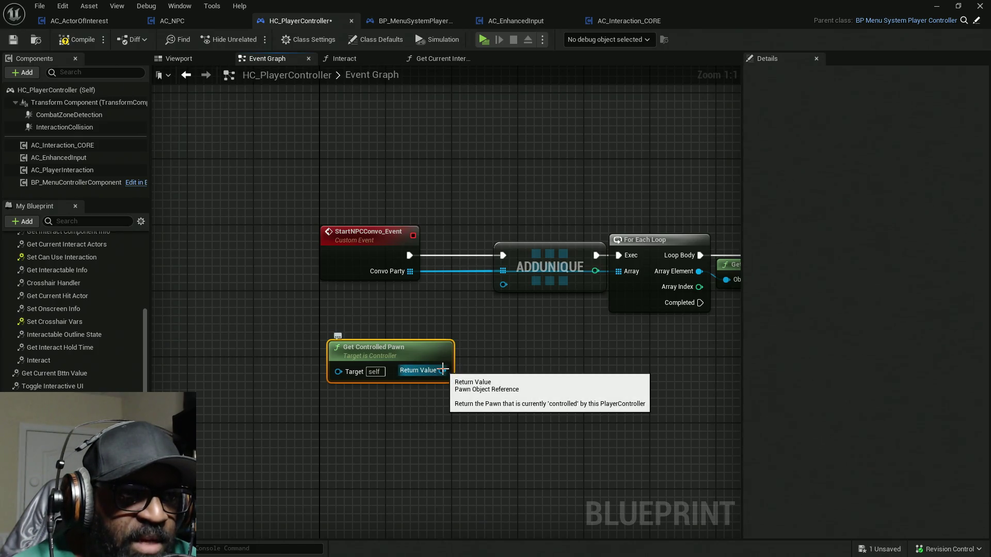
pyautogui.moveTo(442, 370); pyautogui.dragTo(487, 312)
pyautogui.moveTo(430, 344)
pyautogui.mouseDown()
pyautogui.moveTo(396, 312)
pyautogui.moveTo(397, 294)
pyautogui.mouseUp()
pyautogui.moveTo(538, 255); pyautogui.dragTo(484, 256)
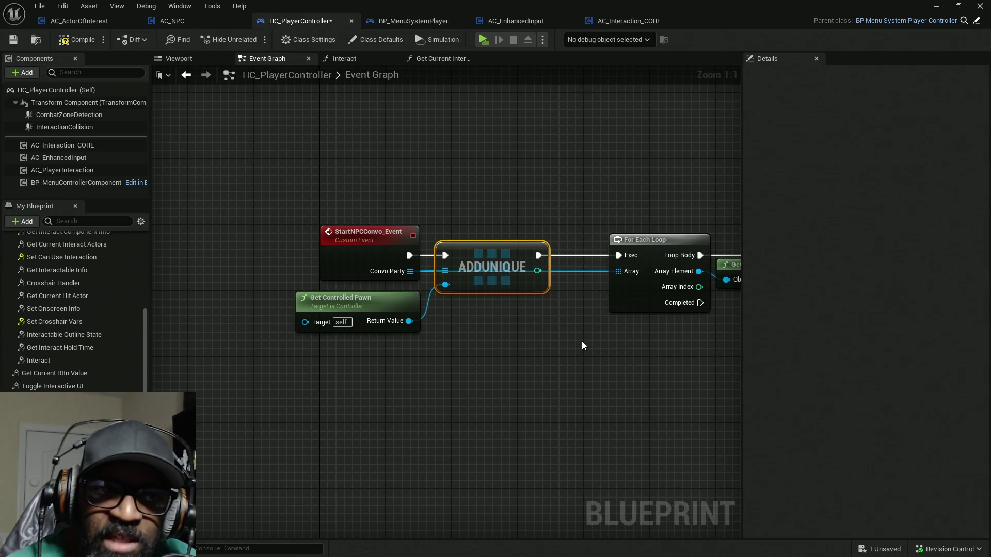
pyautogui.moveTo(581, 342); pyautogui.dragTo(451, 312)
pyautogui.moveTo(476, 255)
pyautogui.mouseDown()
pyautogui.moveTo(429, 251)
pyautogui.moveTo(311, 274)
pyautogui.mouseUp()
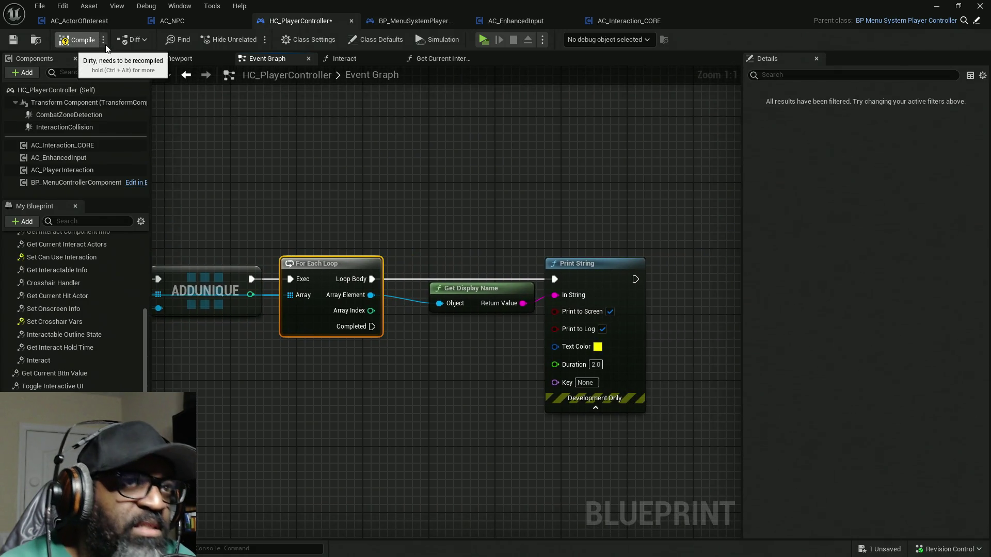
pyautogui.click(92, 40)
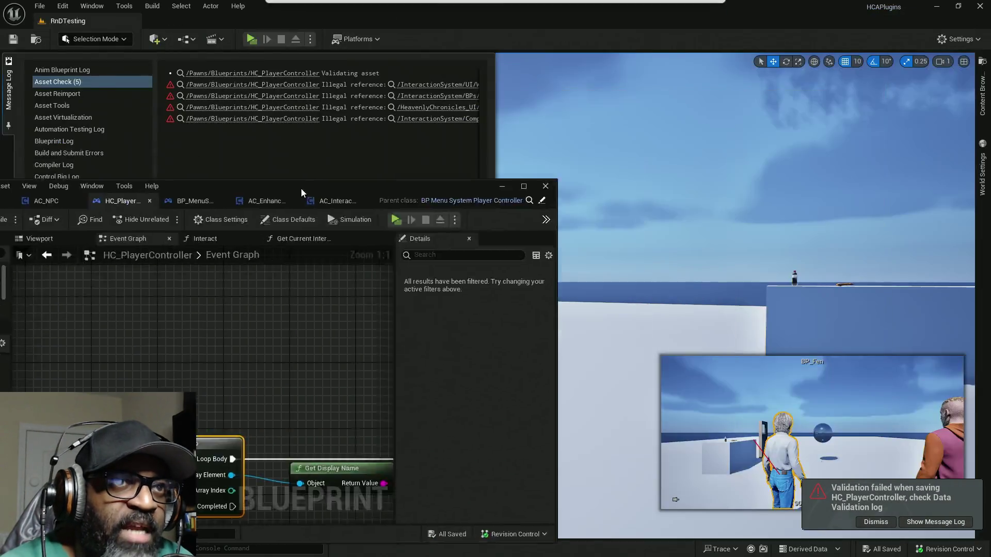
# Start the play-in-editor preview and walk up to Styopa and Fen to trigger their conversations
pyautogui.click(252, 39)
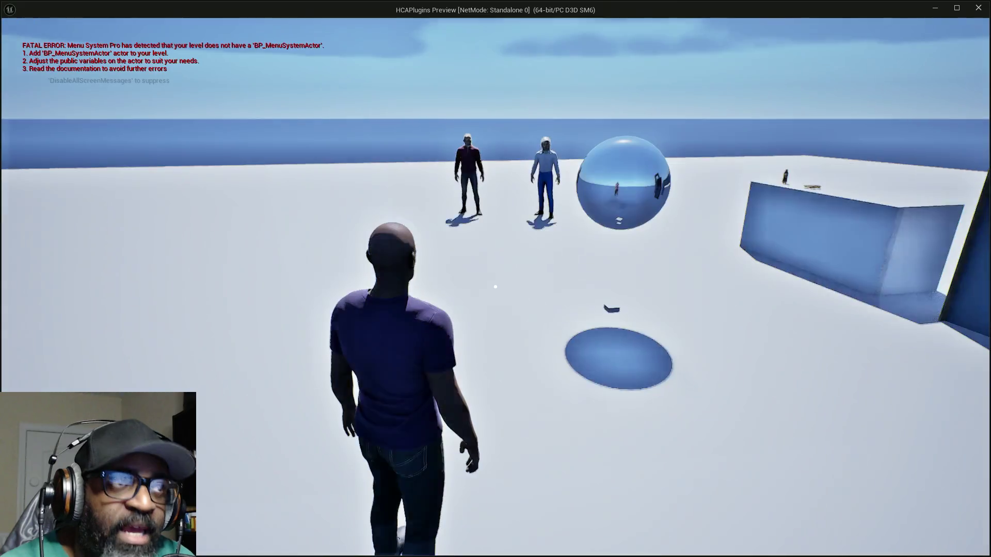
pyautogui.press('w')
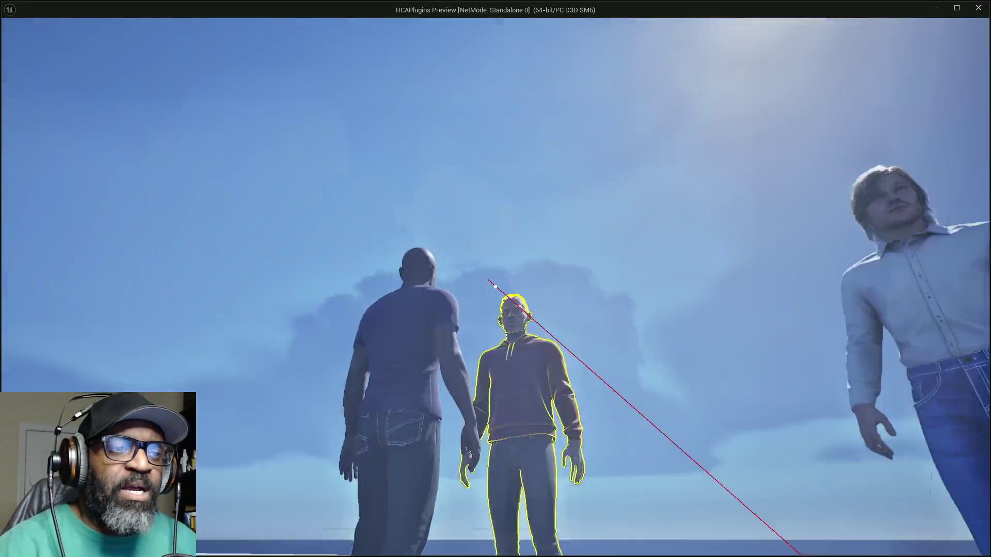
pyautogui.press('w')
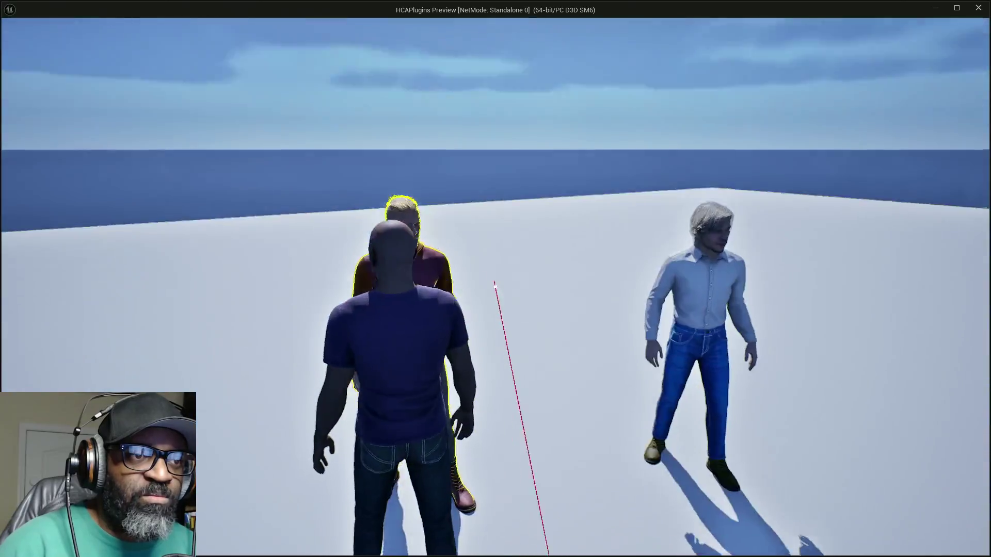
pyautogui.press('w')
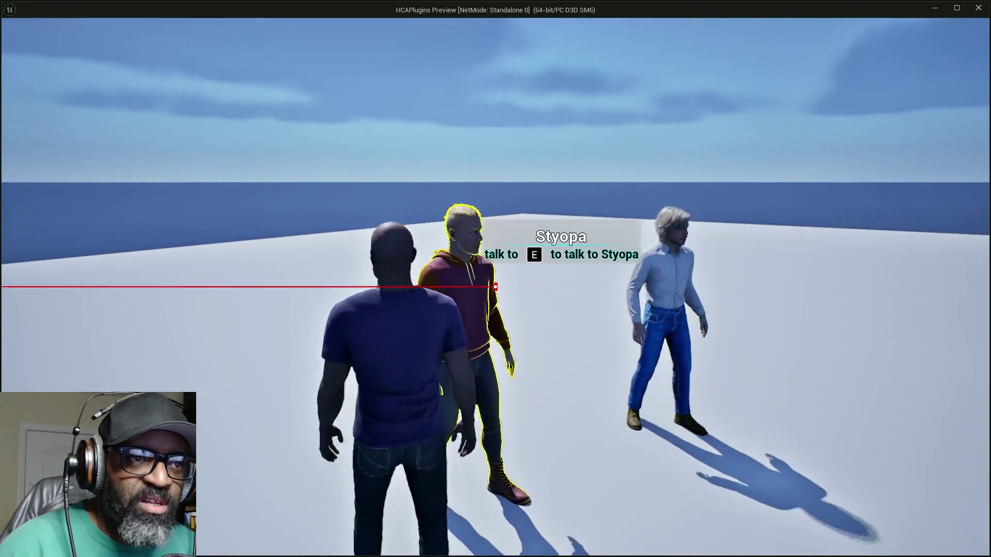
pyautogui.press('w')
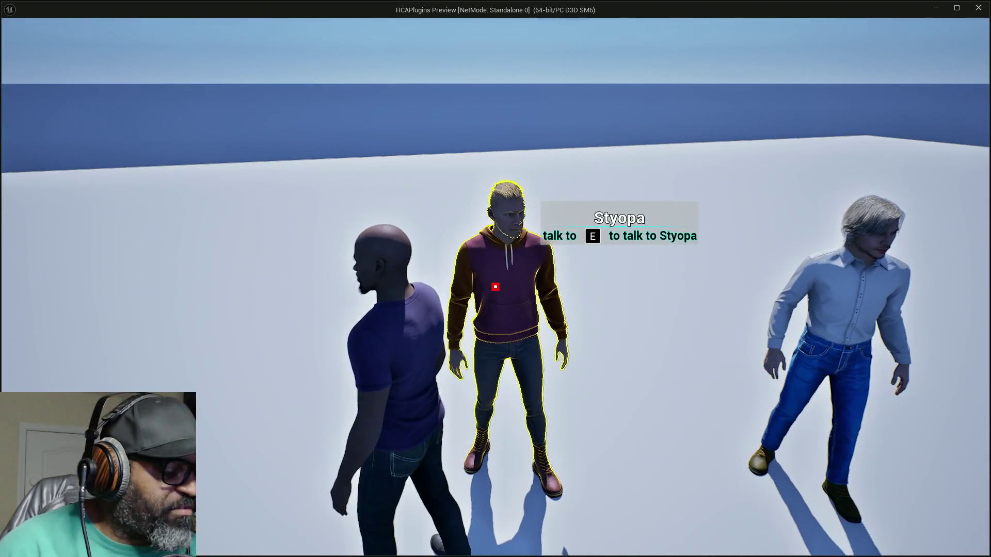
pyautogui.press('w')
pyautogui.press('s')
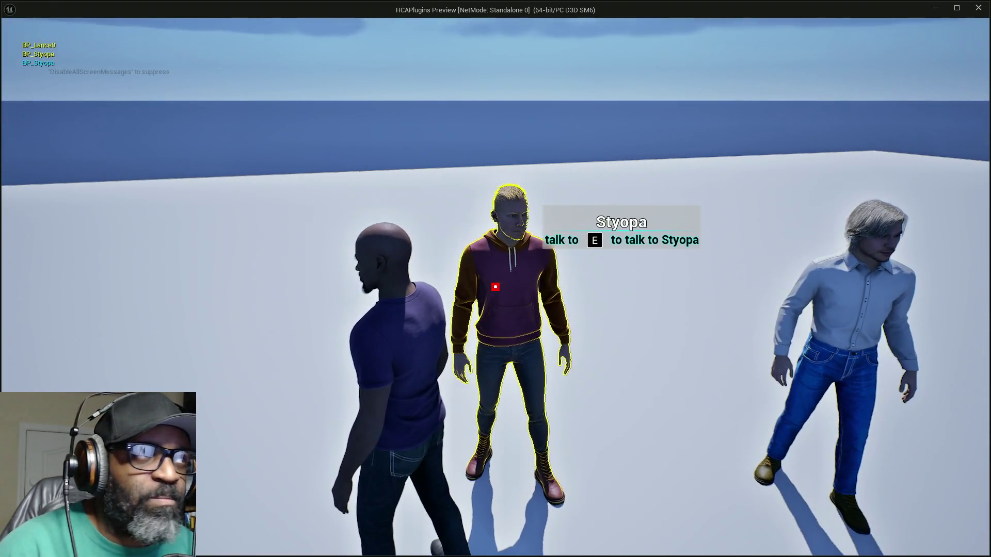
pyautogui.press('d')
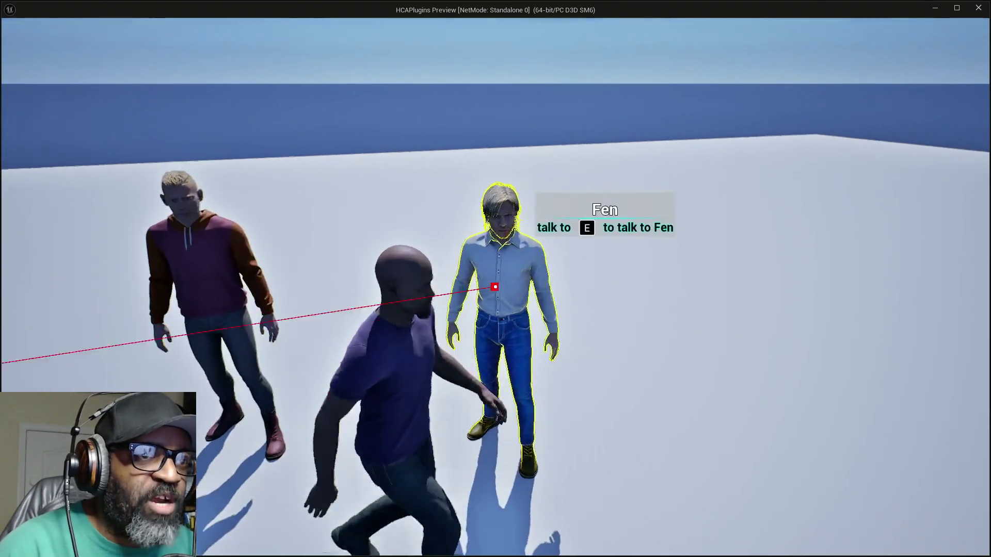
pyautogui.press('a')
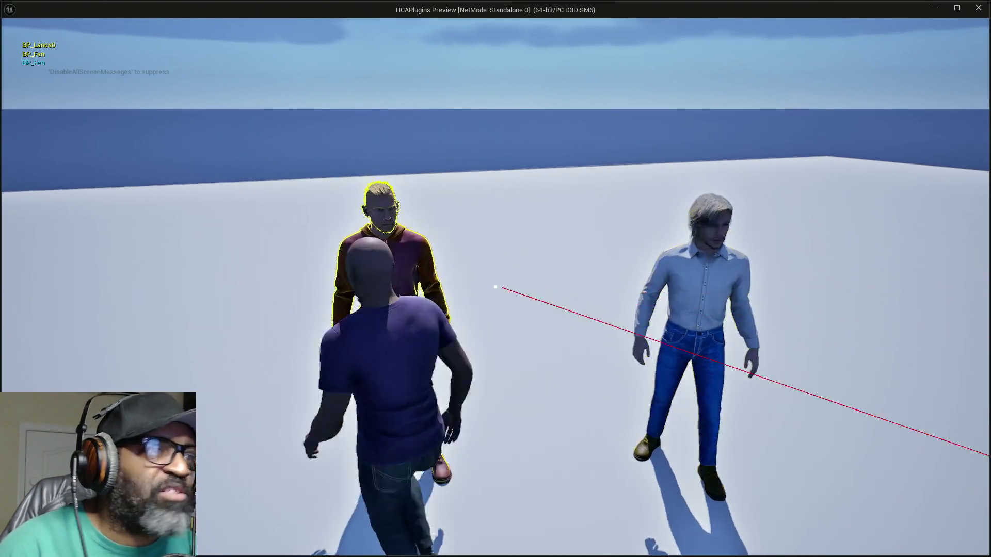
pyautogui.press('d')
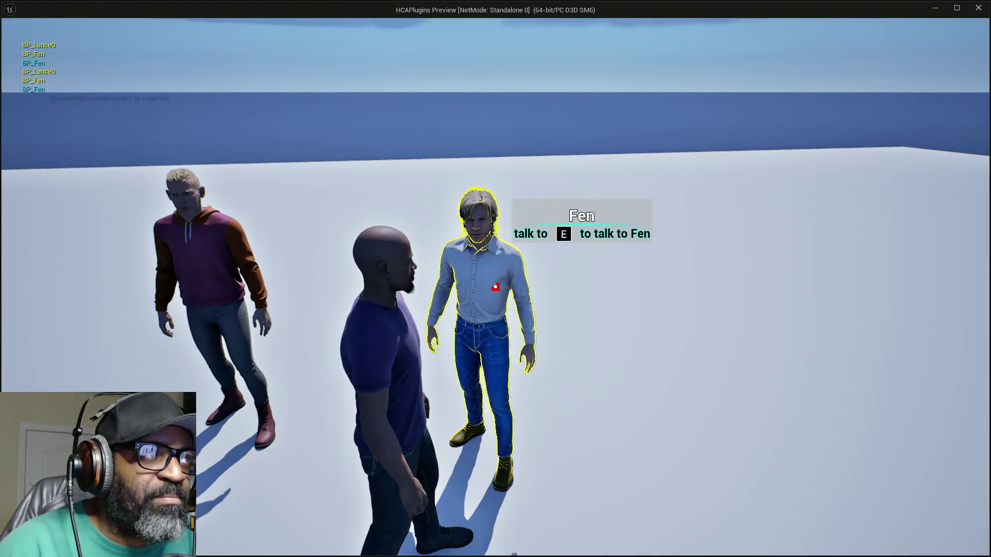
# Fire interaction traces at Fen, stop the preview, and fly the viewport toward the characters
pyautogui.press('w')
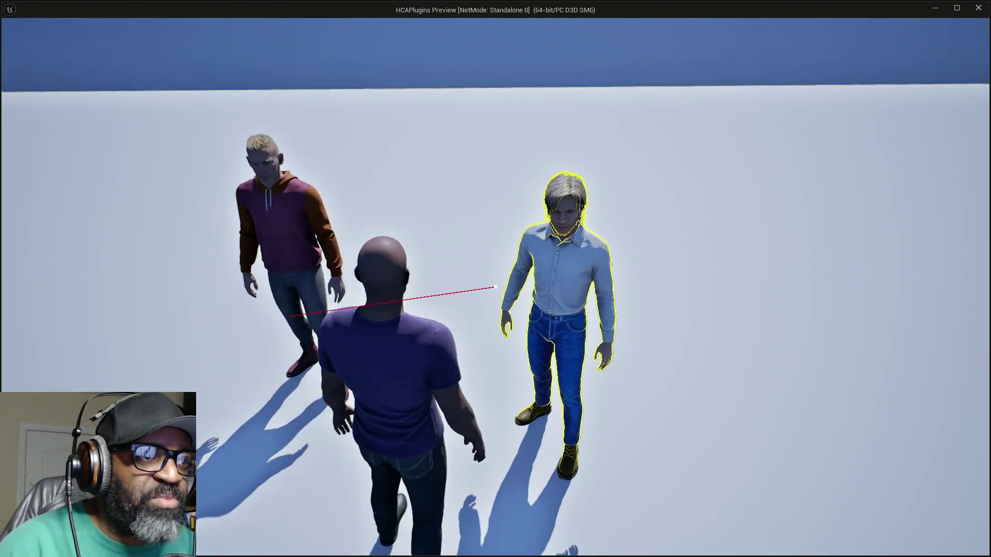
pyautogui.click(495, 286)
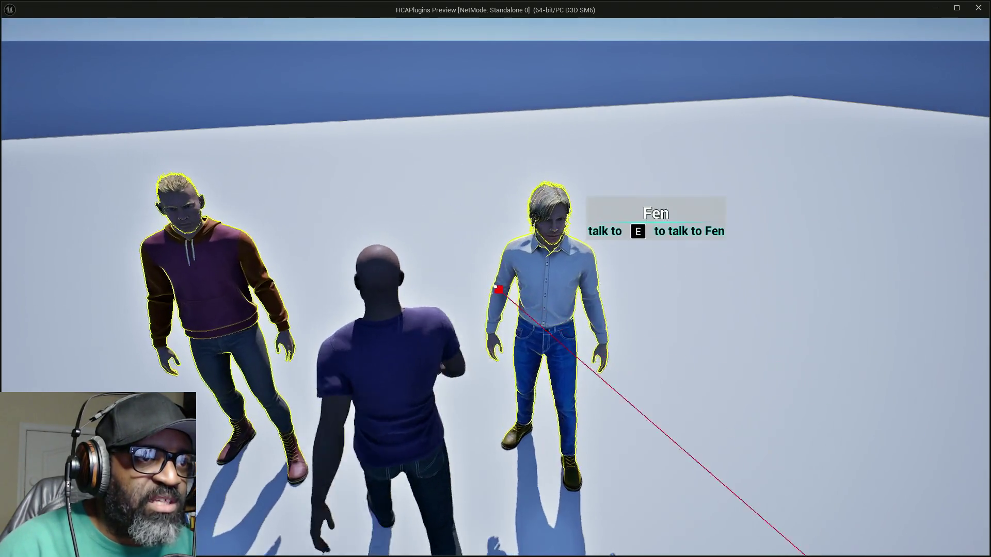
pyautogui.click(495, 287)
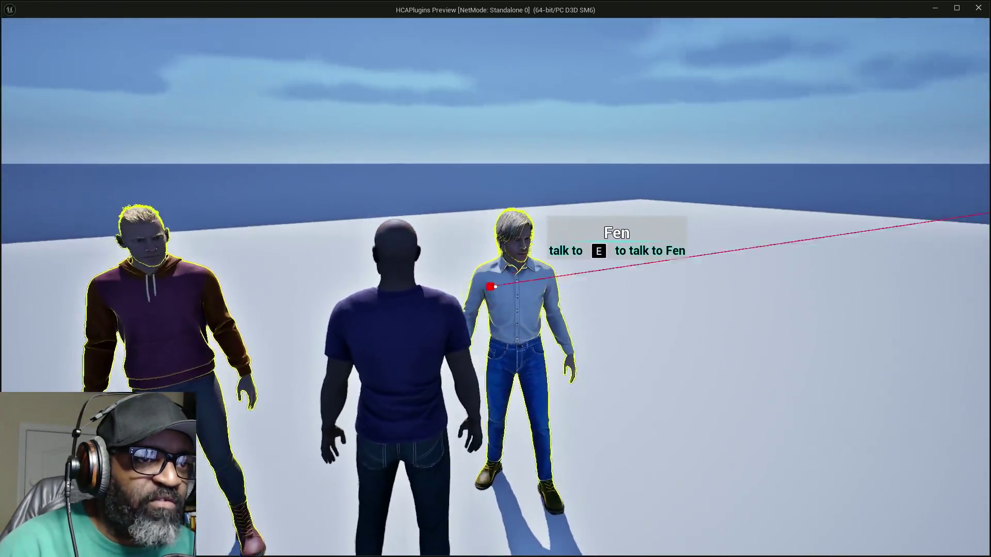
pyautogui.click(499, 288)
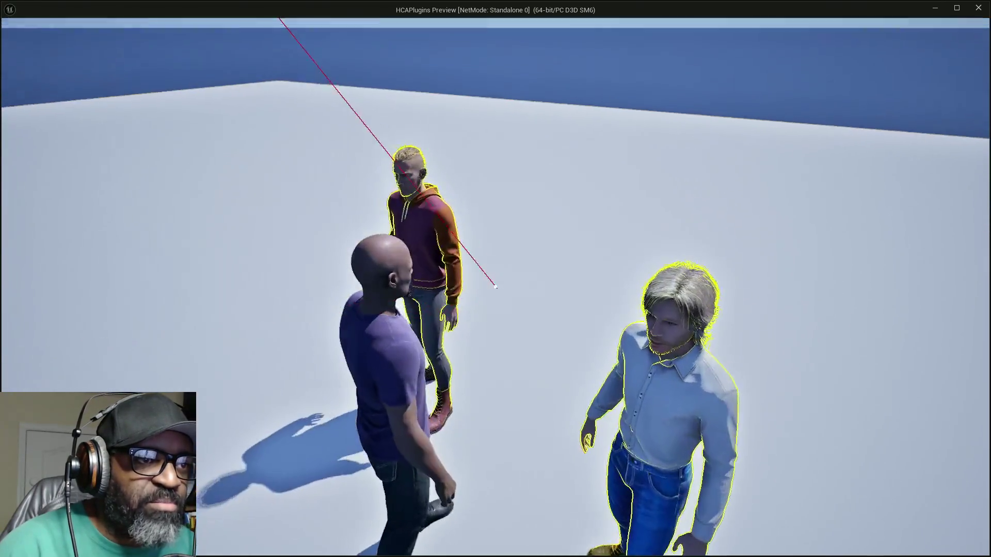
pyautogui.press('w')
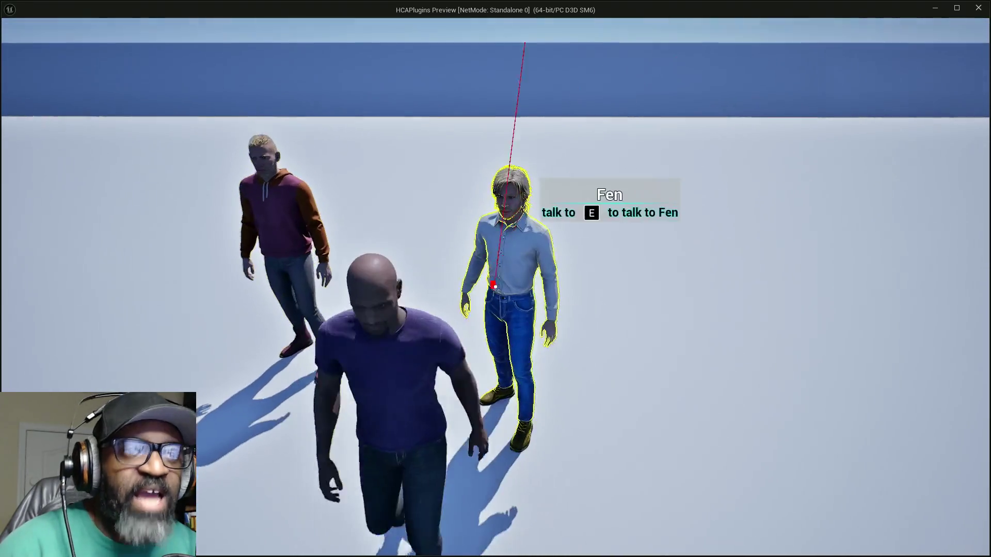
pyautogui.press('Escape')
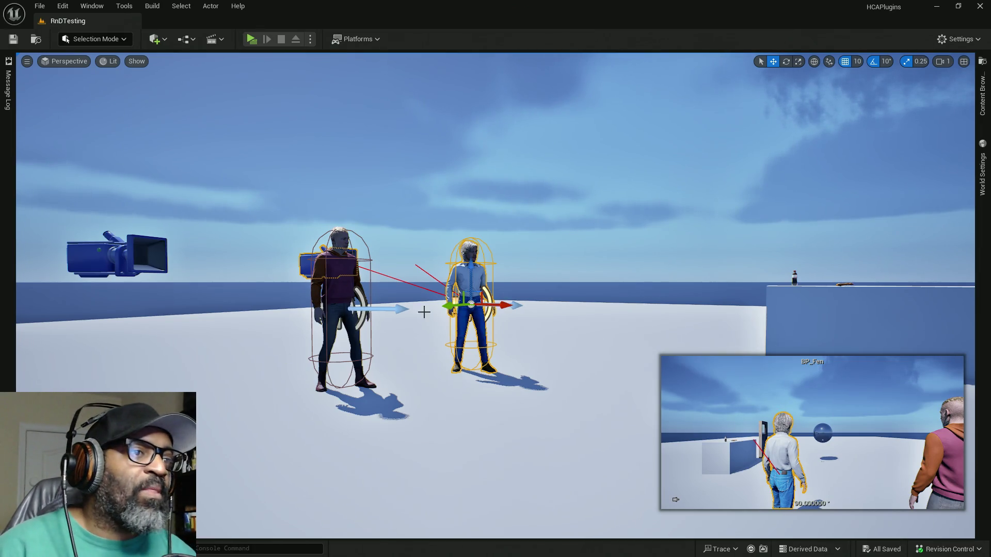
pyautogui.moveTo(325, 308)
pyautogui.mouseDown()
pyautogui.moveTo(315, 320)
pyautogui.moveTo(323, 330)
pyautogui.moveTo(341, 289)
pyautogui.moveTo(343, 243)
pyautogui.moveTo(330, 289)
pyautogui.moveTo(345, 227)
pyautogui.moveTo(348, 234)
pyautogui.mouseUp()
# Pan the HC_PlayerController convo graph to Print String, reposition Get Display Name, and save the Blueprint
pyautogui.moveTo(398, 311); pyautogui.dragTo(392, 279)
pyautogui.hotkey('alt', 'Tab')
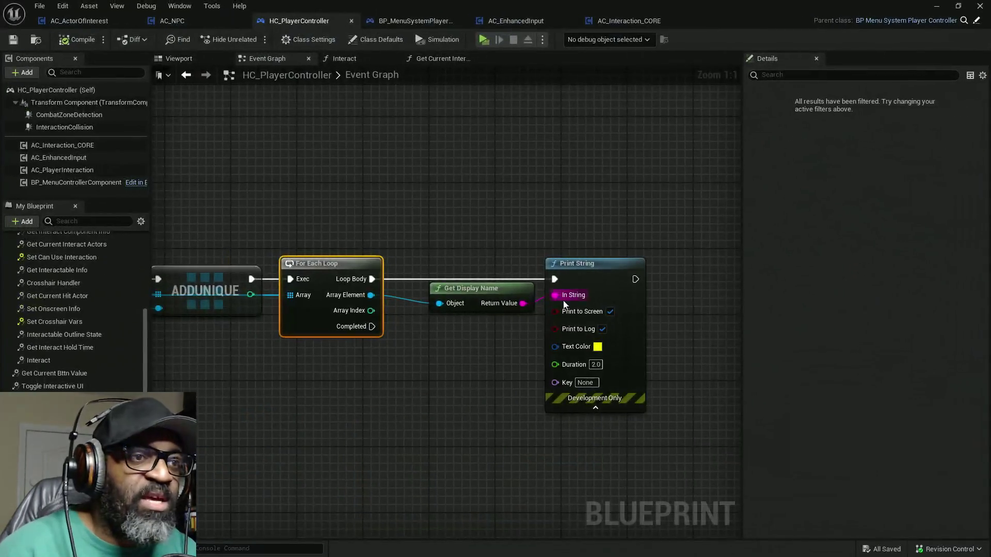
pyautogui.moveTo(436, 362); pyautogui.dragTo(523, 363)
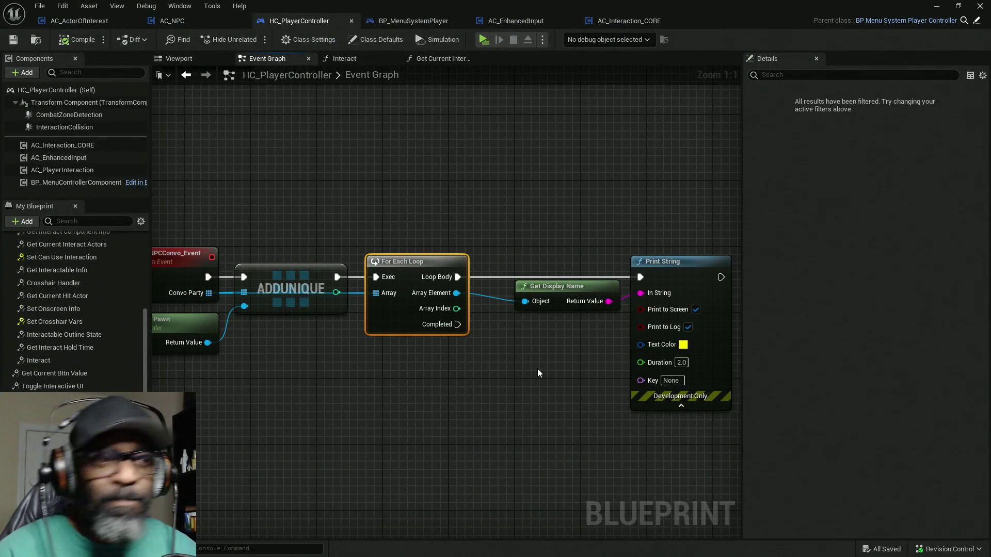
pyautogui.moveTo(418, 434)
pyautogui.mouseDown()
pyautogui.moveTo(526, 414)
pyautogui.moveTo(445, 421)
pyautogui.mouseUp()
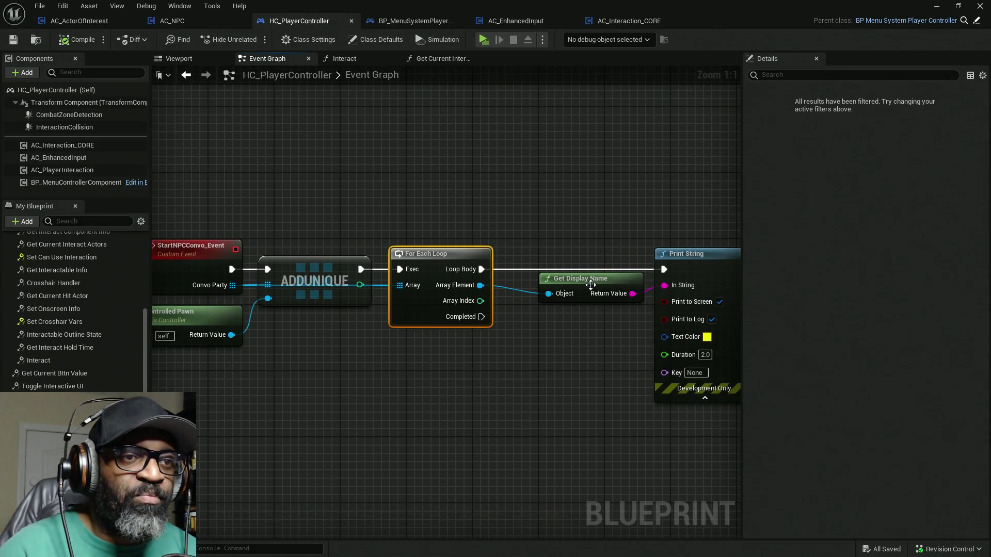
pyautogui.moveTo(594, 281)
pyautogui.mouseDown()
pyautogui.moveTo(558, 287)
pyautogui.moveTo(566, 288)
pyautogui.mouseUp()
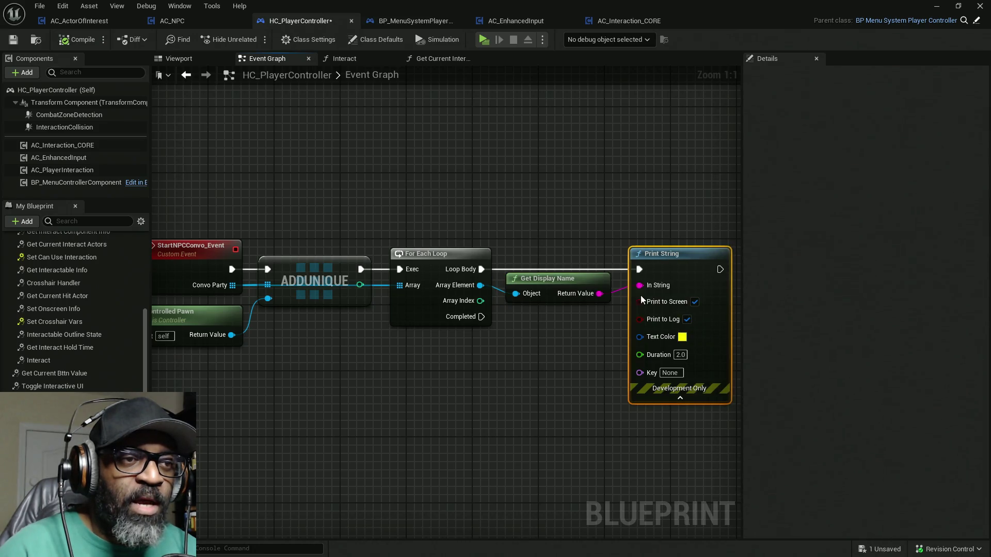
pyautogui.moveTo(508, 354); pyautogui.dragTo(628, 321)
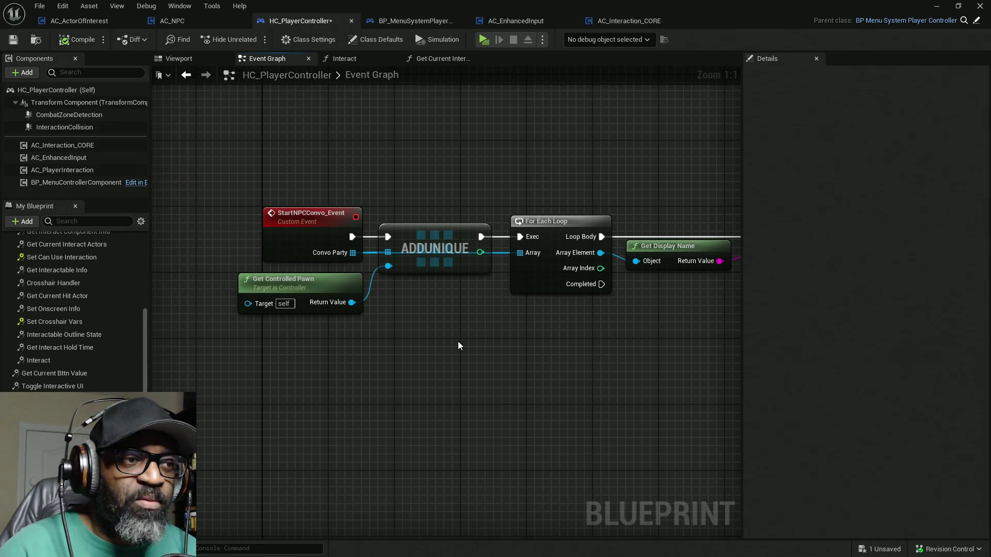
pyautogui.moveTo(561, 327); pyautogui.dragTo(434, 334)
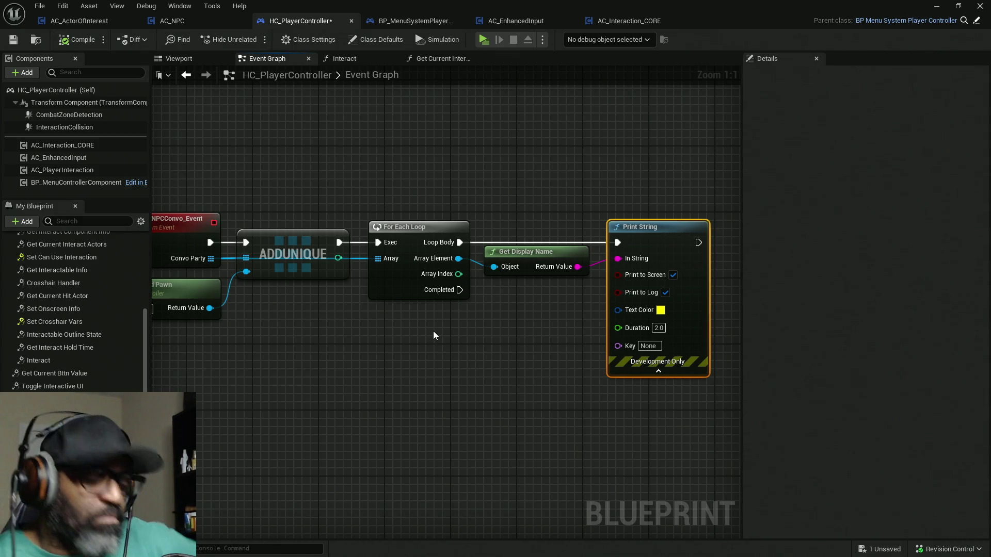
pyautogui.hotkey('ctrl', 's')
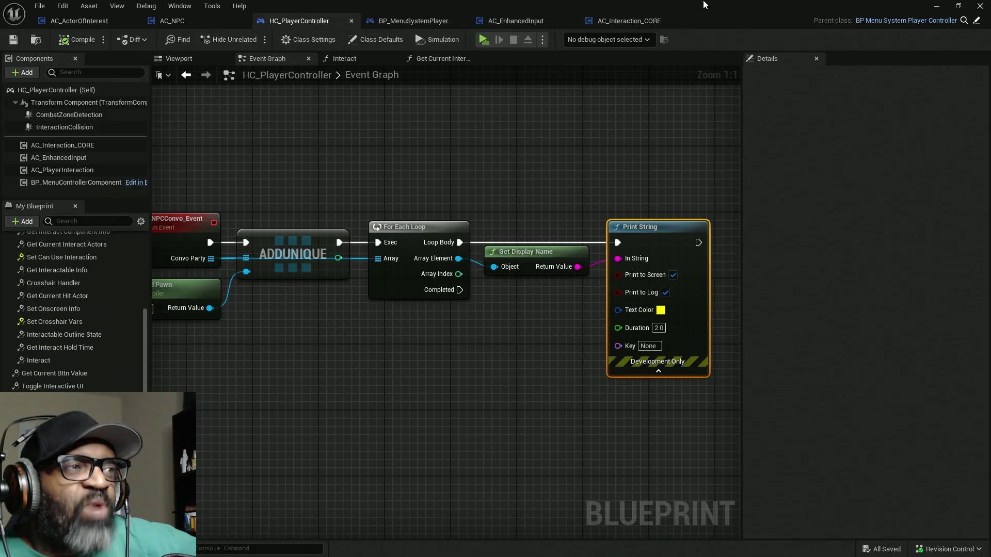
pyautogui.hotkey('alt', 'Tab')
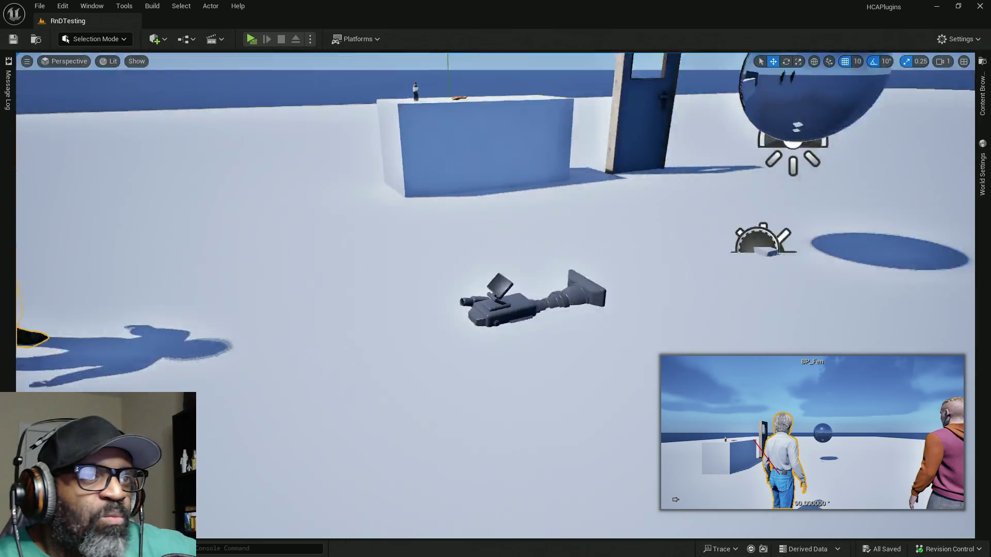
# Select the camera actor on the floor and move the HC_PlayerController window to lower centre
pyautogui.click(423, 302)
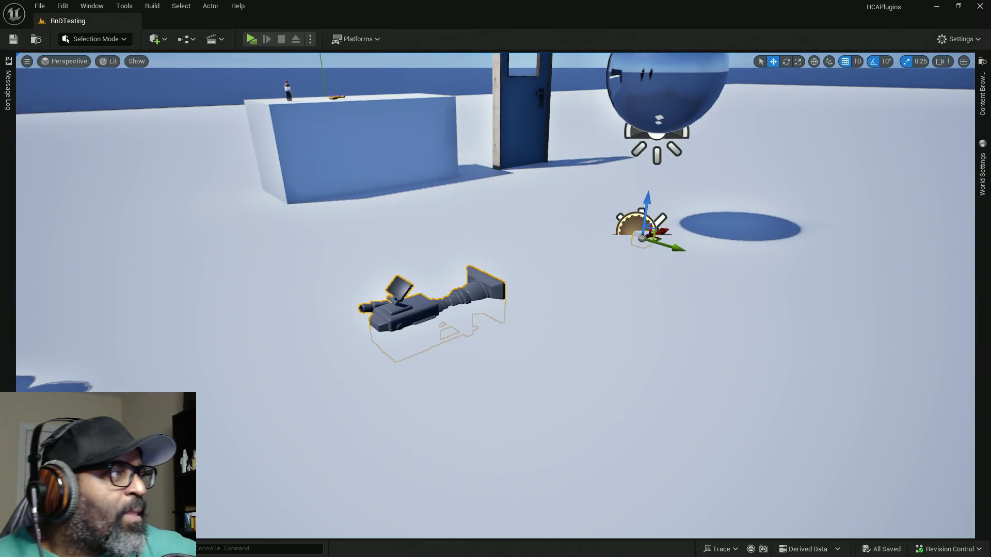
pyautogui.hotkey('alt', 'Tab')
pyautogui.moveTo(444, 270)
pyautogui.mouseDown()
pyautogui.moveTo(690, 378)
pyautogui.moveTo(608, 426)
pyautogui.moveTo(562, 431)
pyautogui.mouseUp()
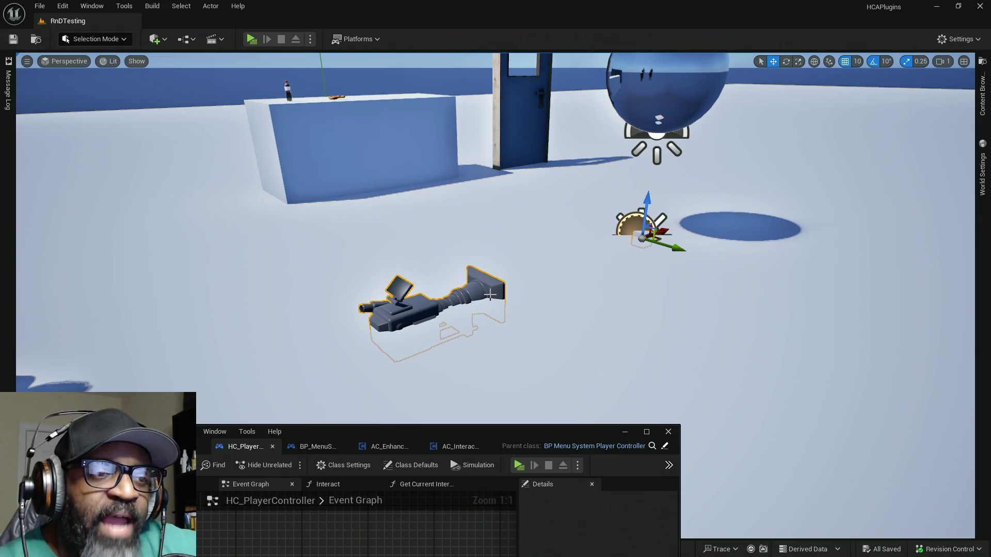
# Drag the HC_PlayerController window up and then off the left edge of the screen
pyautogui.moveTo(502, 431)
pyautogui.mouseDown()
pyautogui.moveTo(516, 10)
pyautogui.moveTo(524, 2)
pyautogui.moveTo(591, 68)
pyautogui.moveTo(610, 159)
pyautogui.moveTo(584, 149)
pyautogui.mouseUp()
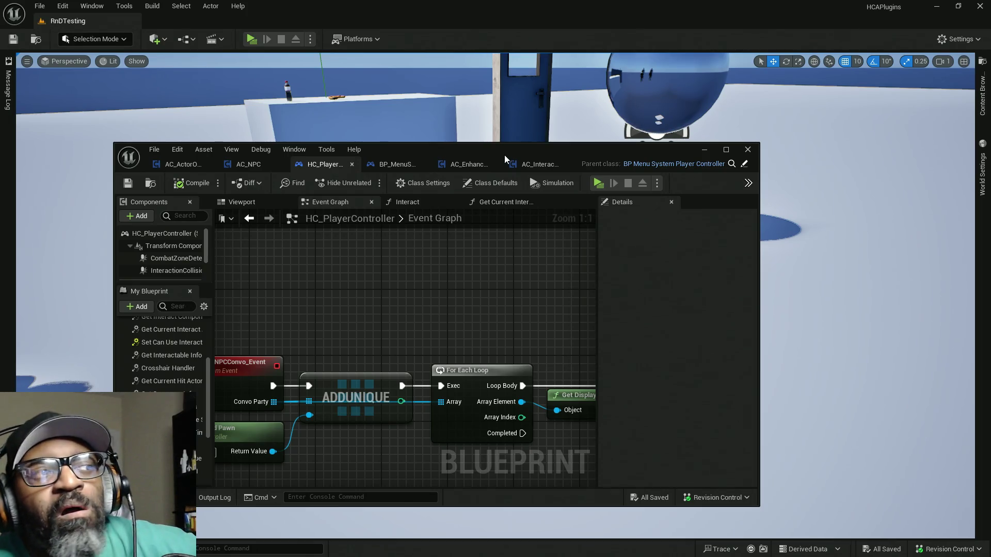
pyautogui.moveTo(510, 147); pyautogui.dragTo(0, 155)
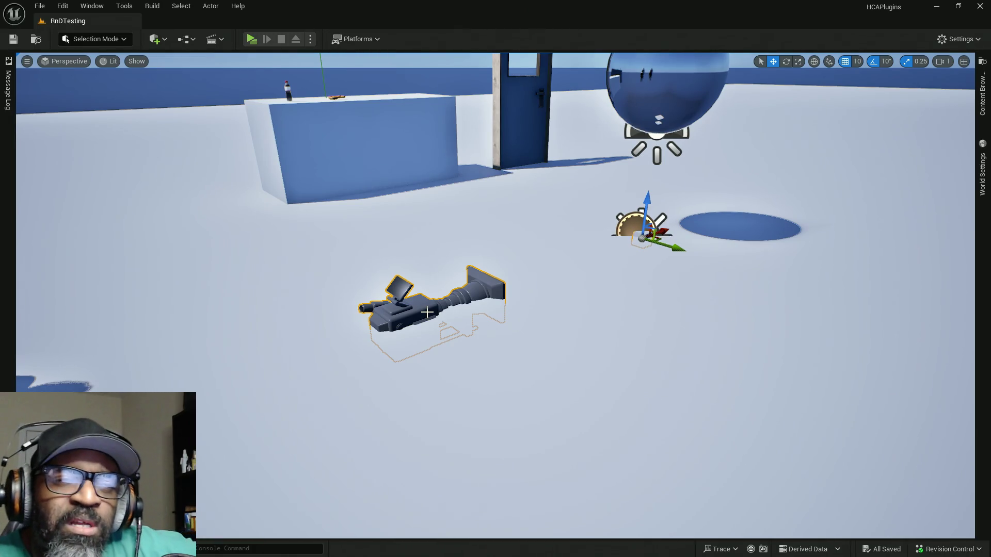
# Focus the level view on the camera actor, then pan the graph to the Available Party Members nodes
pyautogui.press('a')
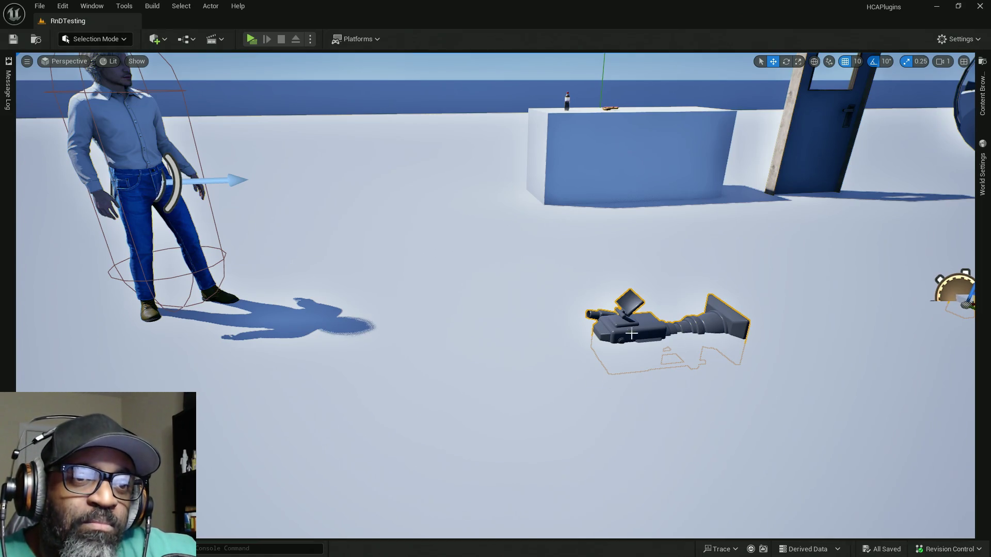
pyautogui.press('f')
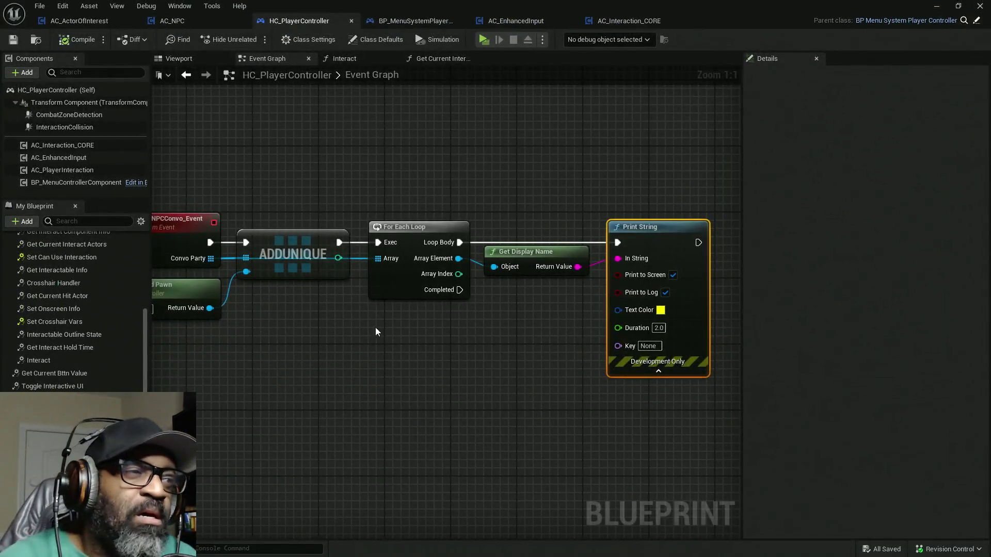
pyautogui.moveTo(375, 331)
pyautogui.mouseDown()
pyautogui.moveTo(497, 317)
pyautogui.moveTo(623, 321)
pyautogui.mouseUp()
pyautogui.moveTo(538, 183)
pyautogui.mouseDown()
pyautogui.moveTo(444, 256)
pyautogui.moveTo(416, 137)
pyautogui.moveTo(474, 263)
pyautogui.mouseUp()
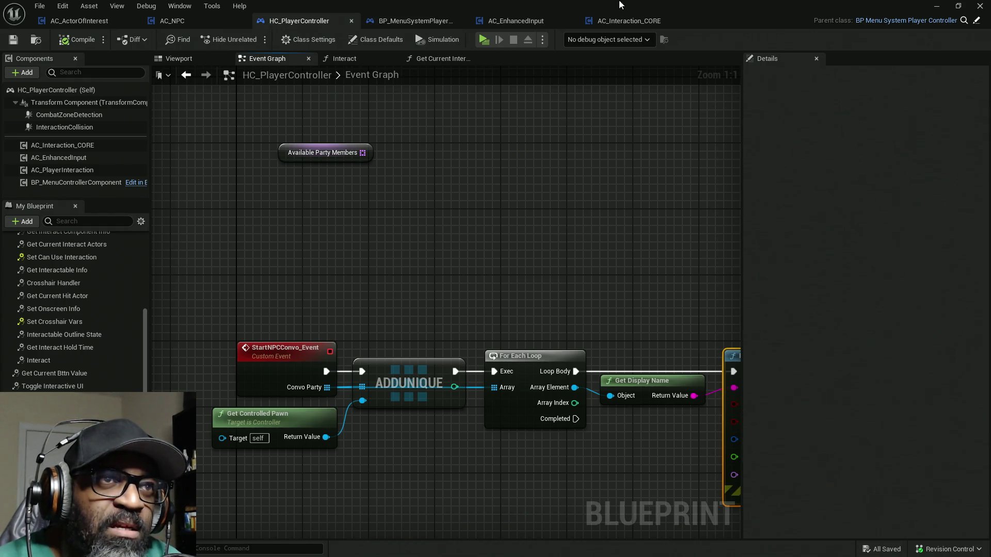
# Minimize the Blueprint, run the standalone preview, and walk to the NPCs, pressing E on Fen
pyautogui.press('super+Down')
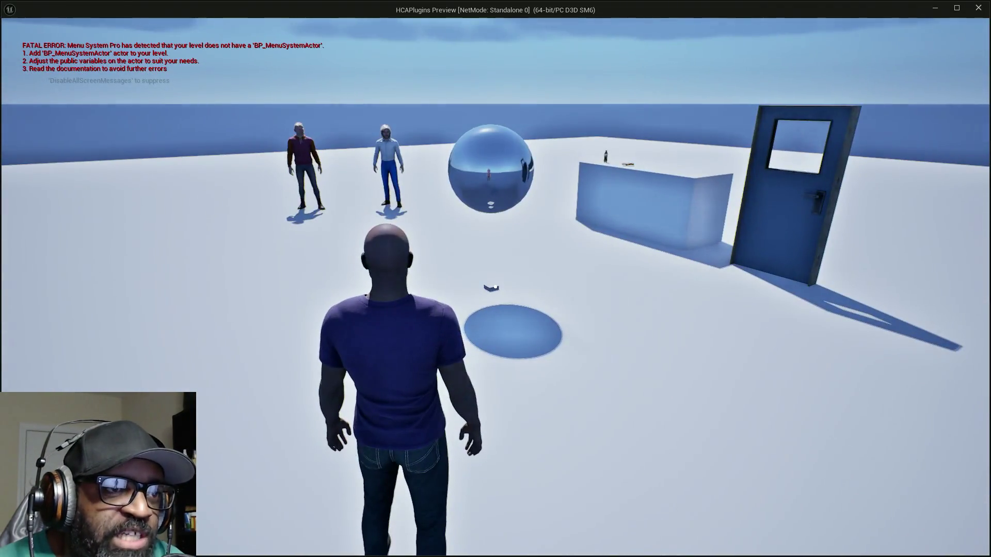
pyautogui.press('w')
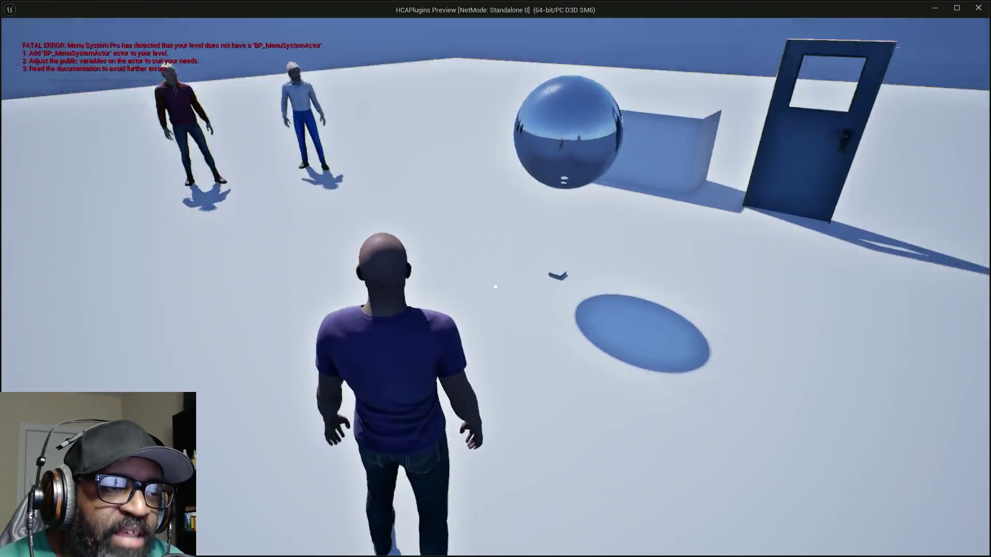
pyautogui.moveTo(495, 287)
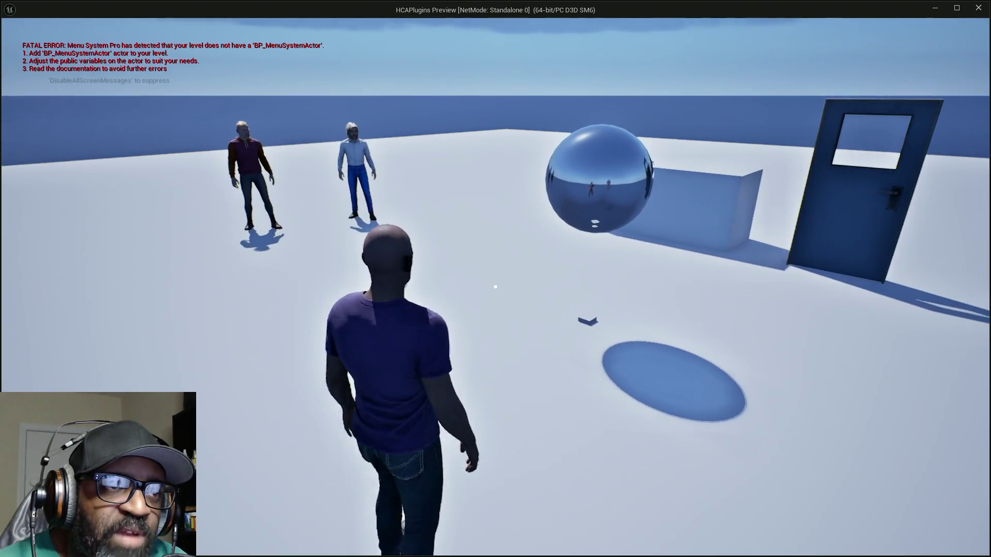
pyautogui.press('w')
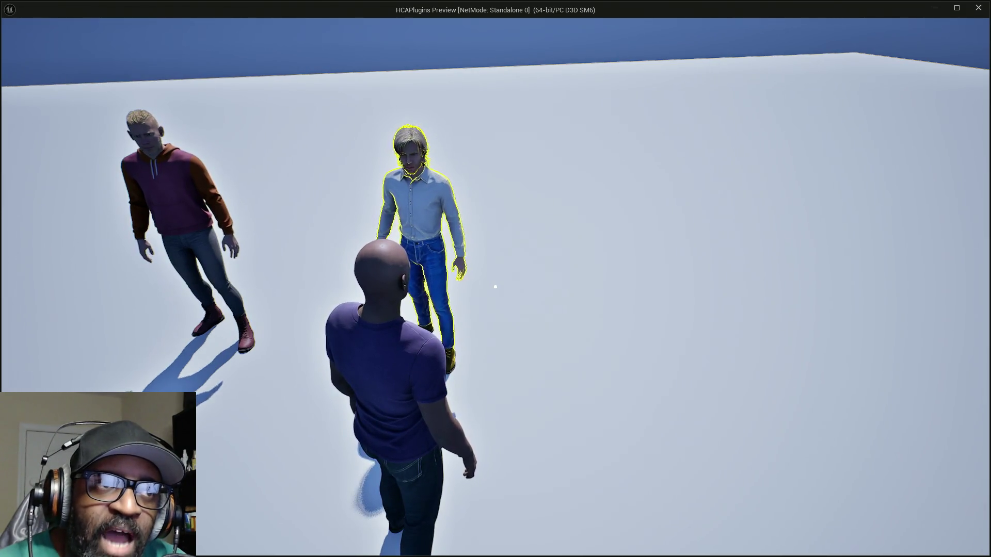
pyautogui.press('e')
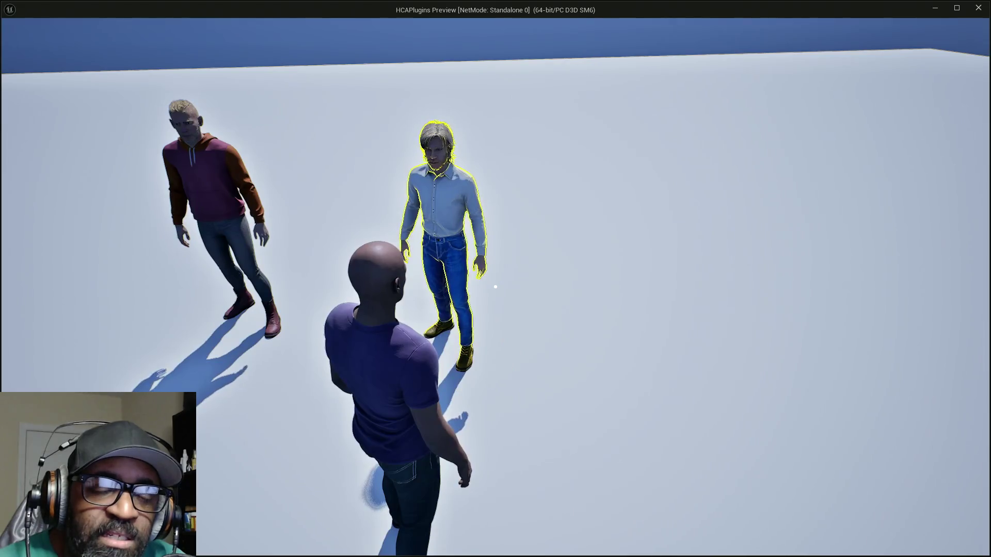
pyautogui.press('e')
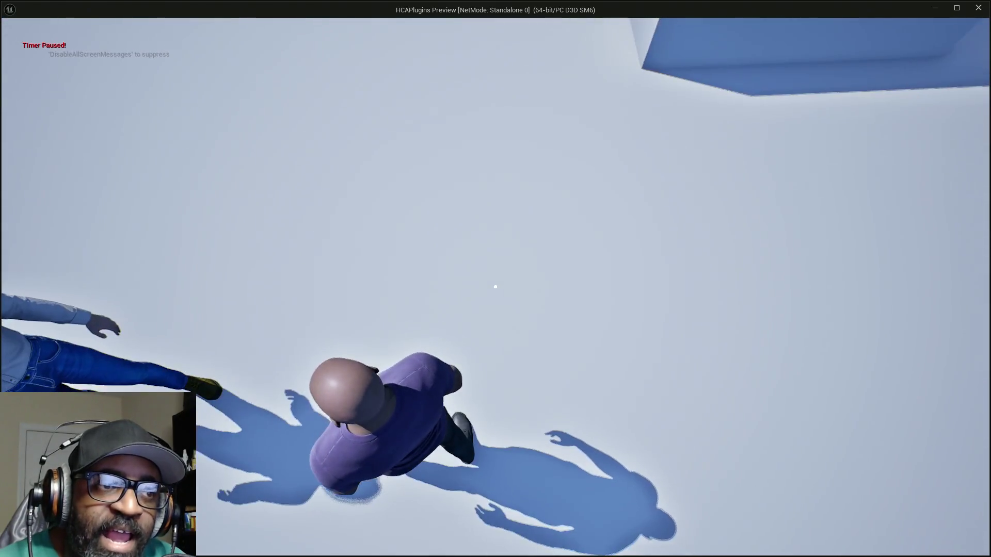
pyautogui.press('e')
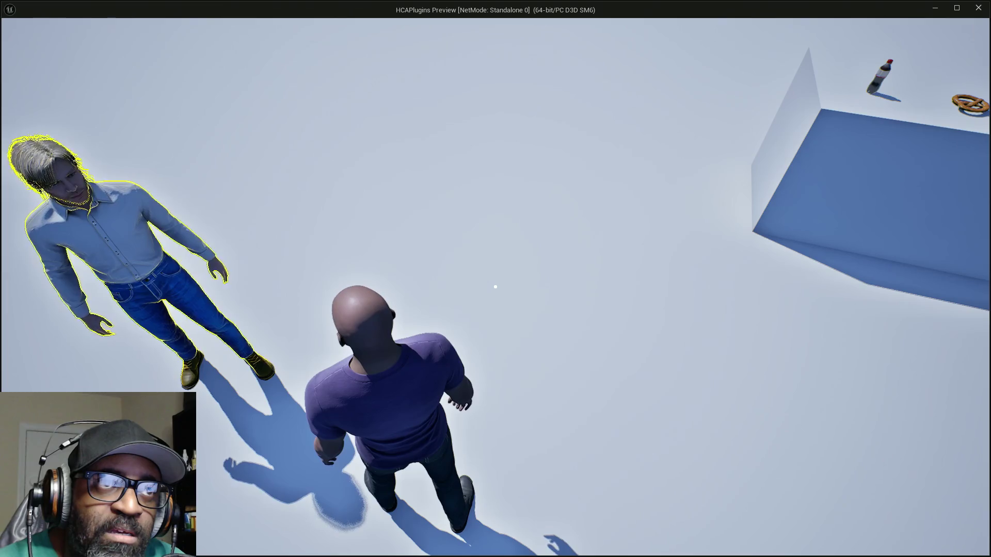
pyautogui.press('e')
pyautogui.press('e')
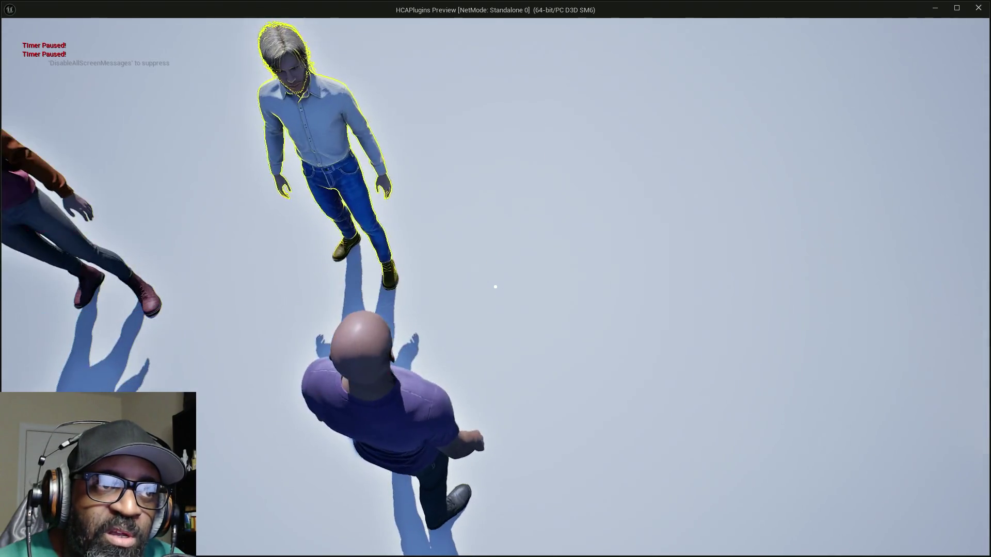
pyautogui.press('e')
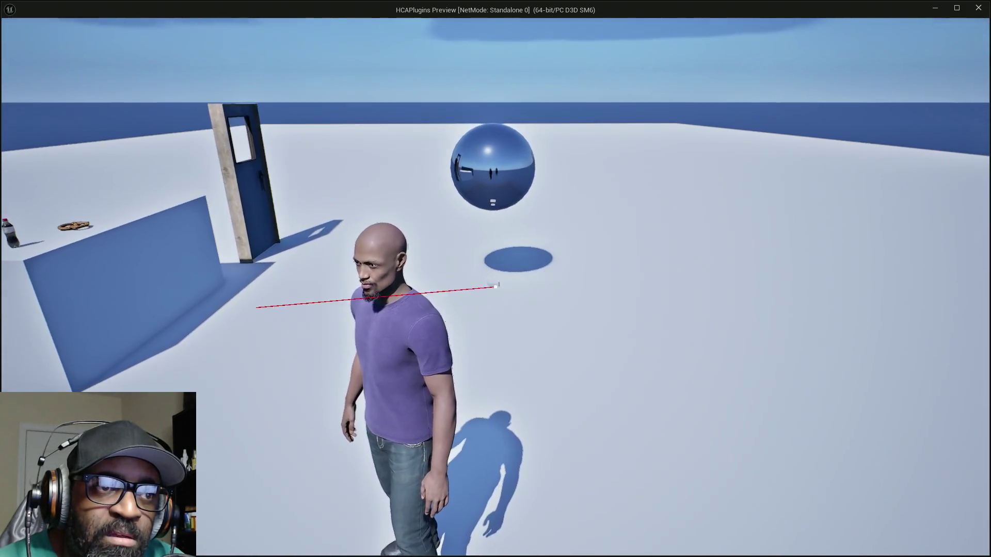
# Keep moving and pressing E near Fen until BP_Fen prints, then exit the preview
pyautogui.press('e')
pyautogui.press('e')
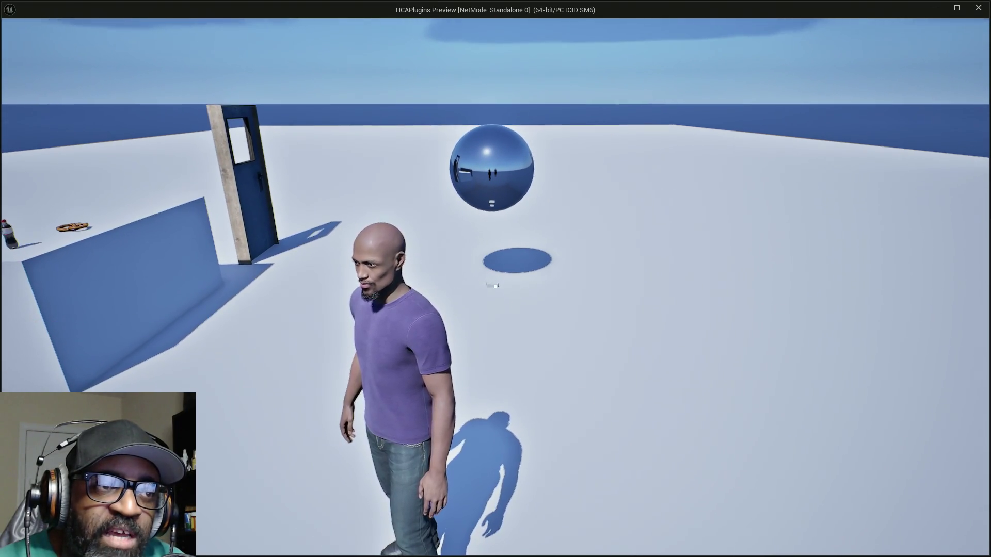
pyautogui.press('e')
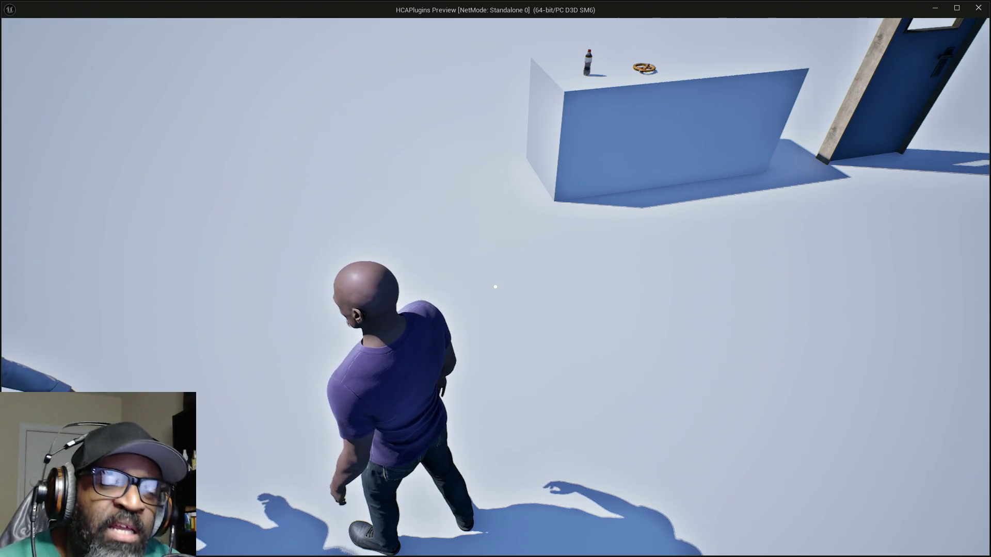
pyautogui.press('e')
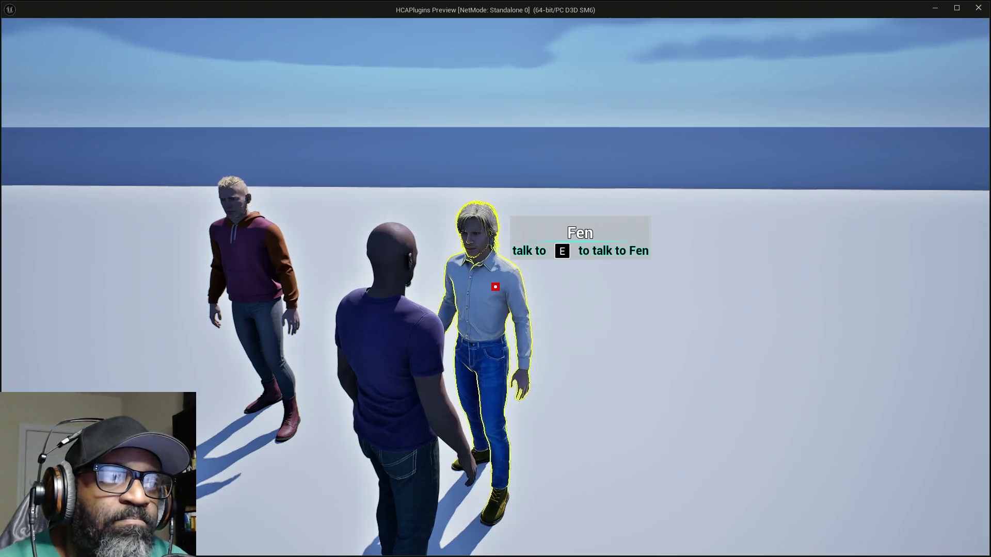
pyautogui.press('s')
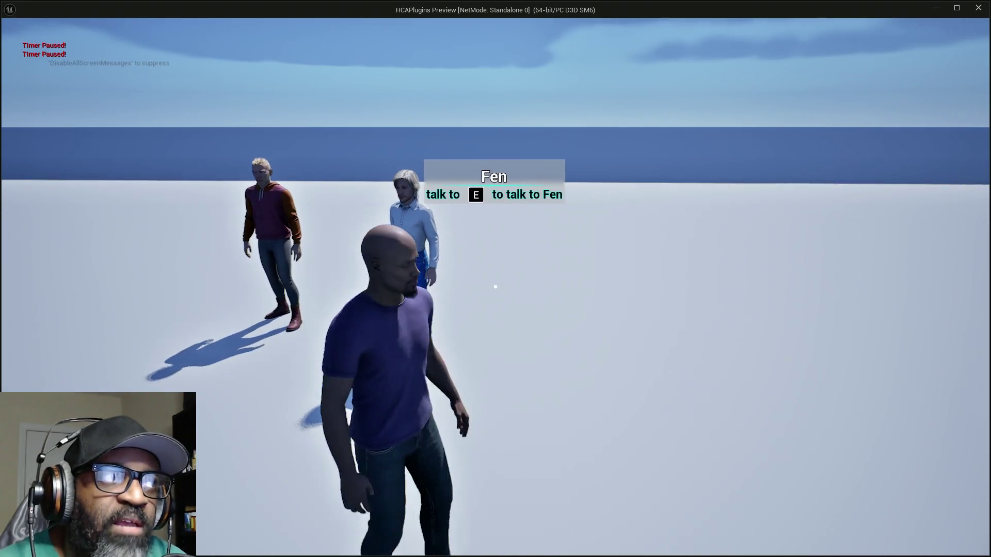
pyautogui.press('Escape')
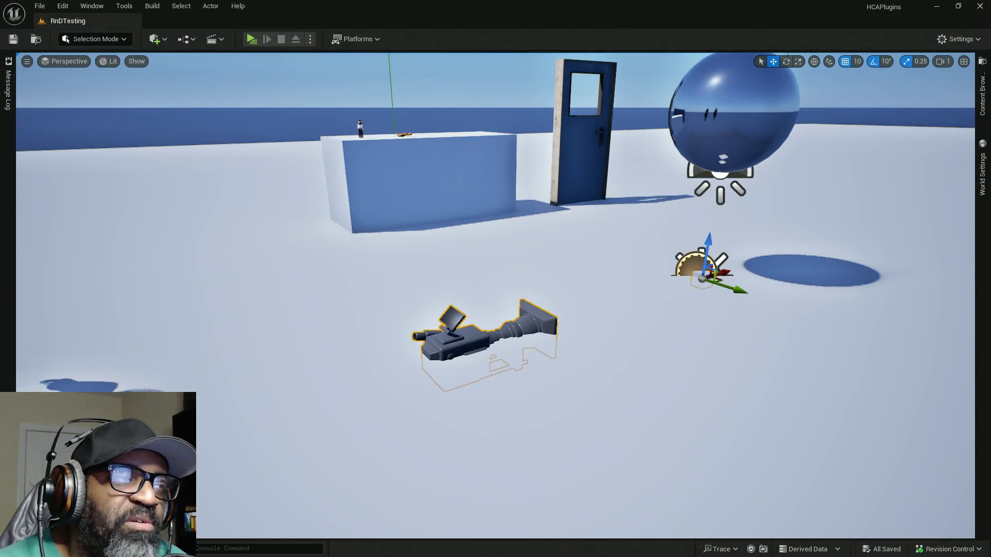
# Bring HC_PlayerController back, move its tab to the first slot, and zoom out over the conversation graph
pyautogui.hotkey('alt', 'Tab')
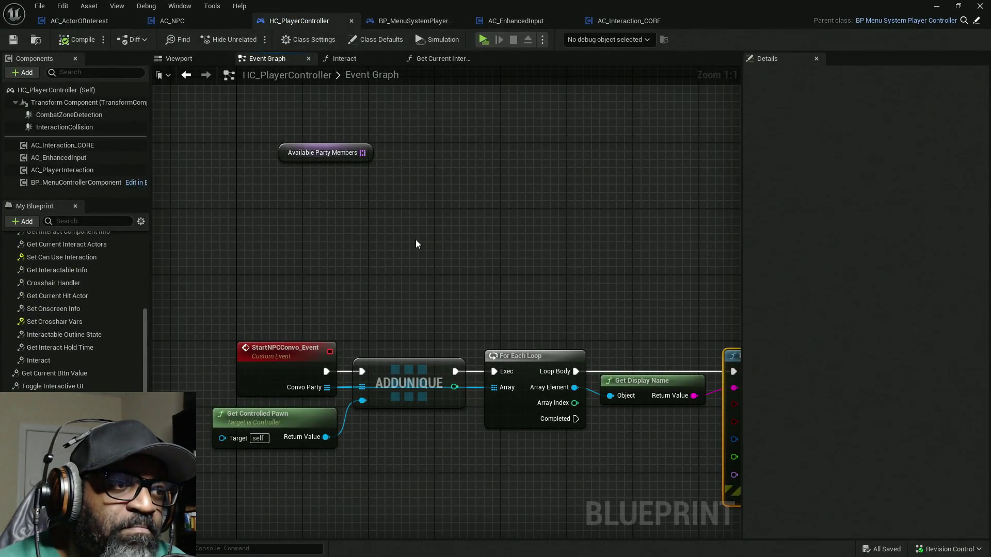
pyautogui.moveTo(327, 267)
pyautogui.mouseDown()
pyautogui.moveTo(409, 236)
pyautogui.moveTo(500, 255)
pyautogui.mouseUp()
pyautogui.moveTo(292, 21); pyautogui.dragTo(85, 22)
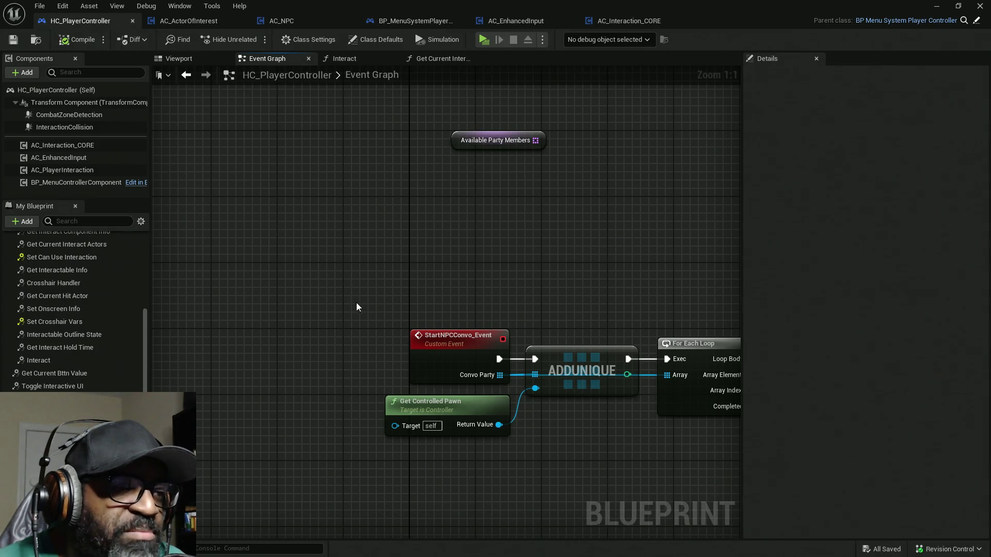
pyautogui.scroll(-4, 357, 307)
pyautogui.moveTo(397, 264); pyautogui.dragTo(386, 230)
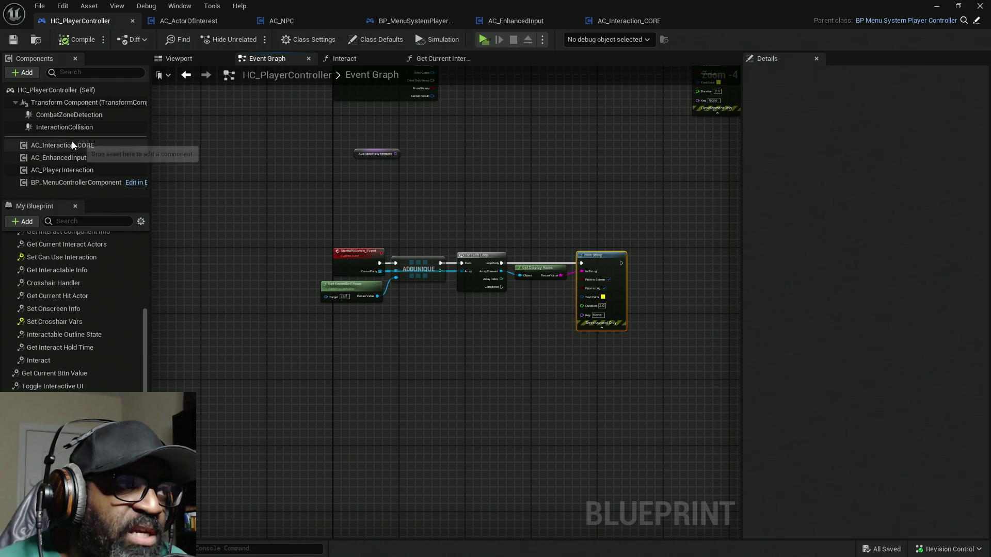
pyautogui.click(613, 20)
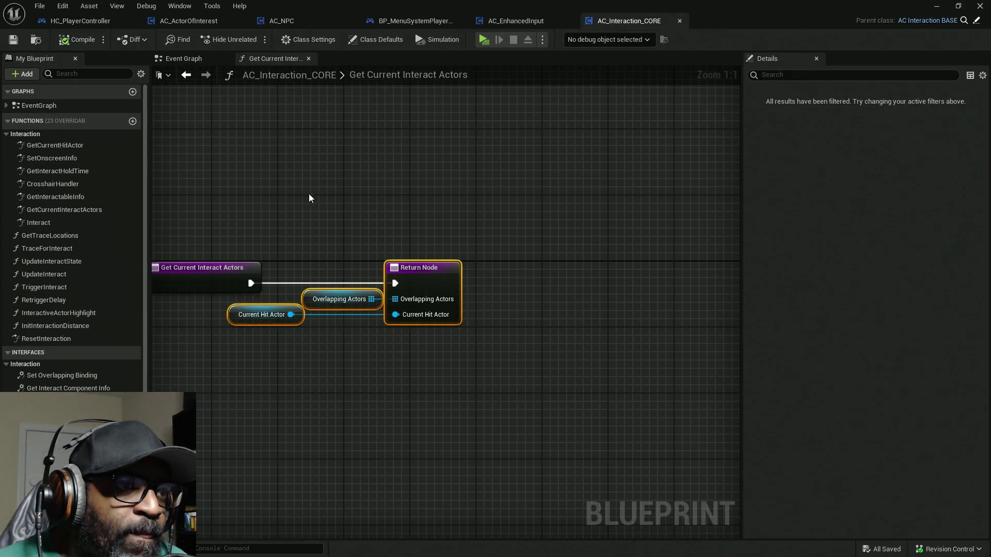
# In AC_Interaction_CORE, collapse the Interaction group, check Get Trace Locations, then open Trace for Interact
pyautogui.moveTo(307, 197); pyautogui.dragTo(423, 204)
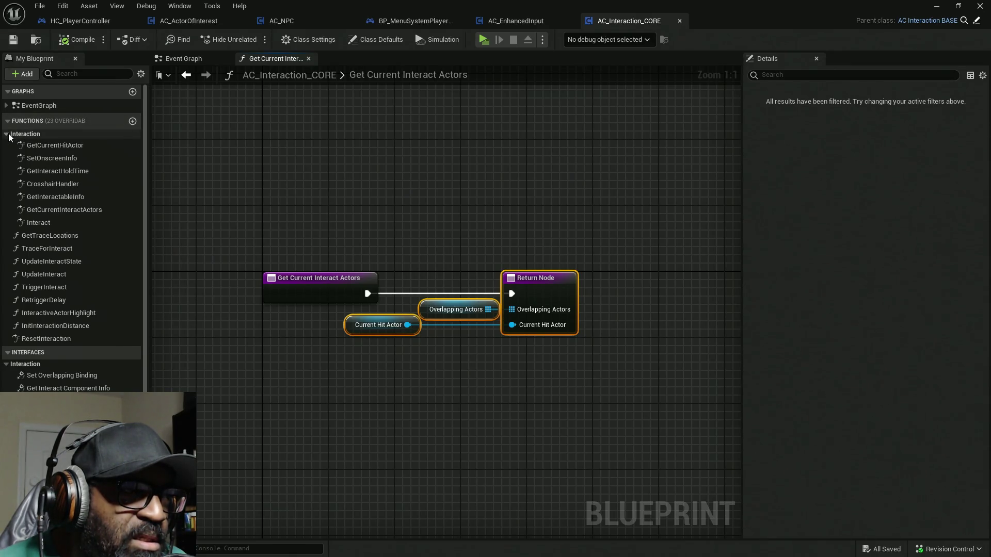
pyautogui.click(8, 135)
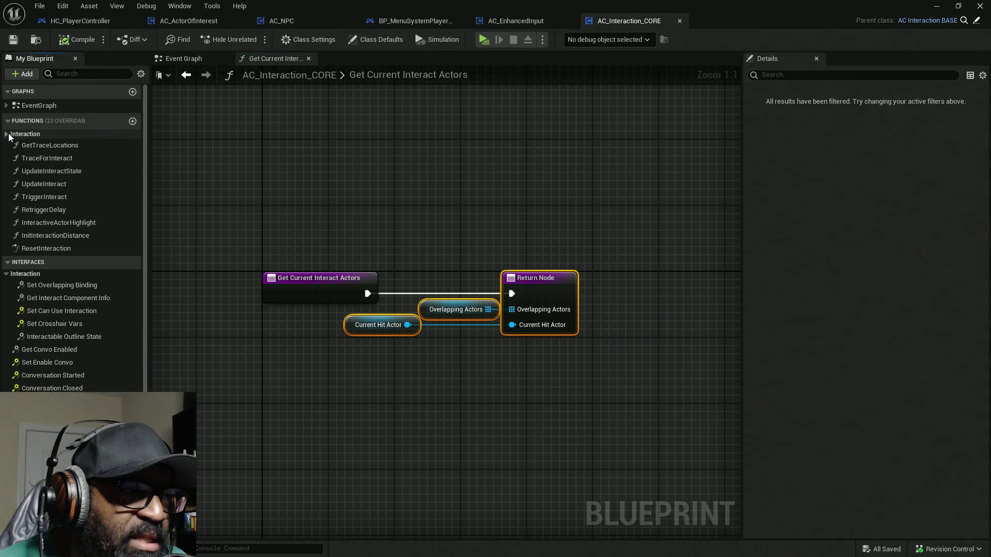
pyautogui.doubleClick(65, 146)
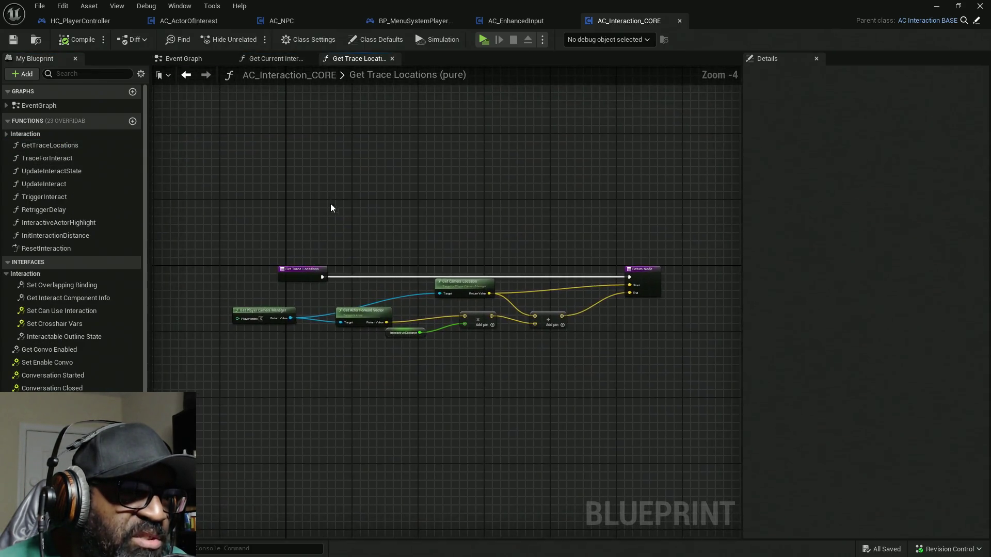
pyautogui.click(393, 59)
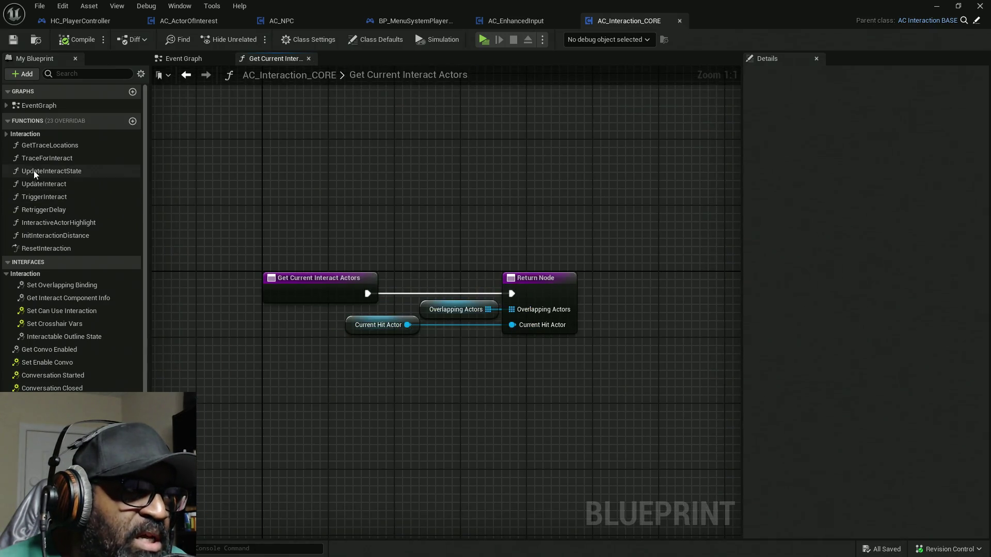
pyautogui.doubleClick(51, 157)
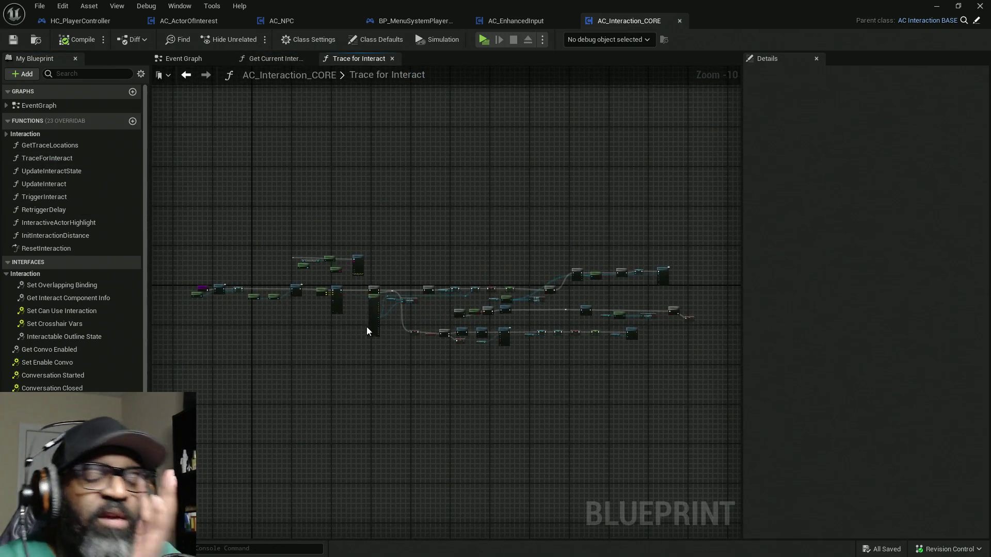
# Pan Trace for Interact to the Get Current Interact Actors and SET nodes, then return to HC_PlayerController
pyautogui.scroll(9, 261, 318)
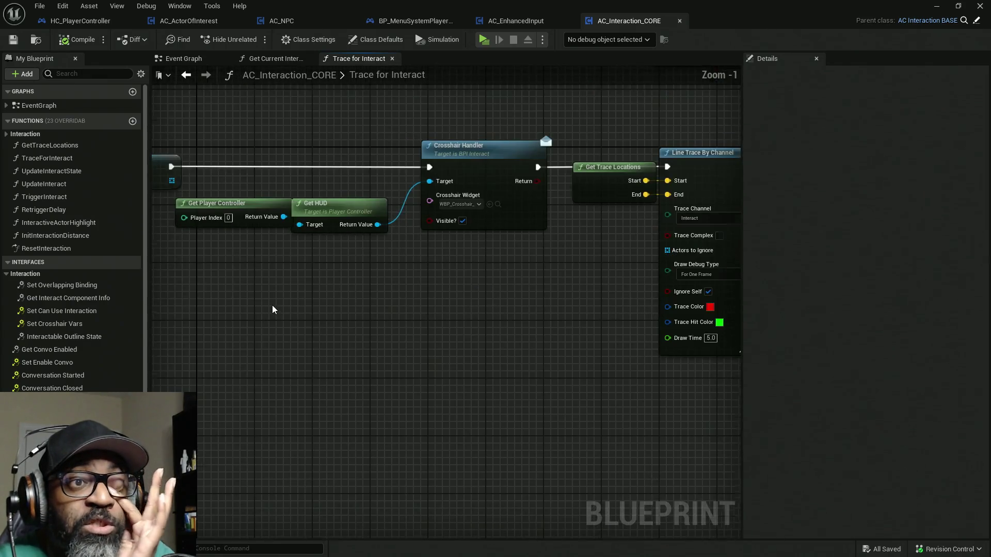
pyautogui.scroll(-1, 273, 310)
pyautogui.moveTo(339, 331)
pyautogui.mouseDown()
pyautogui.moveTo(500, 334)
pyautogui.moveTo(486, 347)
pyautogui.mouseUp()
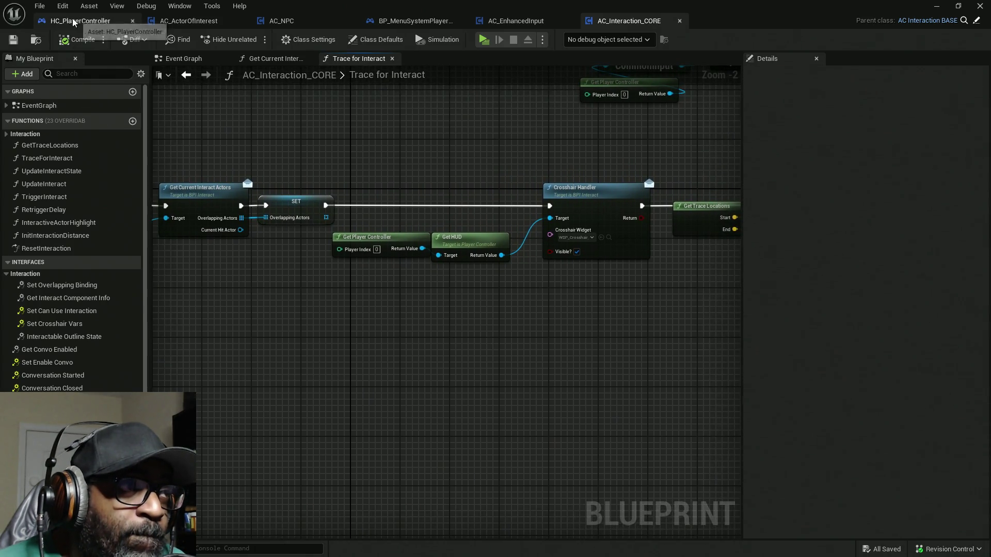
pyautogui.click(78, 20)
pyautogui.click(195, 60)
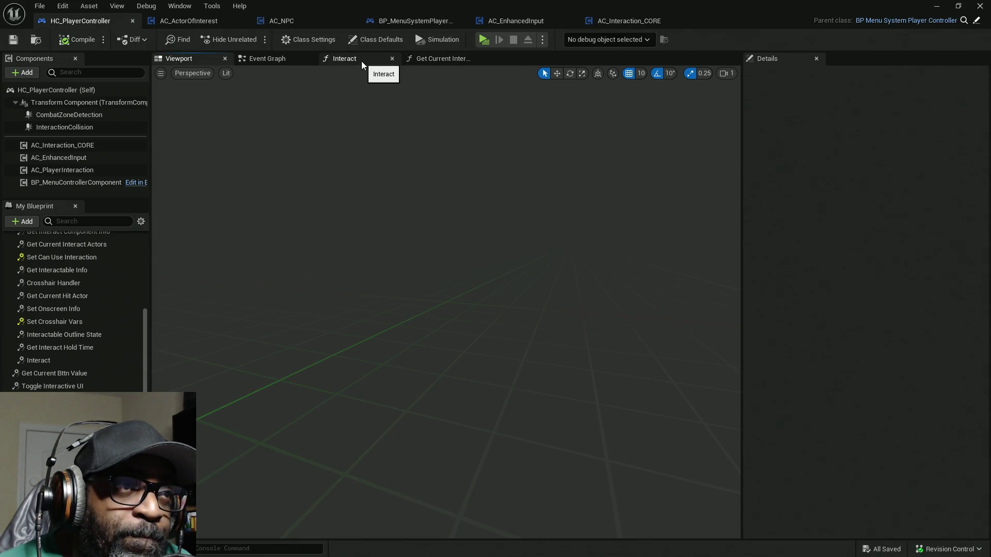
# Look over HC_PlayerController's Interact and Get Current Interact Actors graphs, then return to AC_Interaction_CORE's Trace for Interact graph
pyautogui.click(361, 61)
pyautogui.click(452, 60)
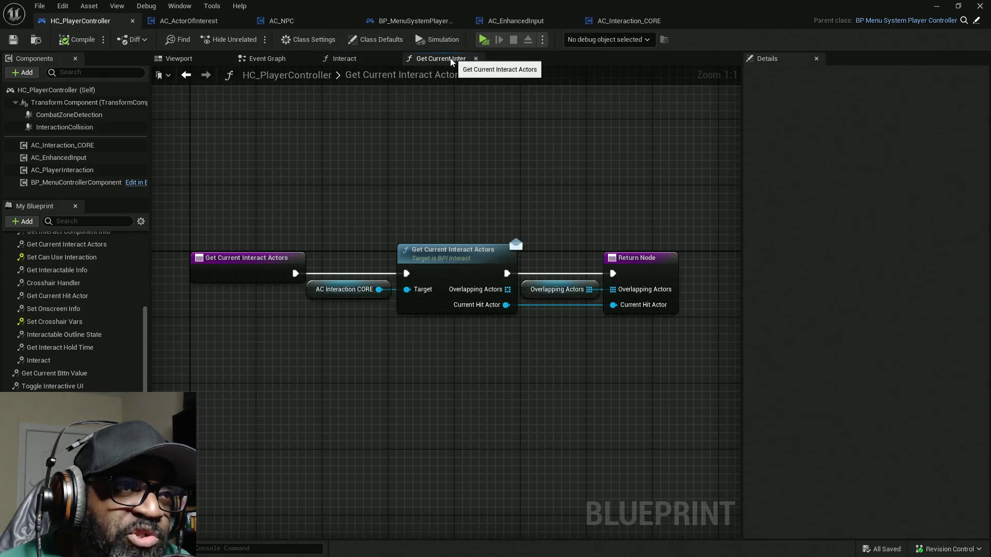
pyautogui.click(612, 21)
pyautogui.scroll(-3, 378, 142)
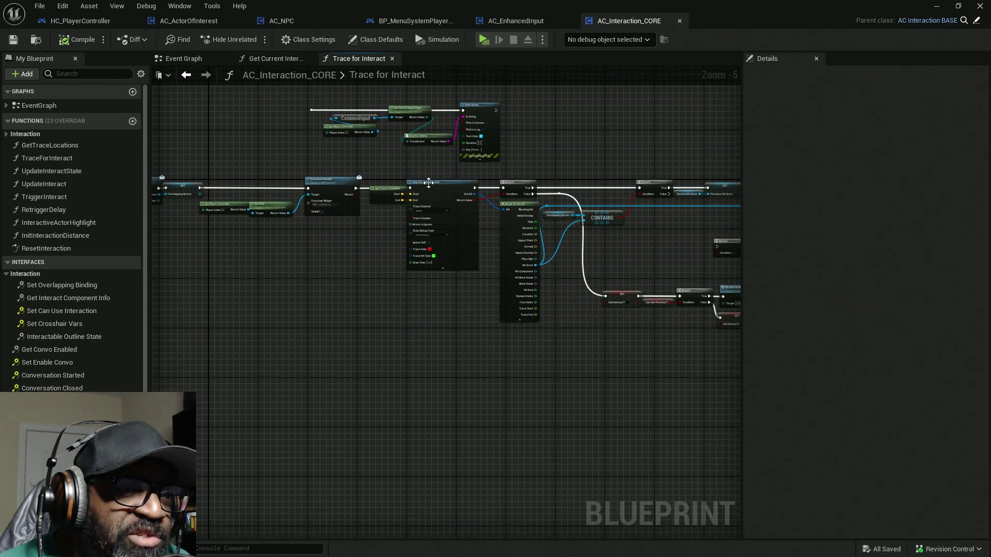
pyautogui.scroll(2, 420, 182)
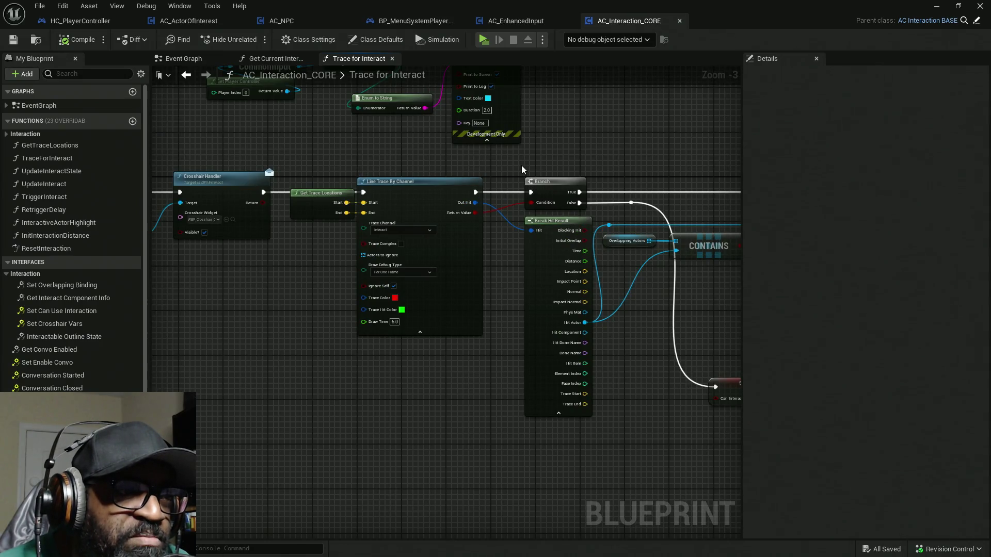
pyautogui.moveTo(632, 160)
pyautogui.mouseDown()
pyautogui.moveTo(440, 168)
pyautogui.moveTo(420, 210)
pyautogui.moveTo(422, 270)
pyautogui.moveTo(501, 220)
pyautogui.moveTo(582, 138)
pyautogui.moveTo(370, 157)
pyautogui.moveTo(331, 193)
pyautogui.mouseUp()
pyautogui.moveTo(522, 255)
pyautogui.mouseDown()
pyautogui.moveTo(535, 254)
pyautogui.moveTo(232, 267)
pyautogui.moveTo(382, 261)
pyautogui.mouseUp()
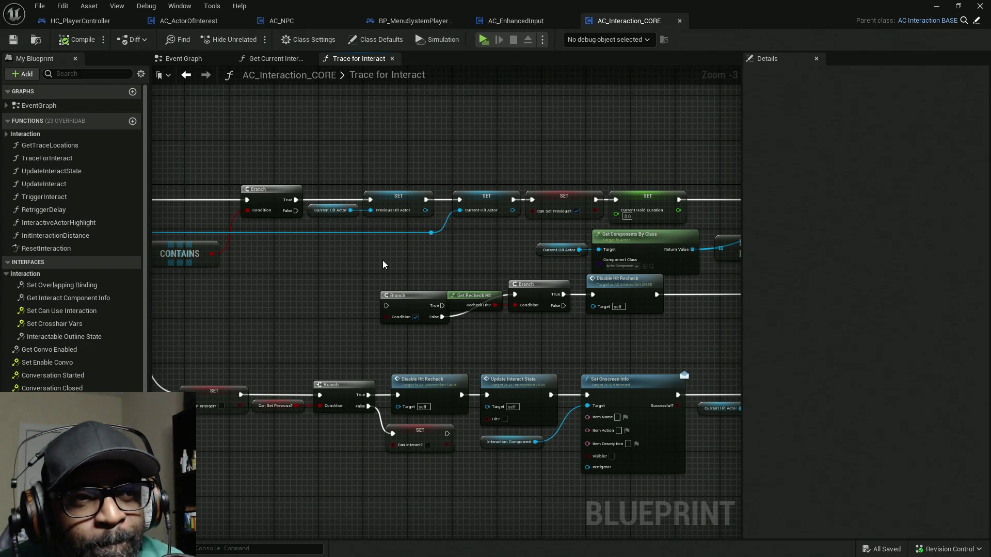
pyautogui.moveTo(506, 247); pyautogui.dragTo(482, 271)
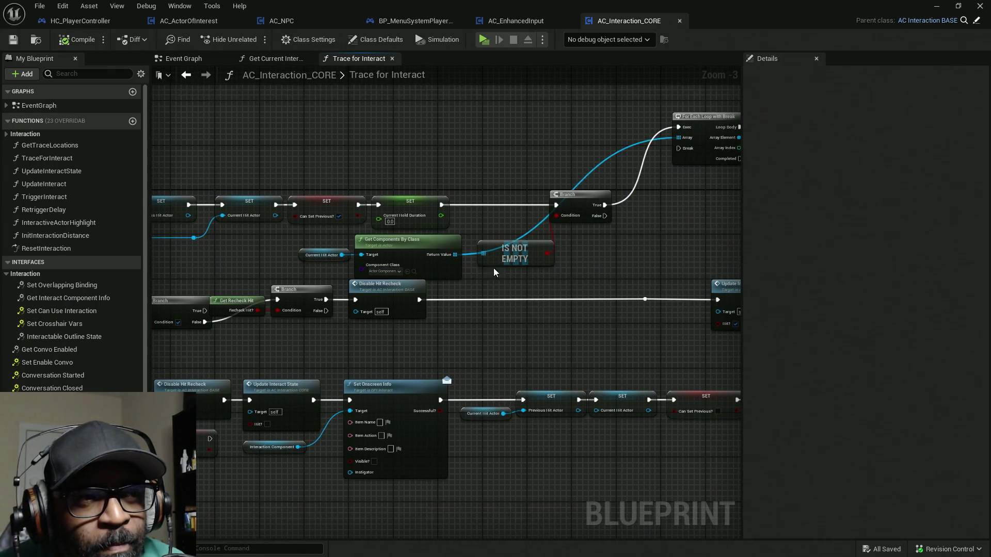
pyautogui.scroll(3, 429, 265)
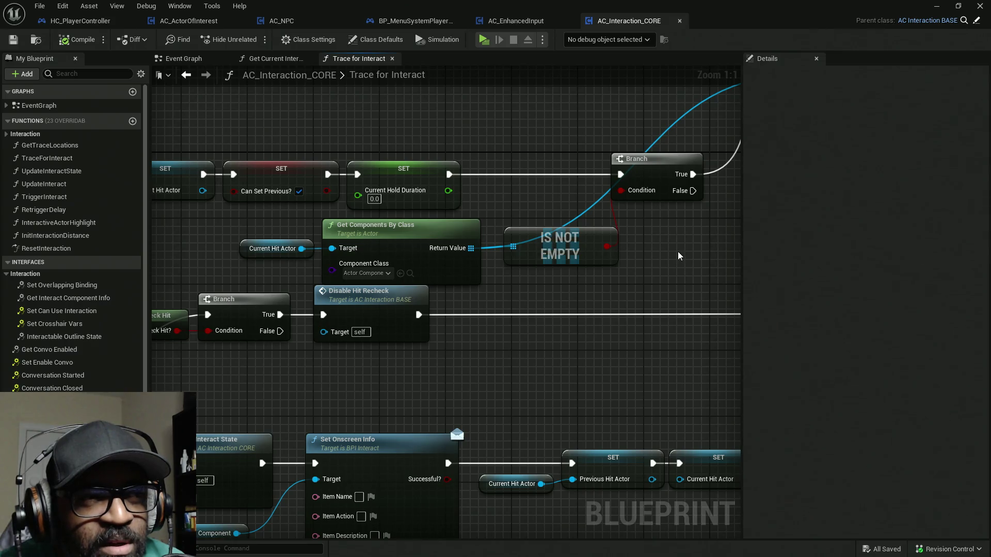
pyautogui.moveTo(678, 256)
pyautogui.mouseDown()
pyautogui.moveTo(451, 336)
pyautogui.moveTo(364, 351)
pyautogui.mouseUp()
pyautogui.moveTo(637, 258); pyautogui.dragTo(440, 272)
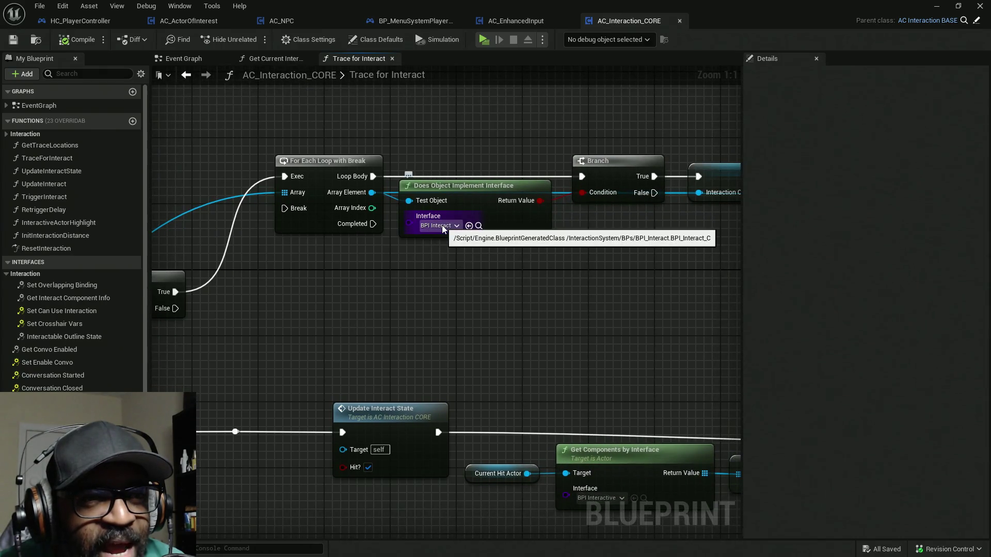
pyautogui.moveTo(671, 242); pyautogui.dragTo(302, 252)
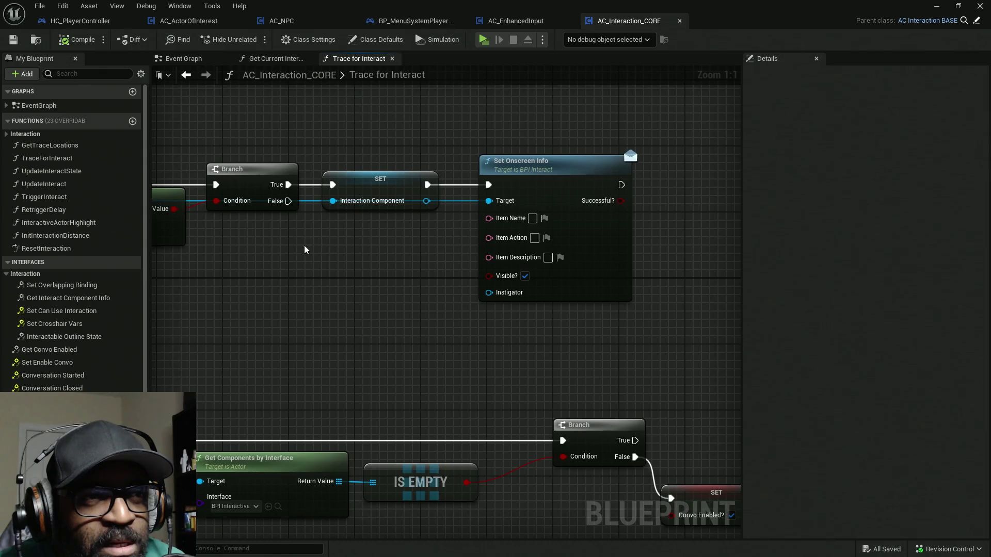
pyautogui.moveTo(460, 95); pyautogui.dragTo(672, 286)
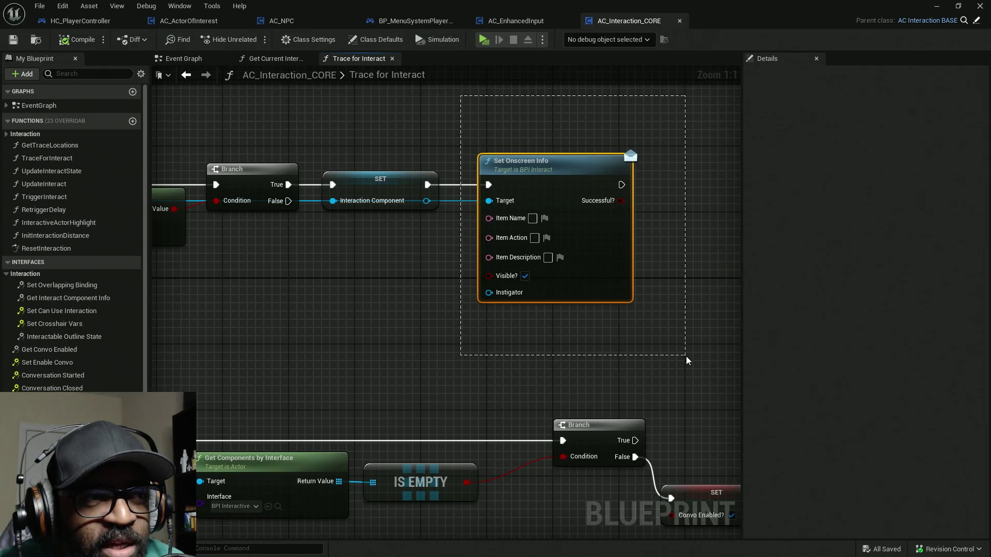
pyautogui.moveTo(686, 356); pyautogui.dragTo(684, 355)
pyautogui.moveTo(380, 327)
pyautogui.mouseDown()
pyautogui.moveTo(436, 295)
pyautogui.moveTo(634, 292)
pyautogui.mouseUp()
pyautogui.moveTo(413, 289); pyautogui.dragTo(601, 285)
pyautogui.moveTo(465, 310); pyautogui.dragTo(570, 289)
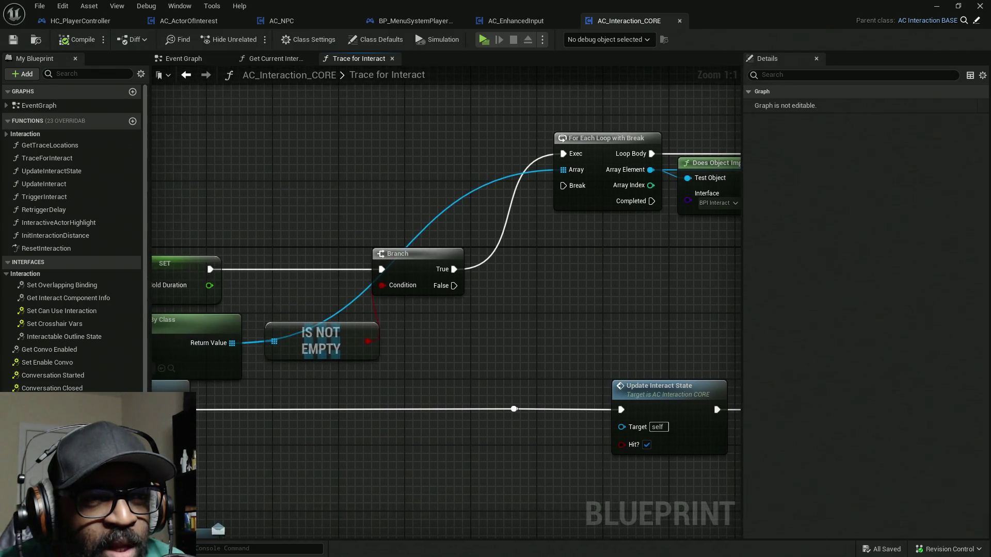
pyautogui.moveTo(722, 284); pyautogui.dragTo(250, 290)
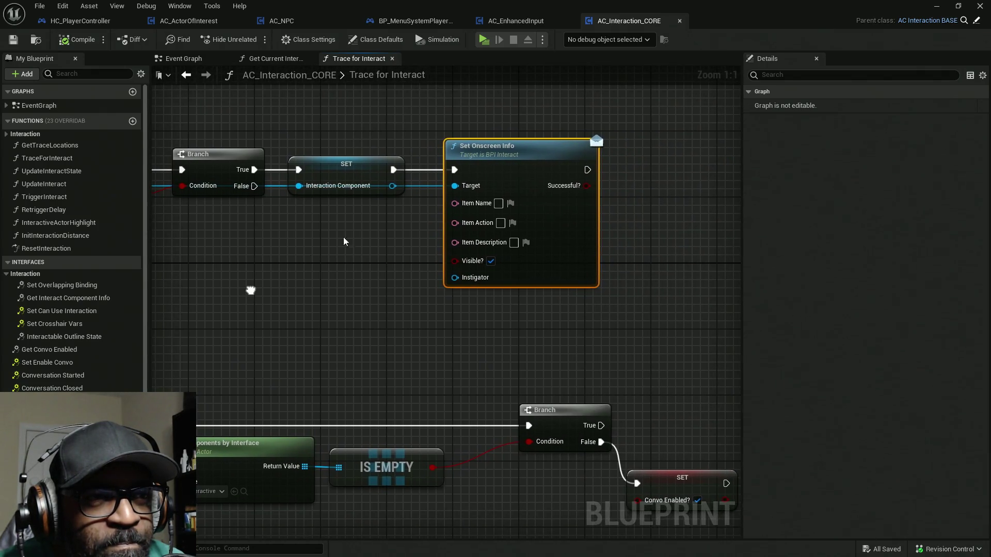
pyautogui.moveTo(409, 274); pyautogui.dragTo(336, 177)
pyautogui.scroll(-2, 336, 177)
pyautogui.moveTo(302, 214)
pyautogui.mouseDown()
pyautogui.moveTo(526, 200)
pyautogui.moveTo(580, 258)
pyautogui.moveTo(340, 321)
pyautogui.moveTo(584, 301)
pyautogui.mouseUp()
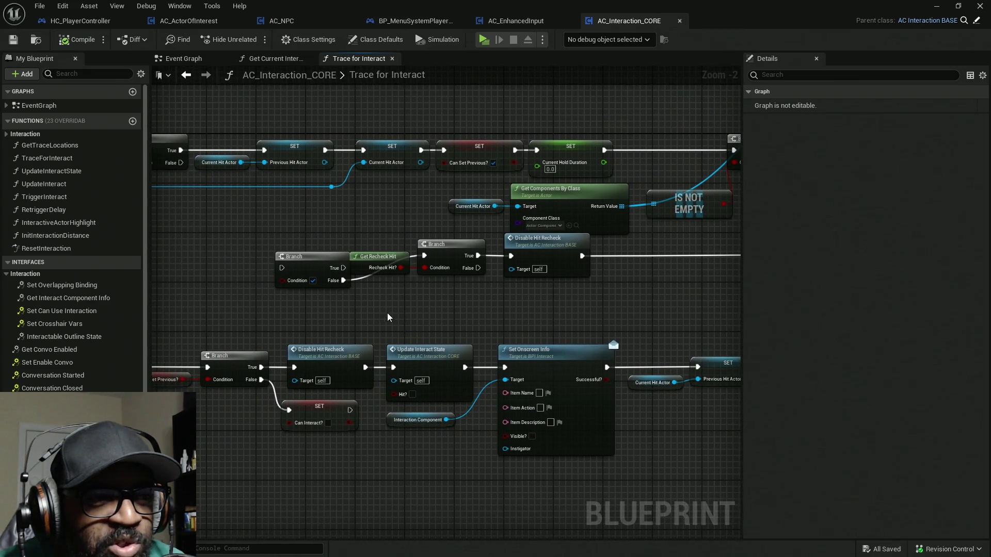
pyautogui.moveTo(388, 316); pyautogui.dragTo(614, 310)
pyautogui.moveTo(276, 279)
pyautogui.mouseDown()
pyautogui.moveTo(374, 278)
pyautogui.moveTo(376, 308)
pyautogui.mouseUp()
pyautogui.moveTo(456, 307); pyautogui.dragTo(633, 301)
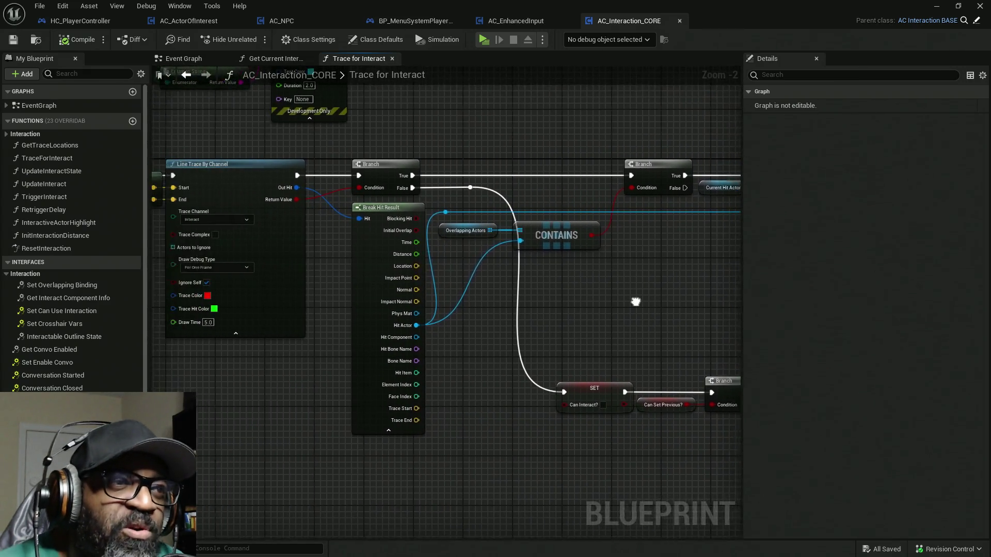
pyautogui.moveTo(446, 137)
pyautogui.mouseDown()
pyautogui.moveTo(559, 217)
pyautogui.moveTo(651, 243)
pyautogui.mouseUp()
pyautogui.moveTo(286, 233); pyautogui.dragTo(564, 247)
pyautogui.moveTo(270, 241)
pyautogui.mouseDown()
pyautogui.moveTo(457, 243)
pyautogui.moveTo(277, 239)
pyautogui.moveTo(285, 177)
pyautogui.mouseUp()
# Find the level's default pawn BP_Lance through World Settings and open its Blueprint
pyautogui.click(937, 6)
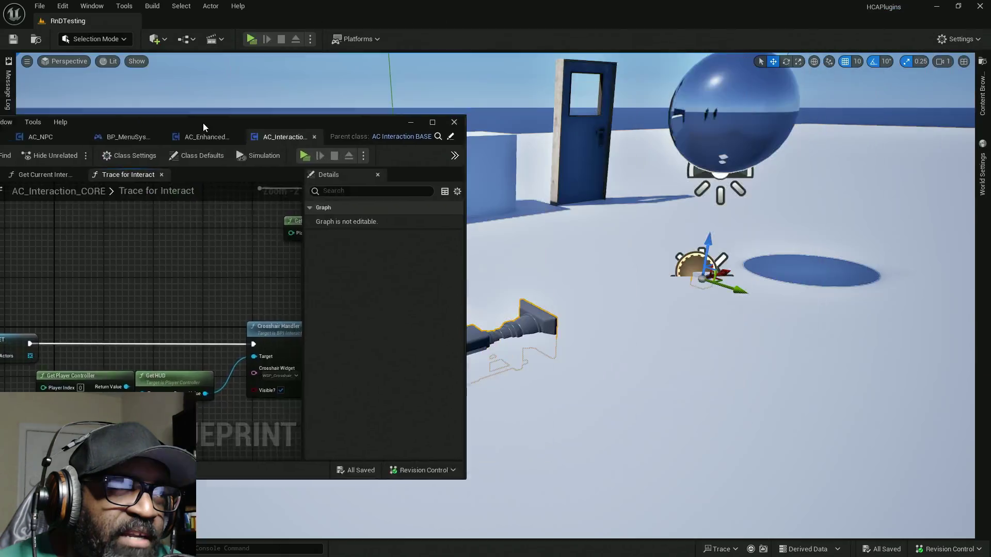
pyautogui.click(980, 98)
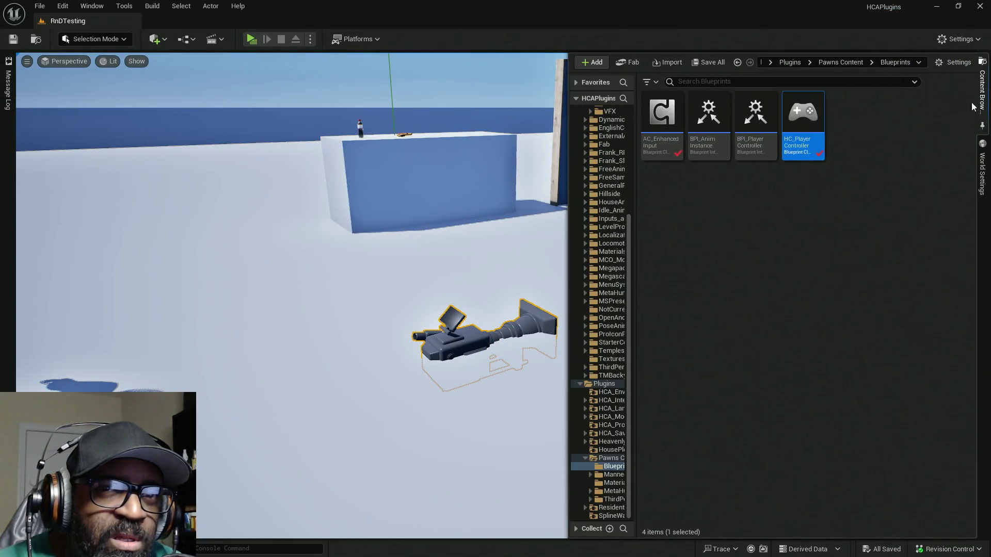
pyautogui.click(982, 93)
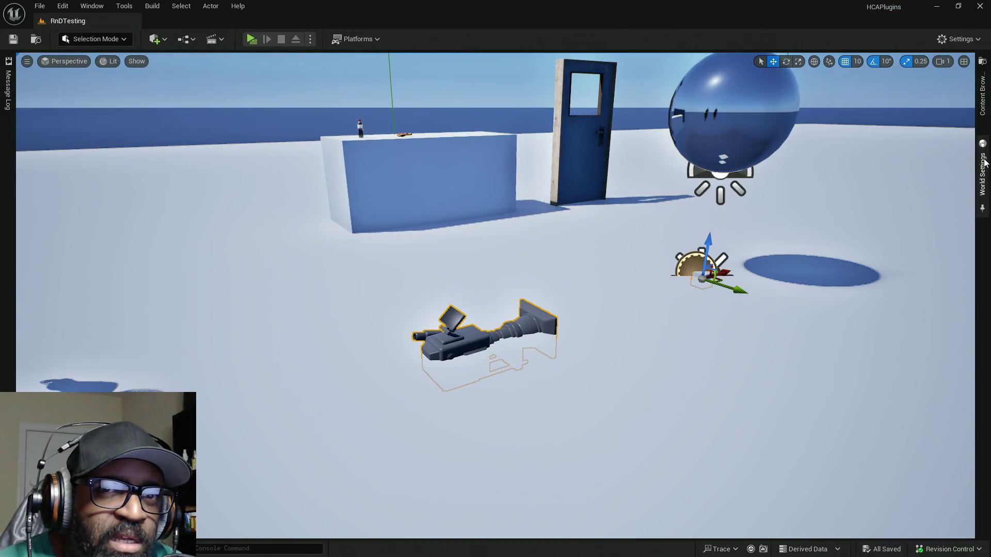
pyautogui.click(982, 173)
pyautogui.click(941, 164)
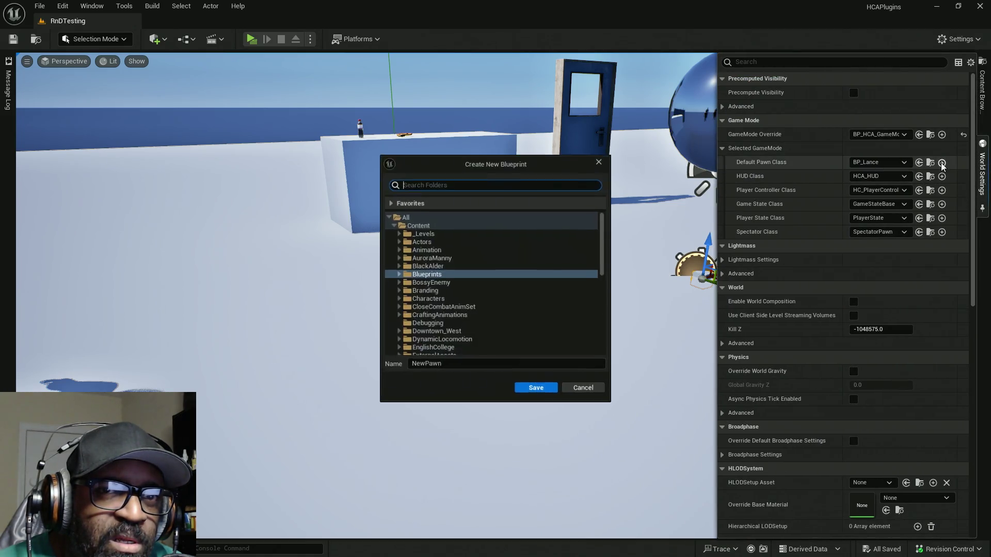
pyautogui.click(600, 161)
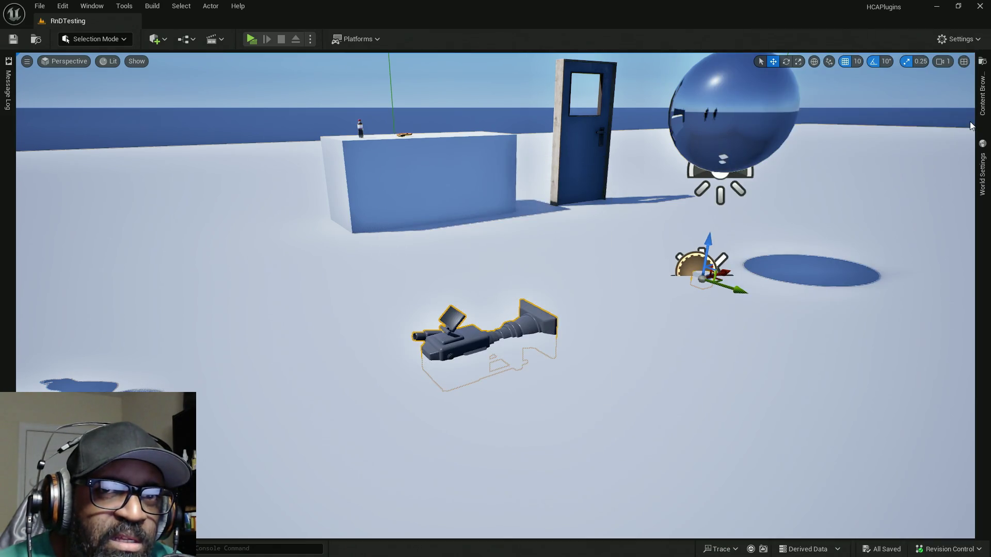
pyautogui.click(982, 173)
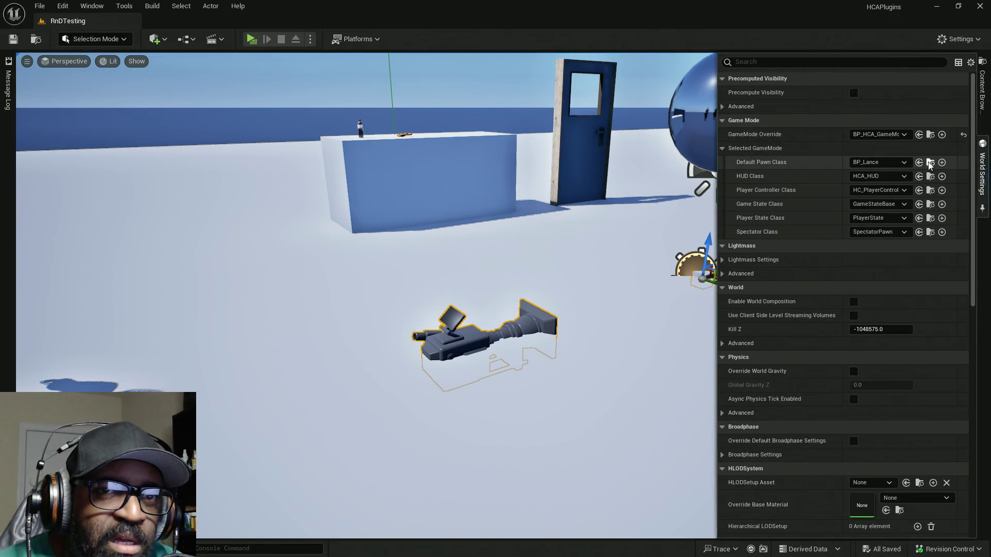
pyautogui.click(930, 162)
pyautogui.doubleClick(661, 194)
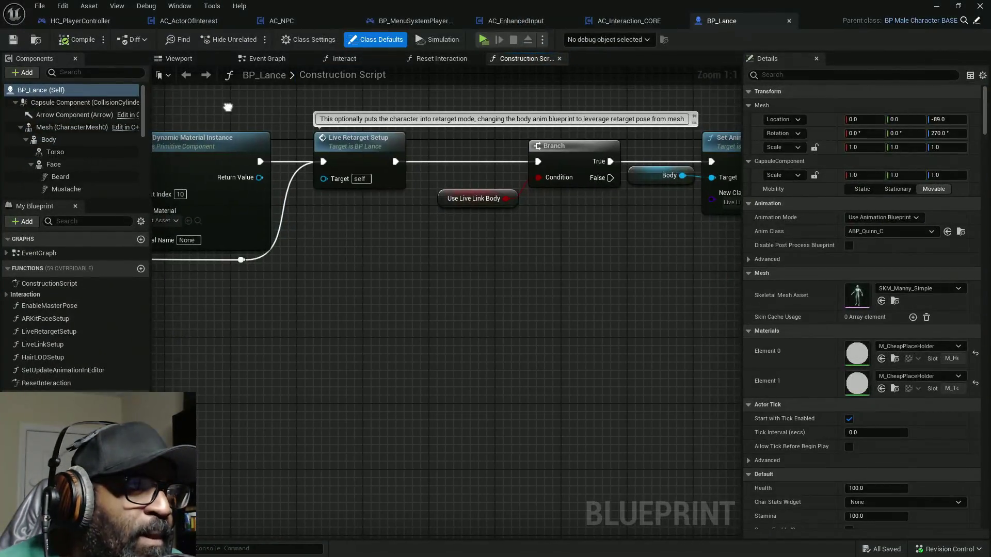
# Show BP_Lance's viewport, enlarge the Components list and collapse the CharacterMesh0 children
pyautogui.click(189, 62)
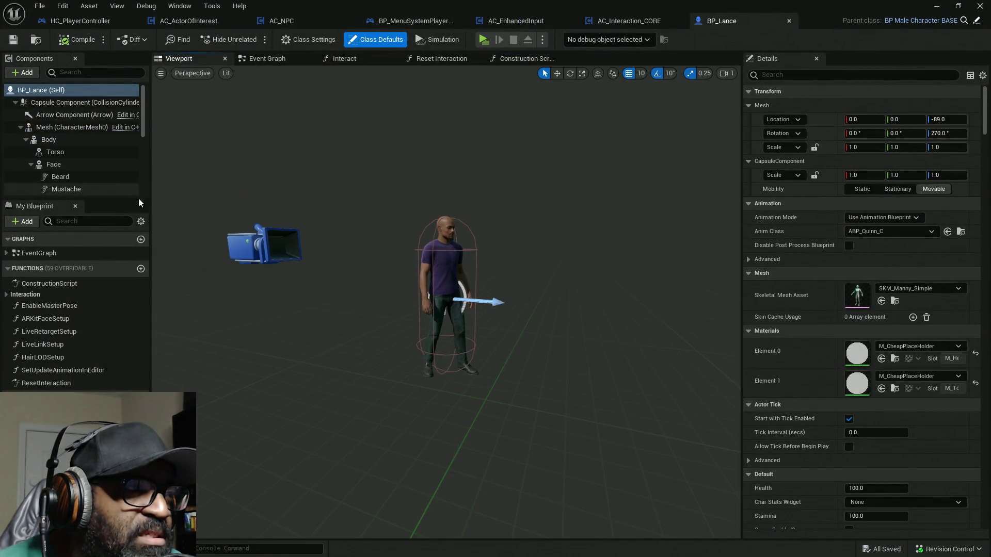
pyautogui.scroll(-3, 451, 276)
pyautogui.scroll(3, 450, 276)
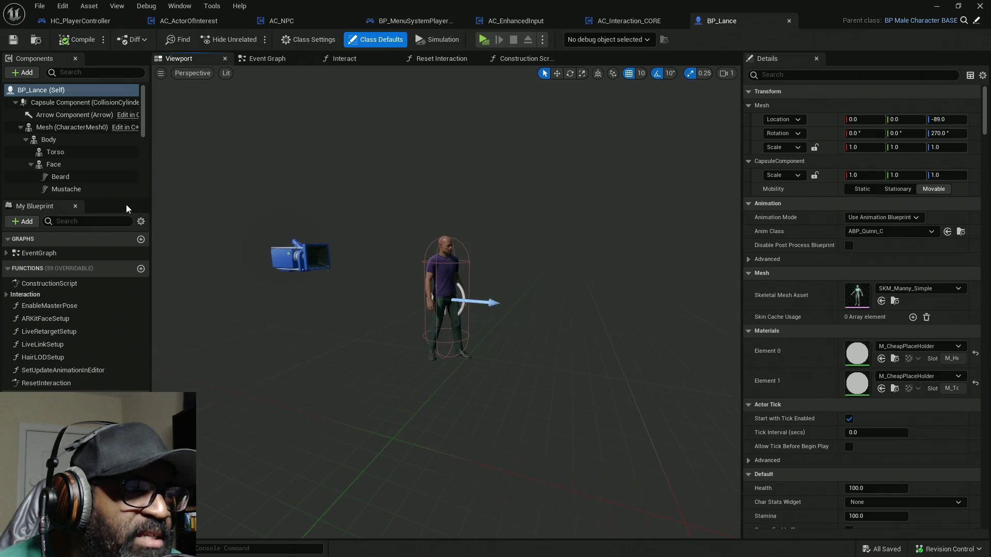
pyautogui.moveTo(121, 198); pyautogui.dragTo(120, 293)
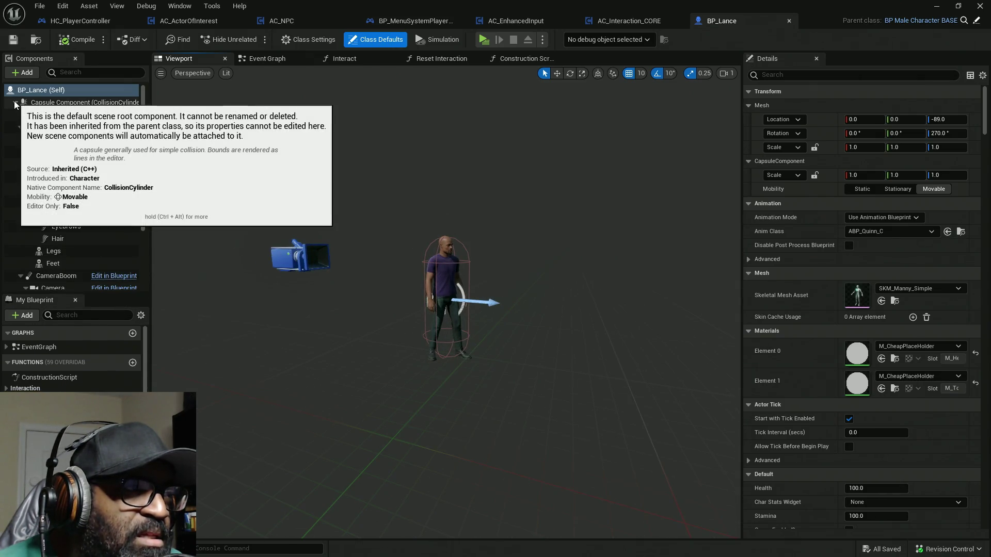
pyautogui.click(21, 127)
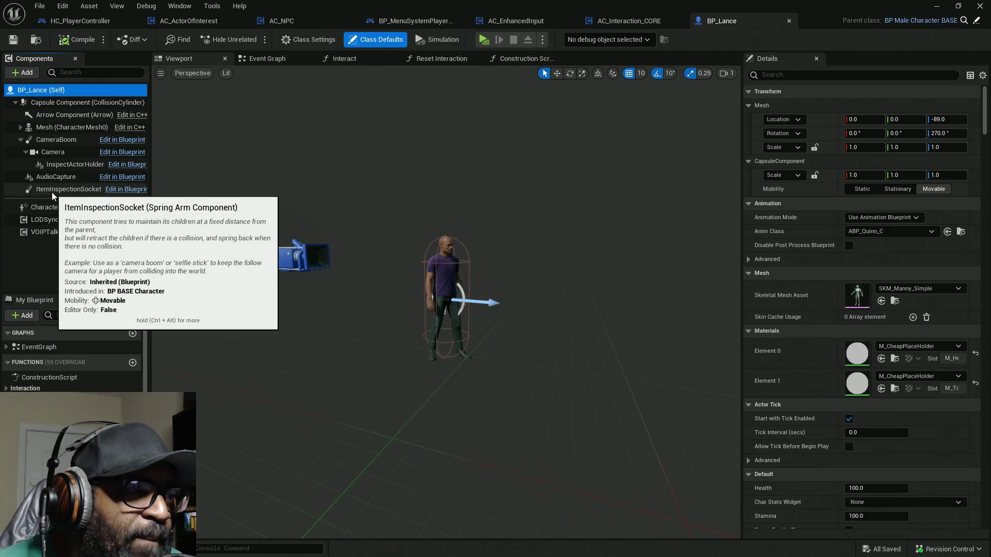
pyautogui.scroll(5, 464, 276)
pyautogui.scroll(-5, 431, 277)
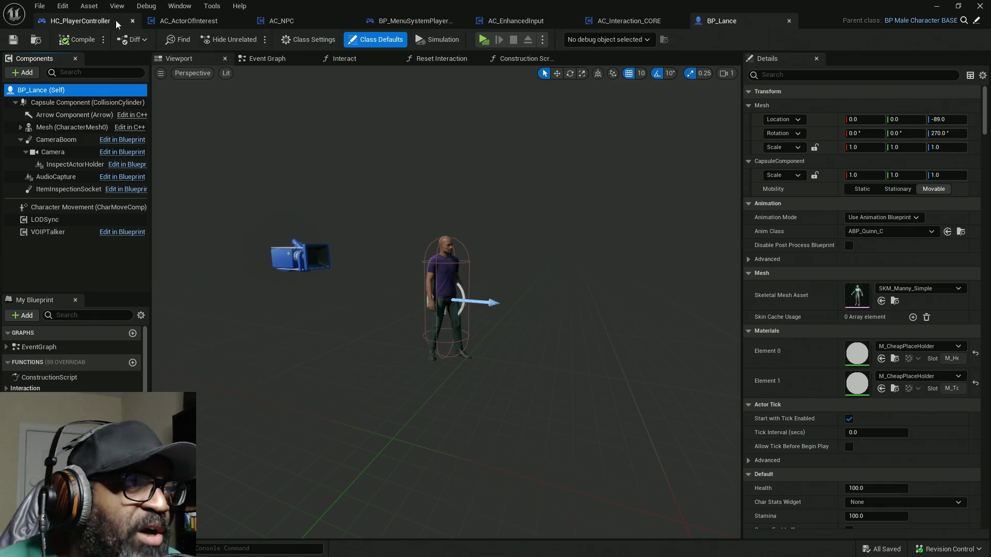
# Switch to HC_PlayerController and browse its Event Graph around the Add Input Mapping and Set Timer nodes
pyautogui.click(80, 21)
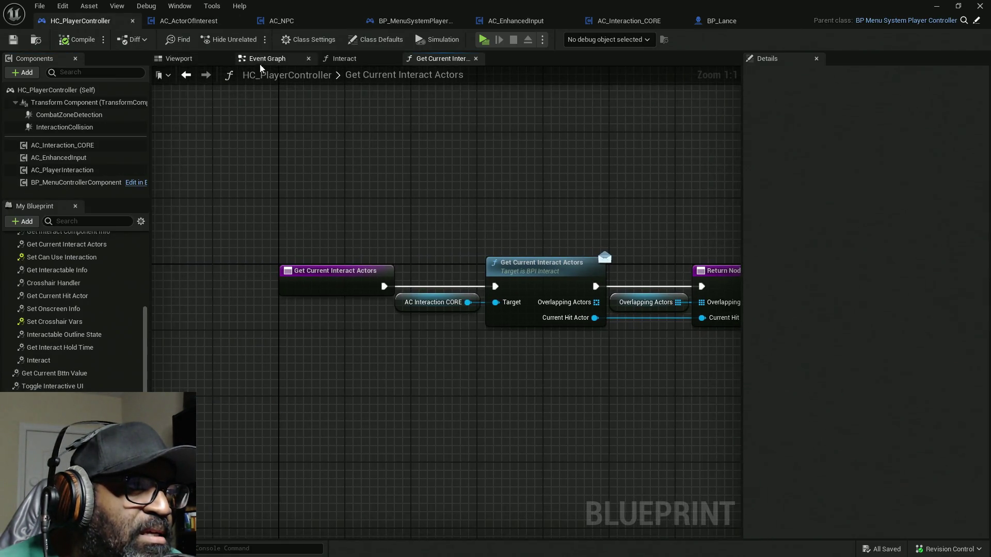
pyautogui.scroll(5, 81, 265)
pyautogui.scroll(1, 75, 264)
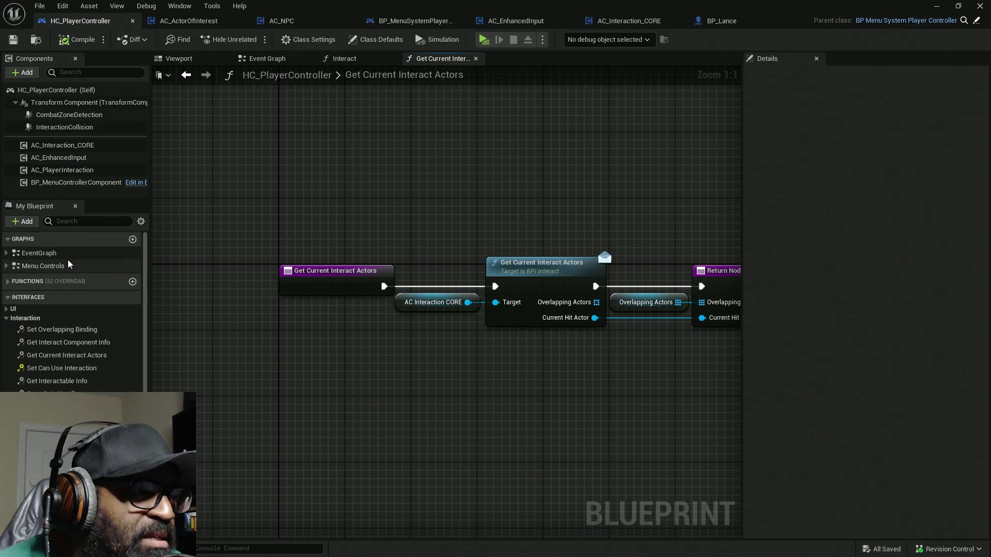
pyautogui.click(8, 254)
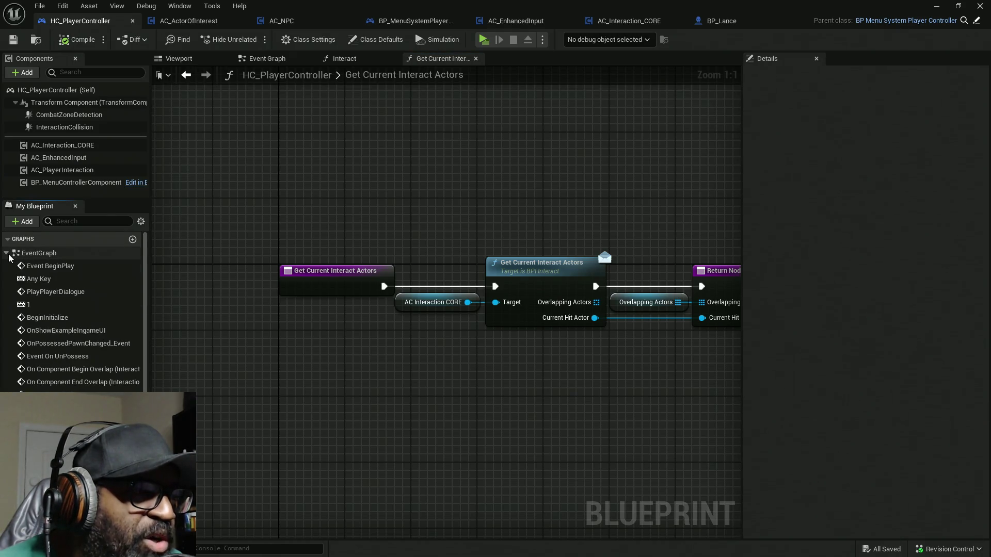
pyautogui.click(269, 64)
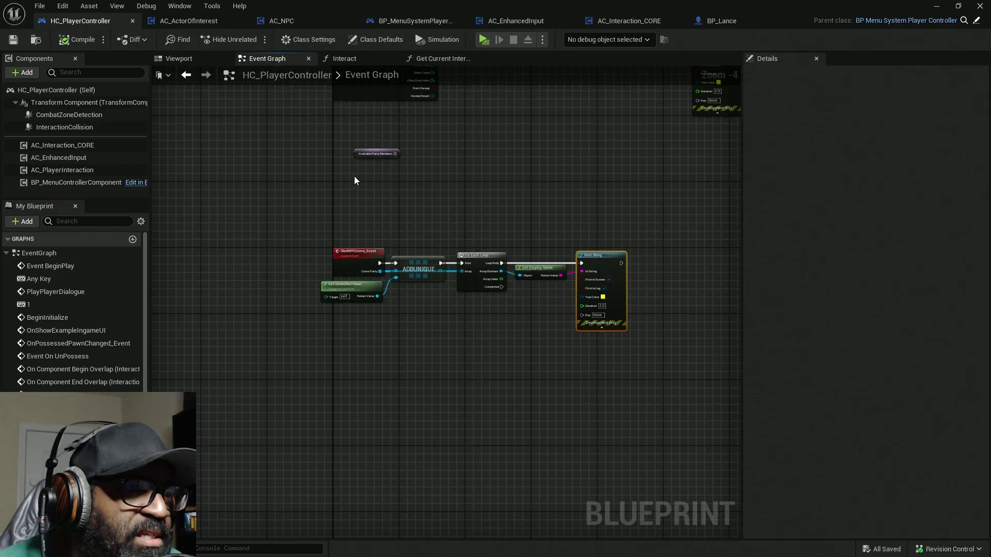
pyautogui.scroll(-10, 350, 171)
pyautogui.scroll(9, 421, 222)
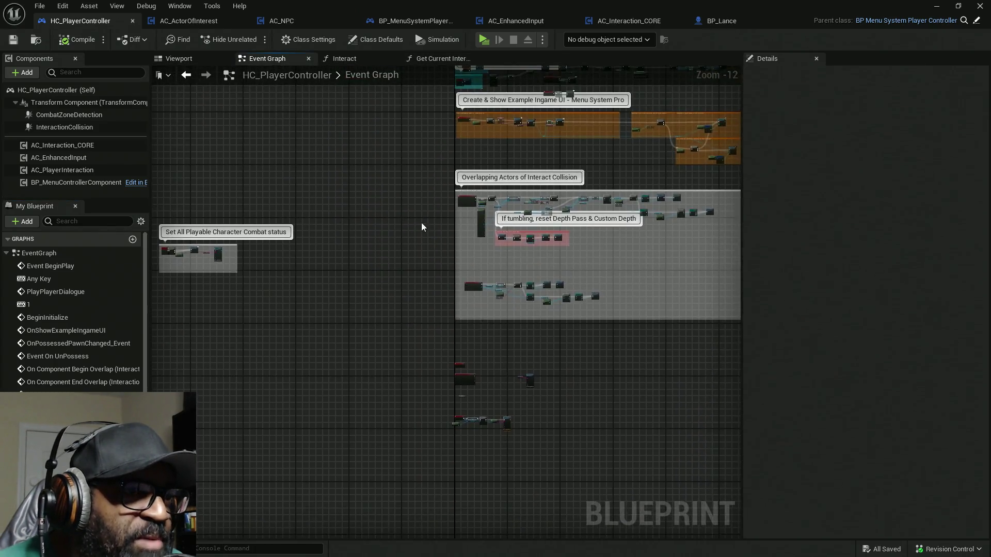
pyautogui.scroll(1, 479, 224)
pyautogui.press('Home')
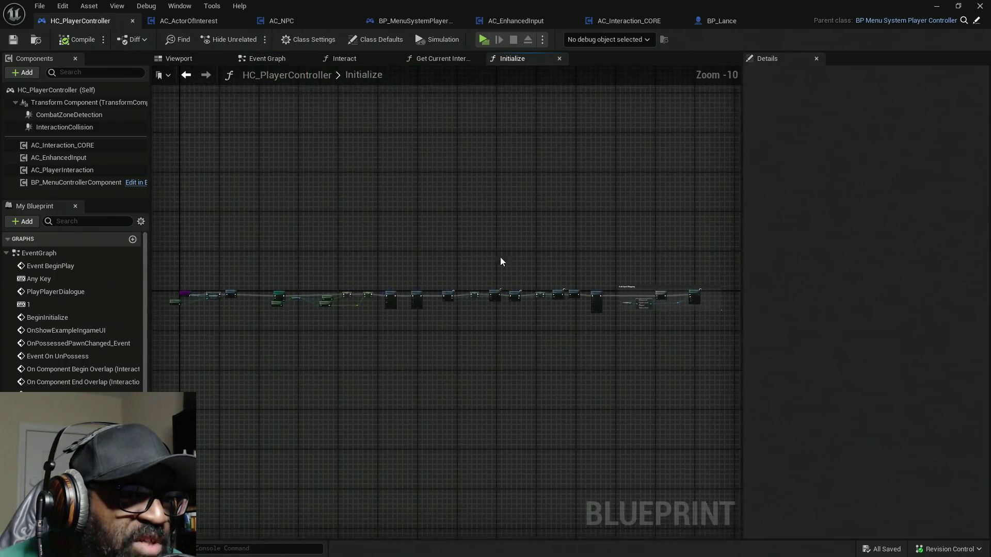
pyautogui.scroll(4, 434, 263)
pyautogui.scroll(3, 434, 263)
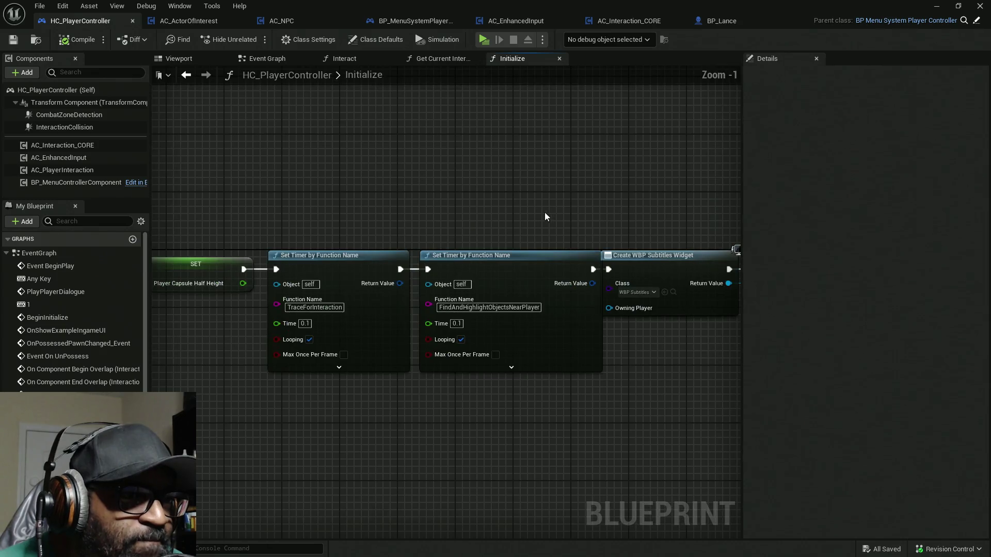
pyautogui.scroll(-3, 299, 201)
pyautogui.scroll(1, 419, 194)
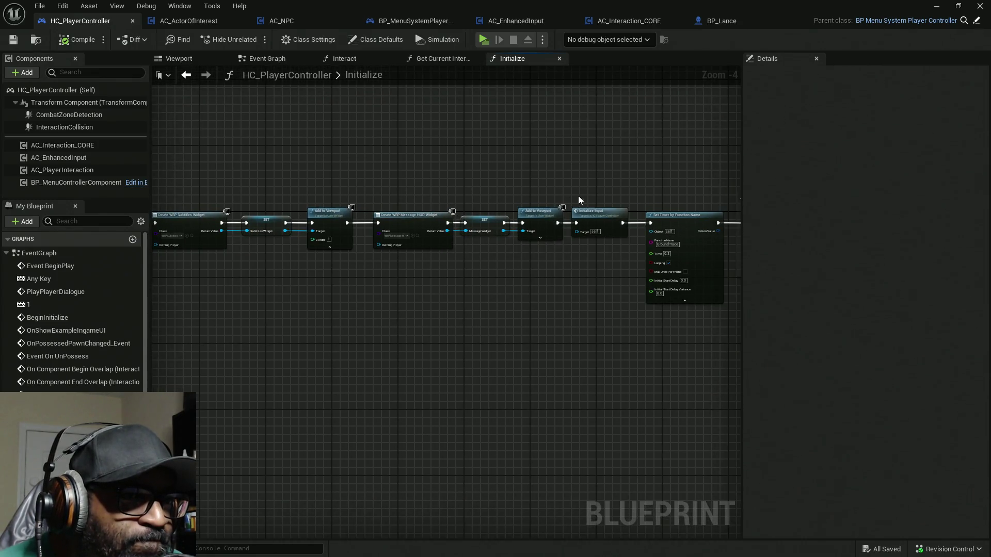
pyautogui.moveTo(572, 190); pyautogui.dragTo(277, 186)
pyautogui.moveTo(601, 180)
pyautogui.mouseDown()
pyautogui.moveTo(368, 182)
pyautogui.moveTo(712, 177)
pyautogui.mouseUp()
pyautogui.moveTo(490, 175); pyautogui.dragTo(714, 172)
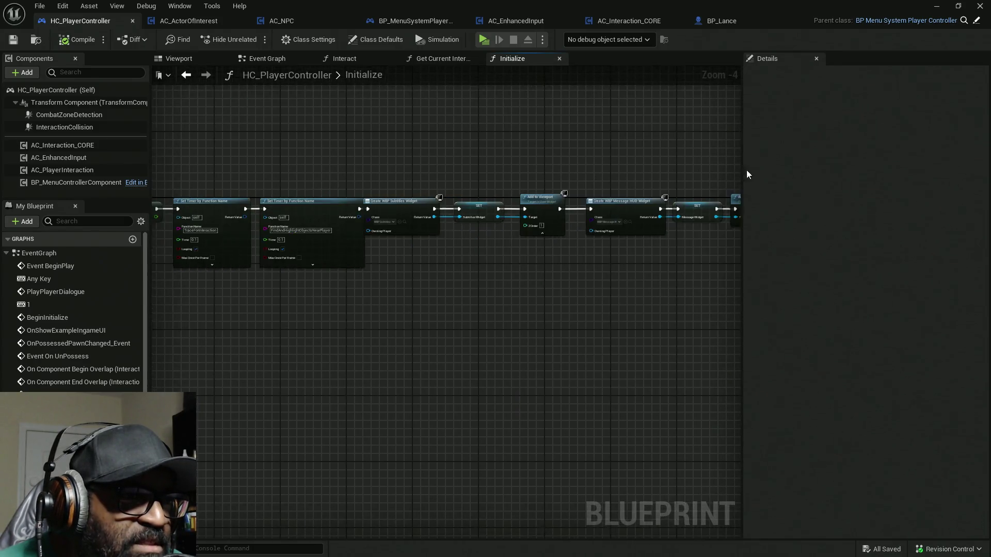
pyautogui.moveTo(490, 274)
pyautogui.mouseDown()
pyautogui.moveTo(593, 265)
pyautogui.moveTo(571, 302)
pyautogui.moveTo(530, 301)
pyautogui.moveTo(617, 302)
pyautogui.mouseUp()
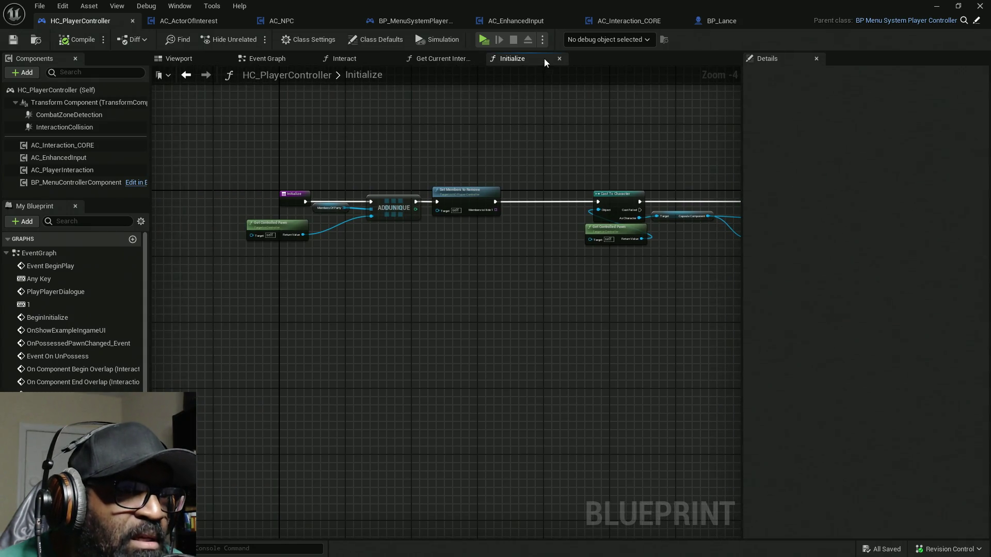
# Close the Initialize and Get Current Interact Actors graphs, returning to Event Graph
pyautogui.click(560, 59)
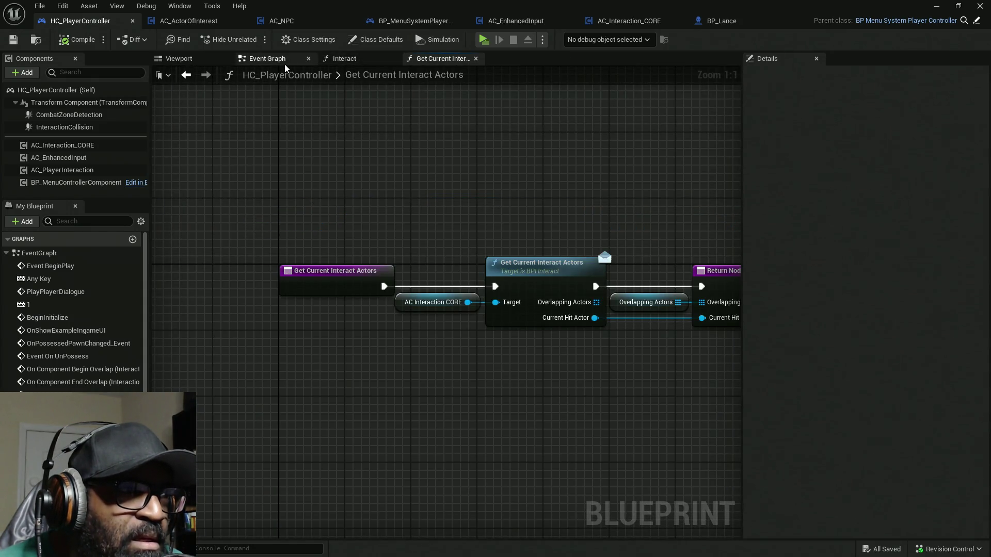
pyautogui.click(475, 58)
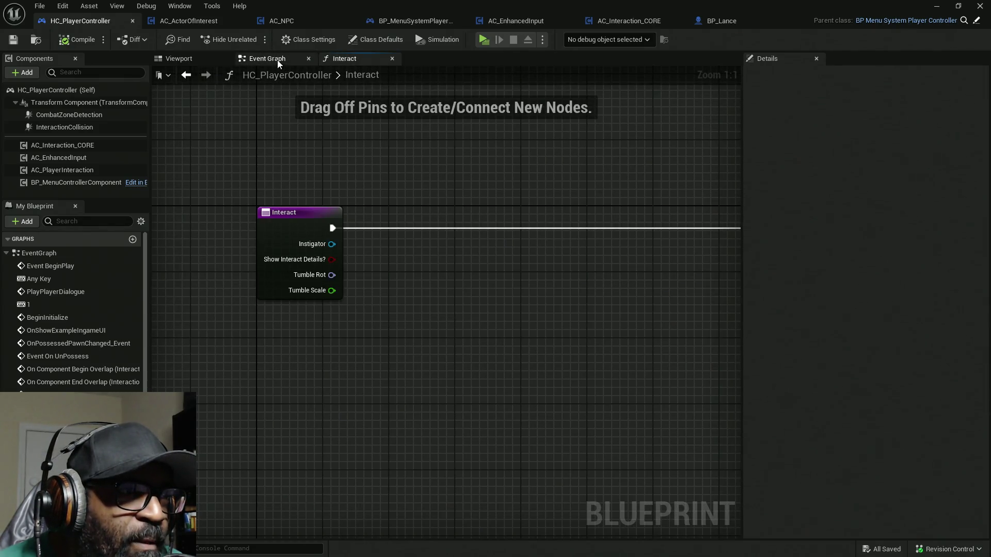
pyautogui.click(278, 61)
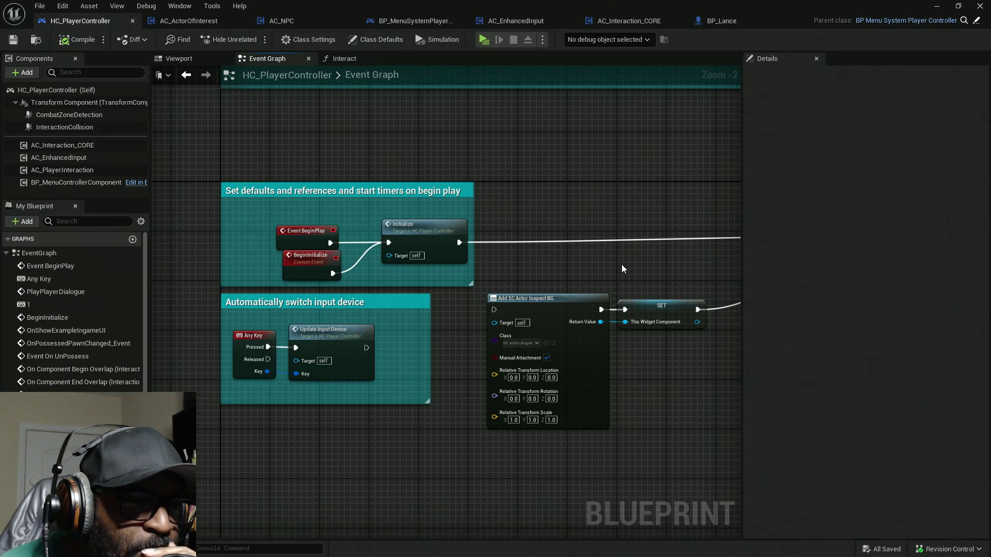
# Pan past Get HUD and Get All Actors Of Class to the Overlapping Actors of Interact Collision section
pyautogui.moveTo(621, 264)
pyautogui.mouseDown()
pyautogui.moveTo(468, 267)
pyautogui.moveTo(565, 267)
pyautogui.moveTo(529, 272)
pyautogui.moveTo(475, 212)
pyautogui.moveTo(272, 206)
pyautogui.mouseUp()
pyautogui.moveTo(600, 180); pyautogui.dragTo(370, 177)
pyautogui.moveTo(505, 161); pyautogui.dragTo(358, 161)
pyautogui.moveTo(644, 168)
pyautogui.mouseDown()
pyautogui.moveTo(421, 166)
pyautogui.moveTo(624, 175)
pyautogui.moveTo(321, 186)
pyautogui.mouseUp()
pyautogui.scroll(2, 334, 287)
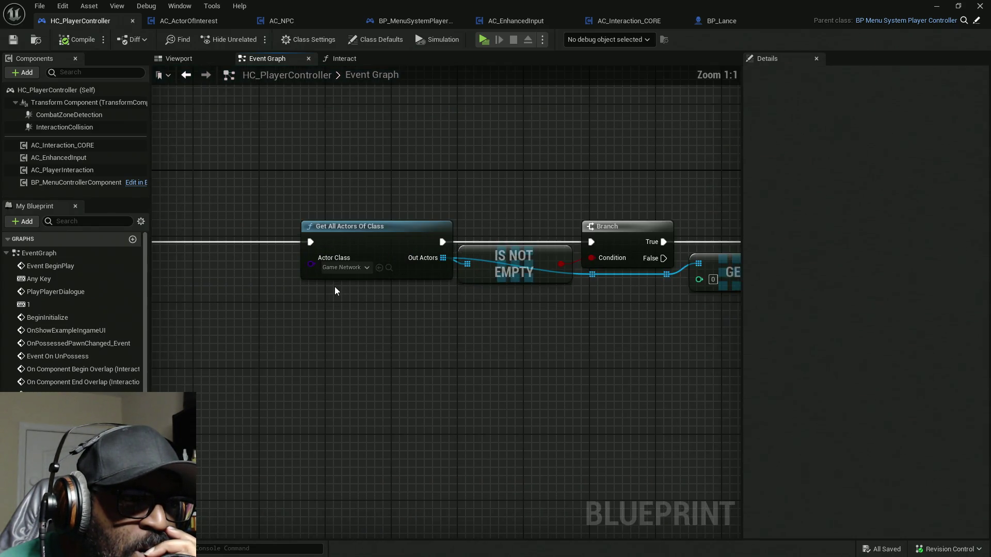
pyautogui.scroll(-4, 330, 283)
pyautogui.scroll(-1, 449, 219)
pyautogui.scroll(2, 462, 241)
pyautogui.scroll(-4, 462, 241)
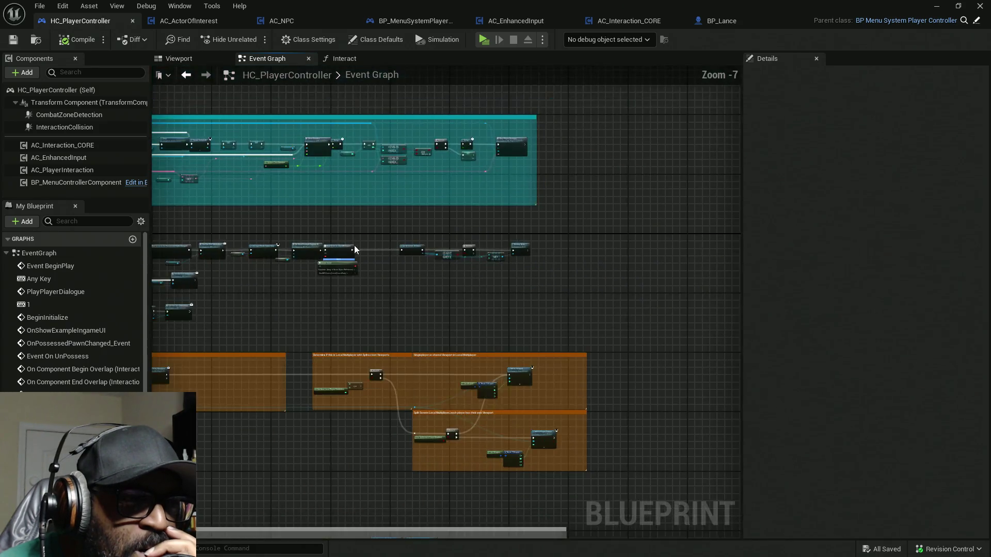
pyautogui.scroll(2, 305, 288)
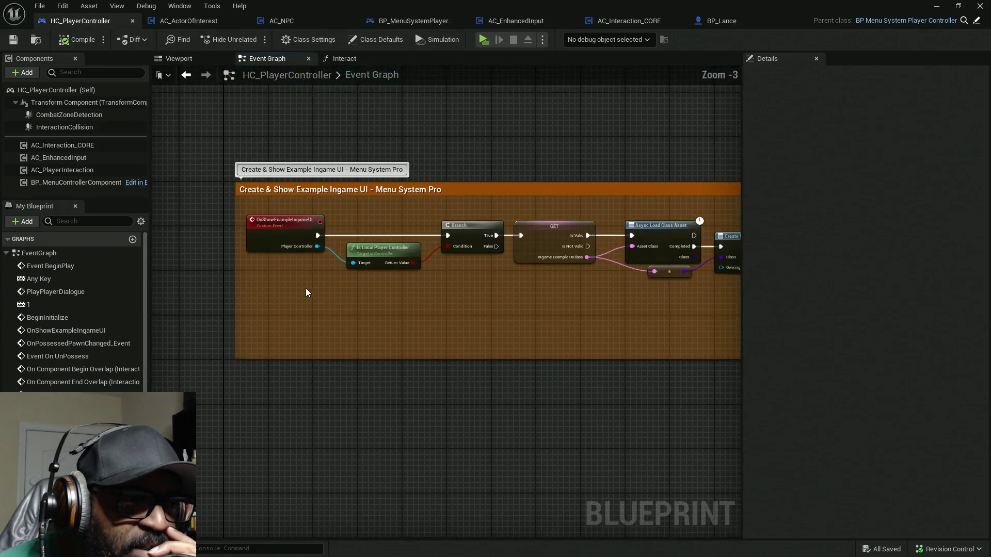
pyautogui.scroll(-3, 306, 287)
pyautogui.moveTo(431, 371); pyautogui.dragTo(429, 288)
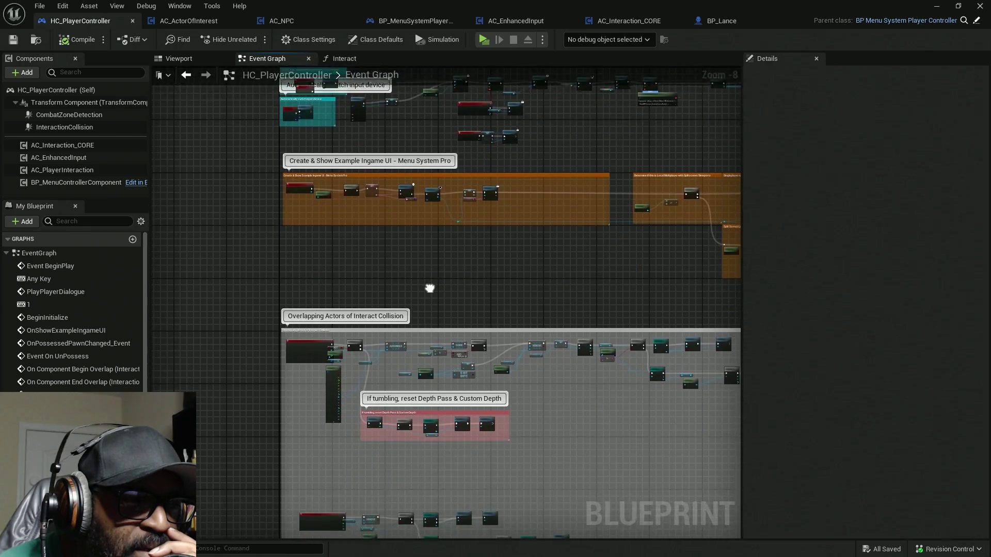
pyautogui.scroll(2, 327, 263)
pyautogui.scroll(3, 298, 275)
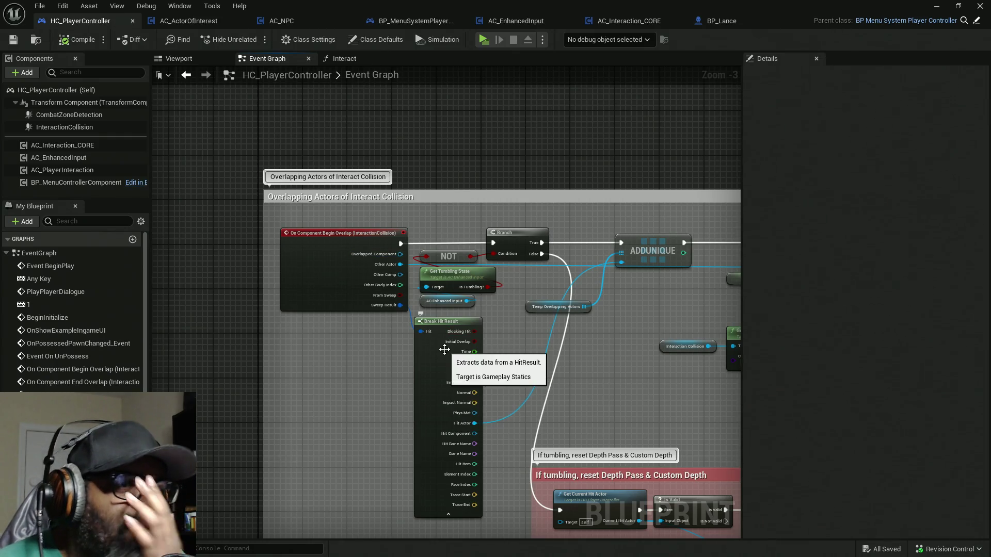
pyautogui.moveTo(647, 370)
pyautogui.mouseDown()
pyautogui.moveTo(475, 373)
pyautogui.moveTo(472, 348)
pyautogui.moveTo(375, 336)
pyautogui.mouseUp()
pyautogui.moveTo(417, 380)
pyautogui.mouseDown()
pyautogui.moveTo(418, 358)
pyautogui.moveTo(501, 376)
pyautogui.moveTo(474, 379)
pyautogui.mouseUp()
pyautogui.moveTo(527, 301)
pyautogui.mouseDown()
pyautogui.moveTo(623, 300)
pyautogui.moveTo(459, 284)
pyautogui.moveTo(521, 290)
pyautogui.mouseUp()
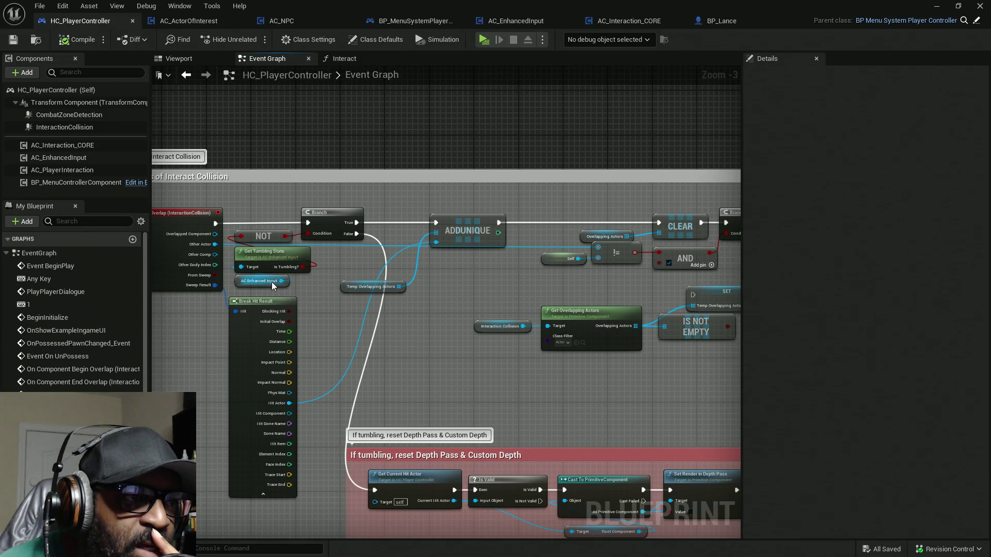
pyautogui.scroll(2, 271, 282)
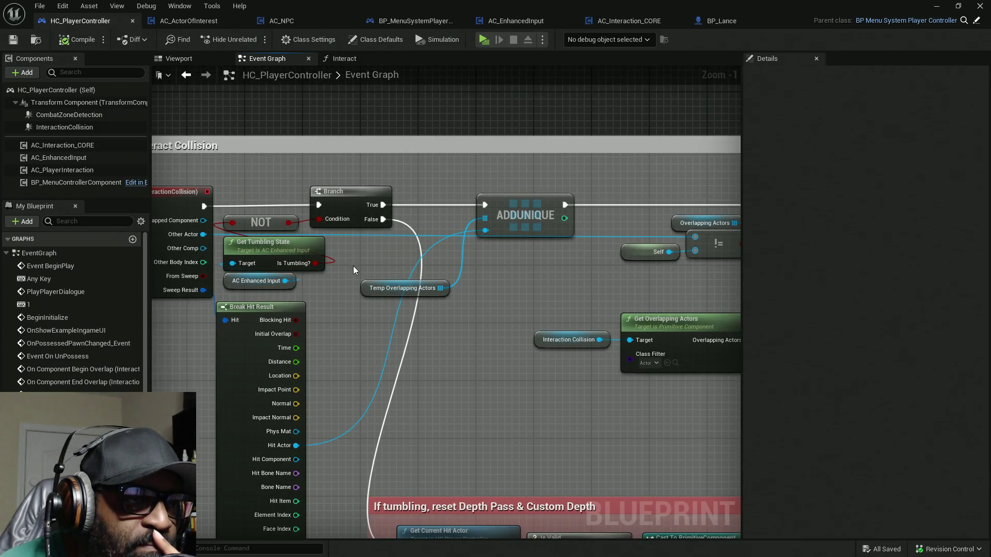
pyautogui.moveTo(542, 403)
pyautogui.mouseDown()
pyautogui.moveTo(485, 240)
pyautogui.moveTo(277, 241)
pyautogui.moveTo(453, 408)
pyautogui.mouseUp()
pyautogui.moveTo(465, 248)
pyautogui.mouseDown()
pyautogui.moveTo(349, 254)
pyautogui.moveTo(288, 278)
pyautogui.mouseUp()
pyautogui.moveTo(424, 236)
pyautogui.mouseDown()
pyautogui.moveTo(395, 235)
pyautogui.moveTo(327, 265)
pyautogui.moveTo(226, 265)
pyautogui.mouseUp()
pyautogui.moveTo(564, 347); pyautogui.dragTo(244, 343)
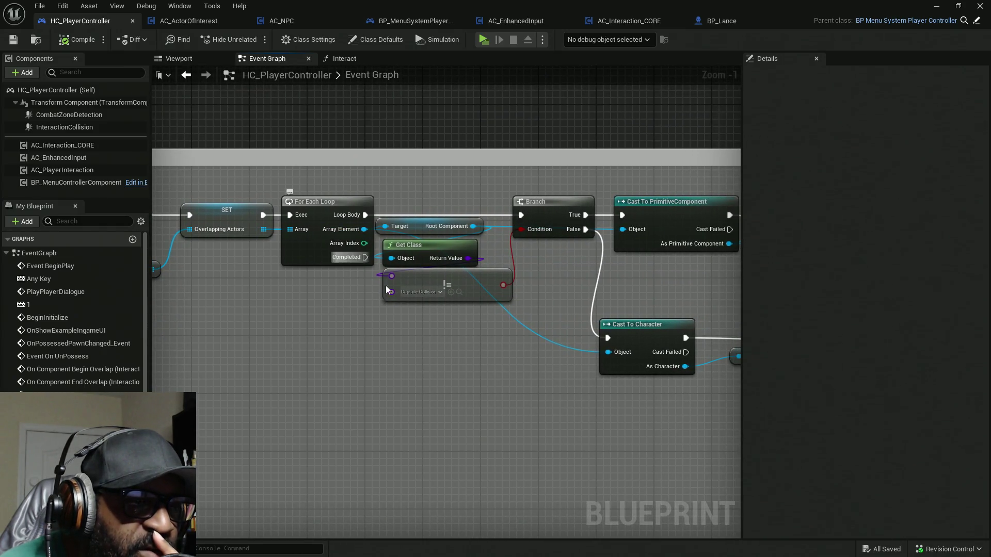
pyautogui.moveTo(381, 358); pyautogui.dragTo(244, 350)
pyautogui.moveTo(516, 301)
pyautogui.mouseDown()
pyautogui.moveTo(431, 273)
pyautogui.moveTo(465, 484)
pyautogui.mouseUp()
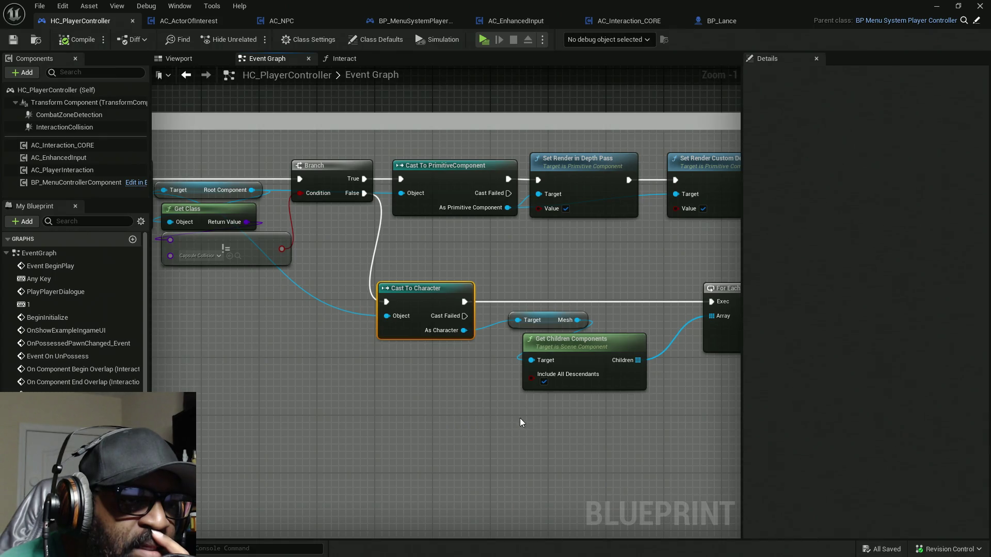
pyautogui.moveTo(478, 467); pyautogui.dragTo(479, 467)
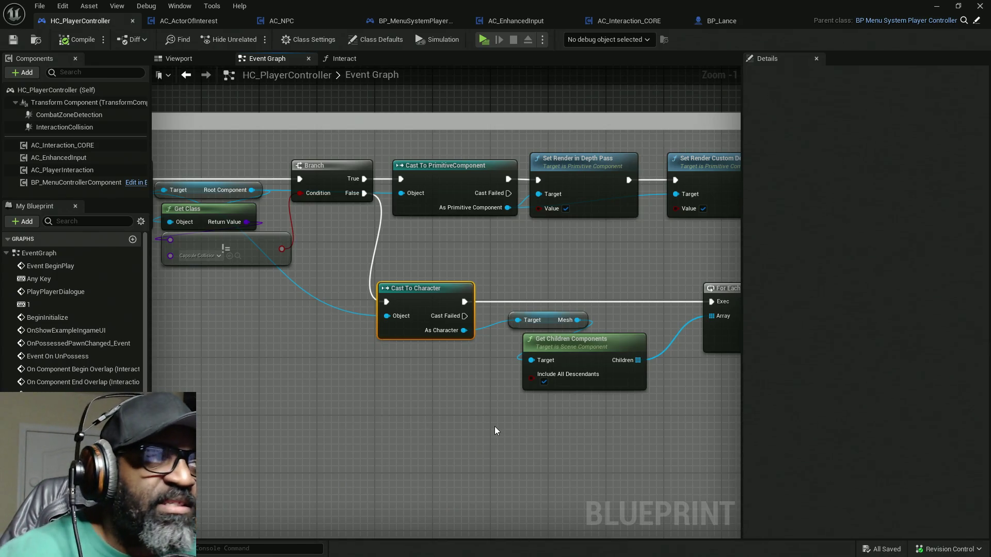
# Collapse the Interaction interface functions and add a new Boolean variable, NewVar, in My Blueprint
pyautogui.scroll(-10, 119, 335)
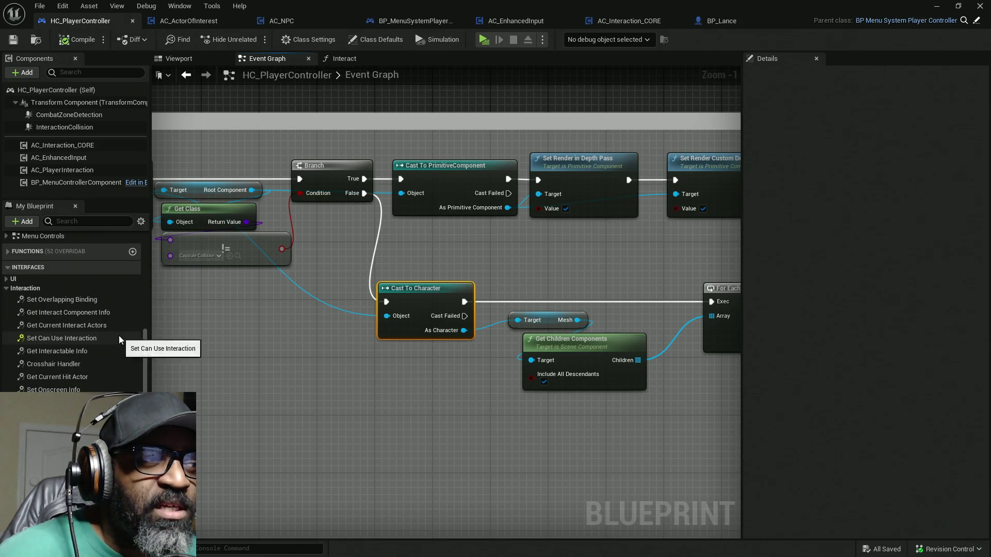
pyautogui.scroll(3, 37, 308)
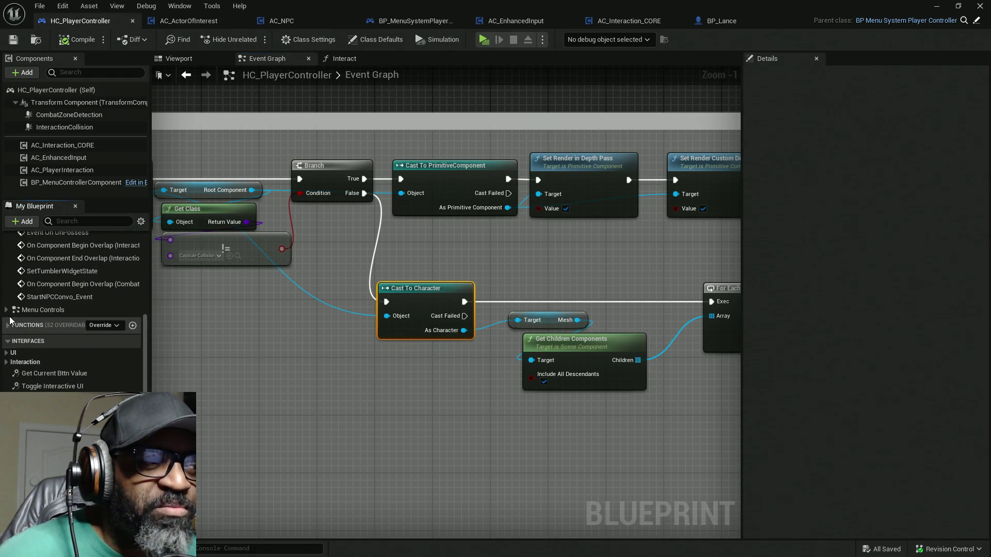
pyautogui.click(26, 362)
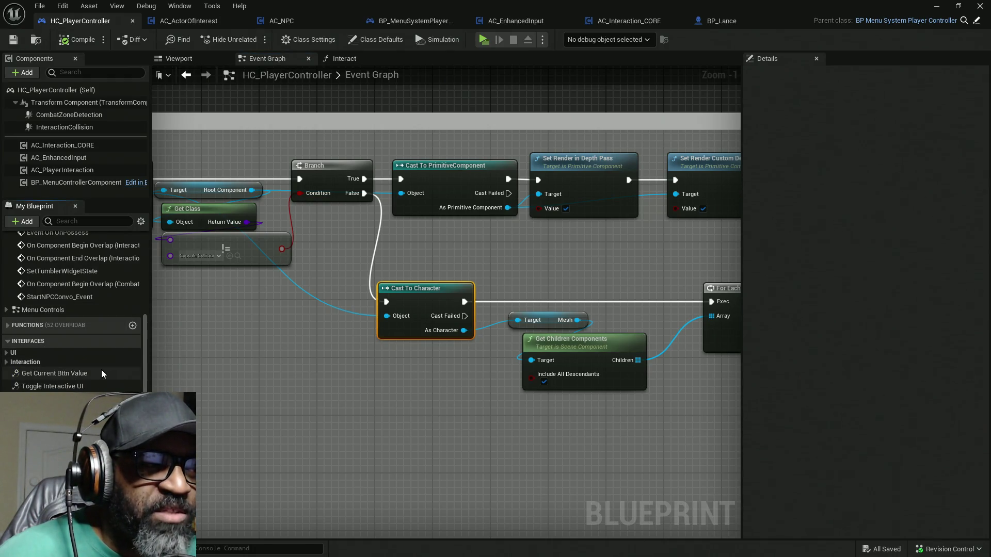
pyautogui.scroll(5, 91, 340)
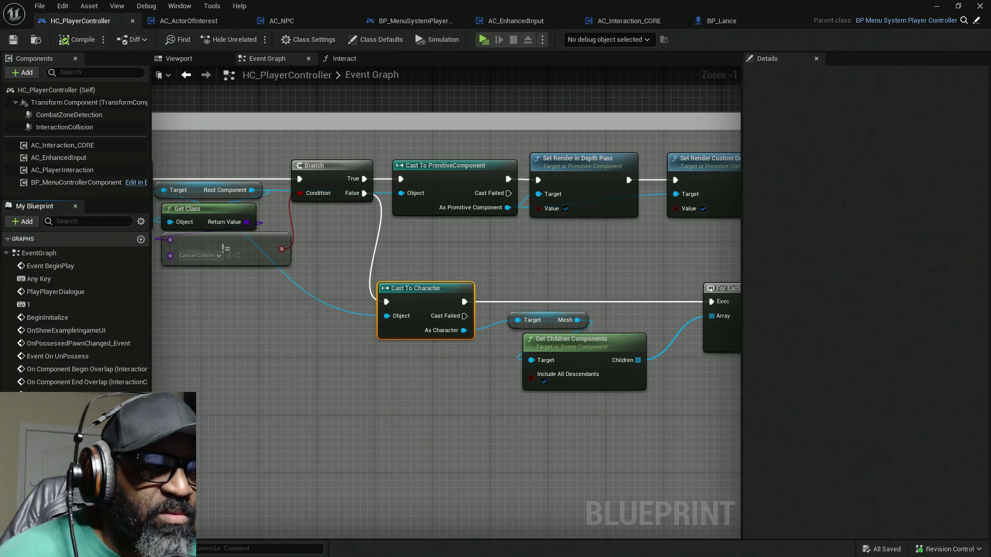
pyautogui.scroll(-3, 77, 310)
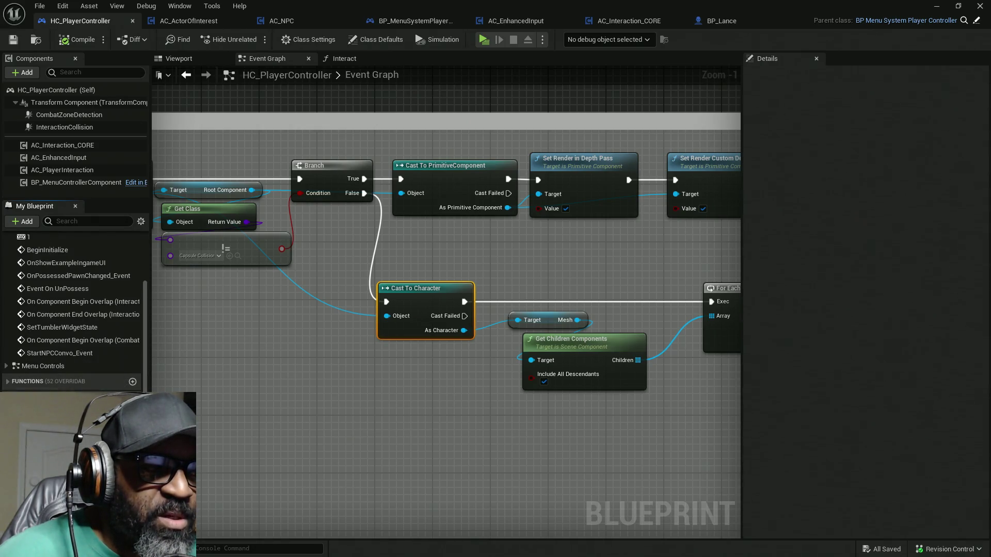
pyautogui.scroll(-6, 124, 352)
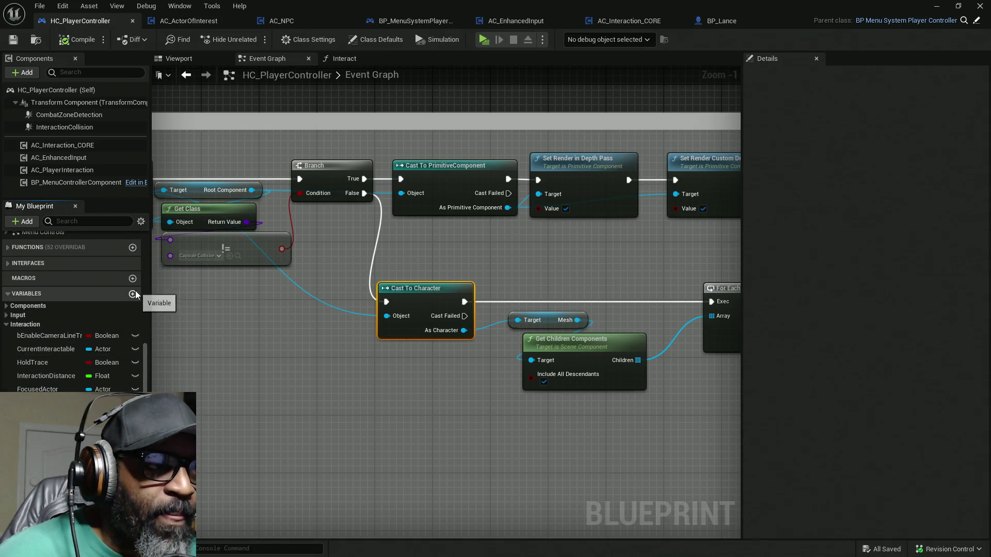
pyautogui.click(132, 295)
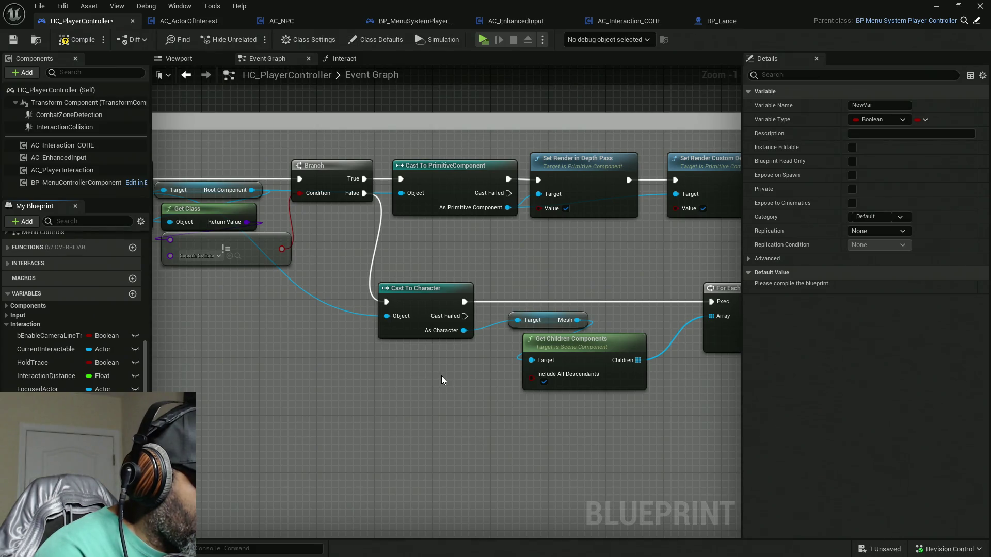
# Rename the new variable NPC_ConvoCam and change its type to an Actor object reference
pyautogui.write('NPC_ConvoCam')
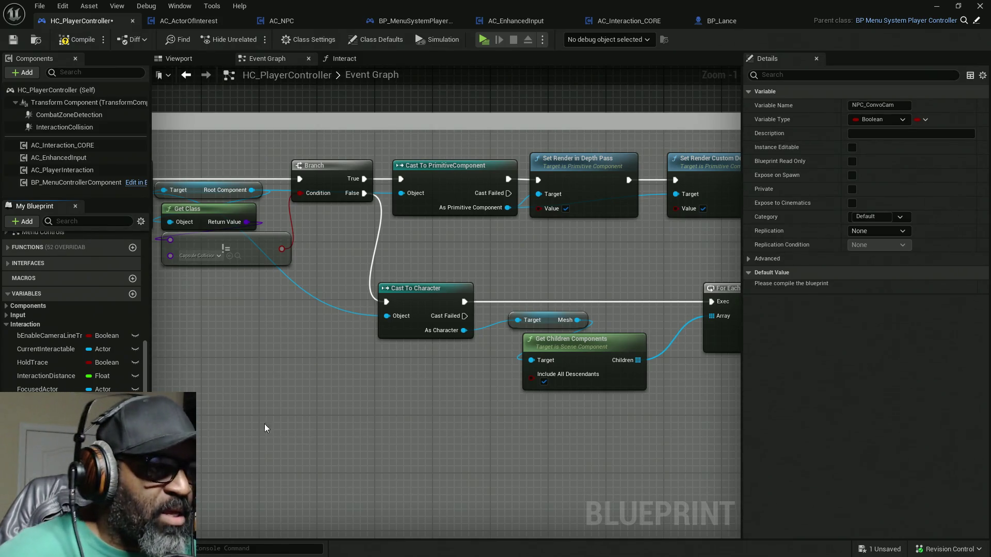
pyautogui.click(103, 516)
pyautogui.write('Actor')
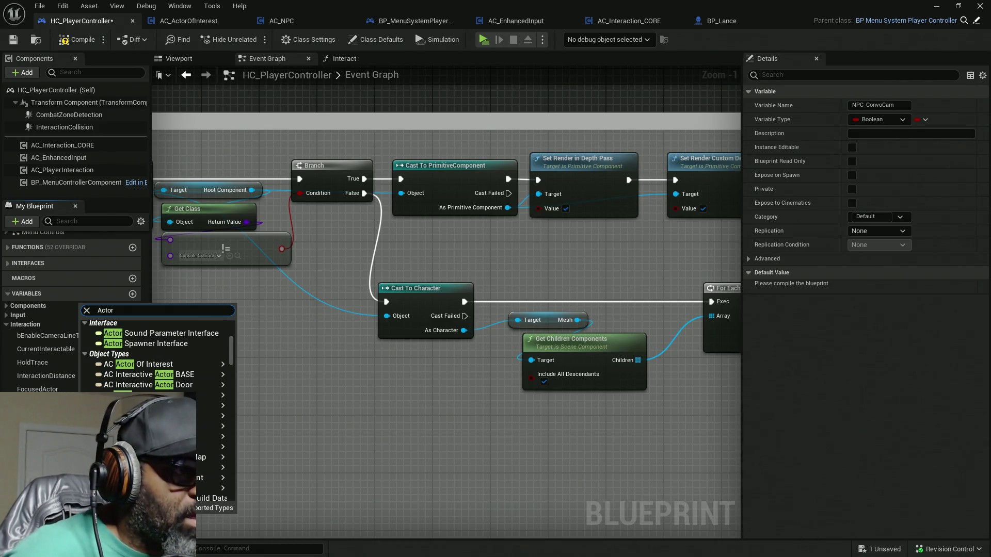
pyautogui.click(239, 415)
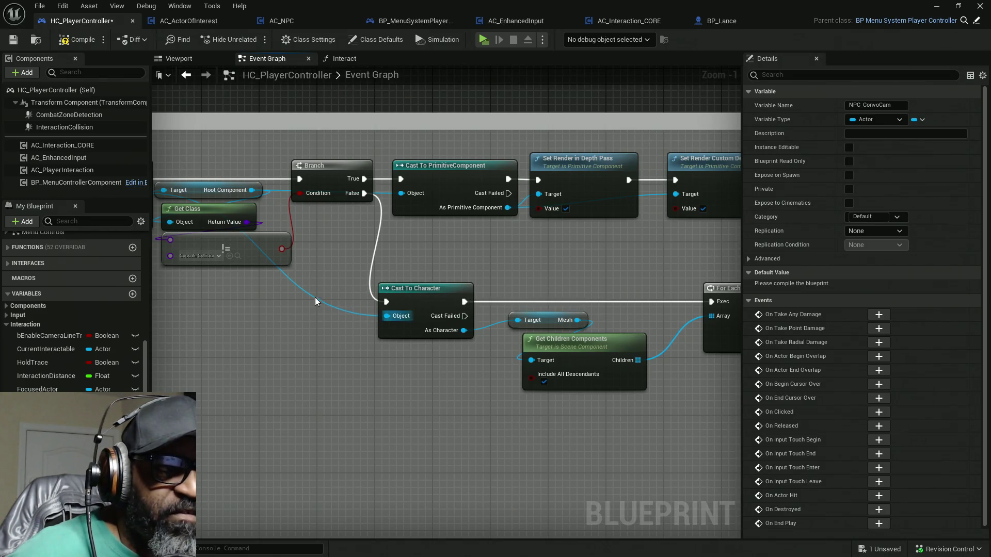
pyautogui.click(426, 309)
pyautogui.moveTo(473, 412); pyautogui.dragTo(370, 412)
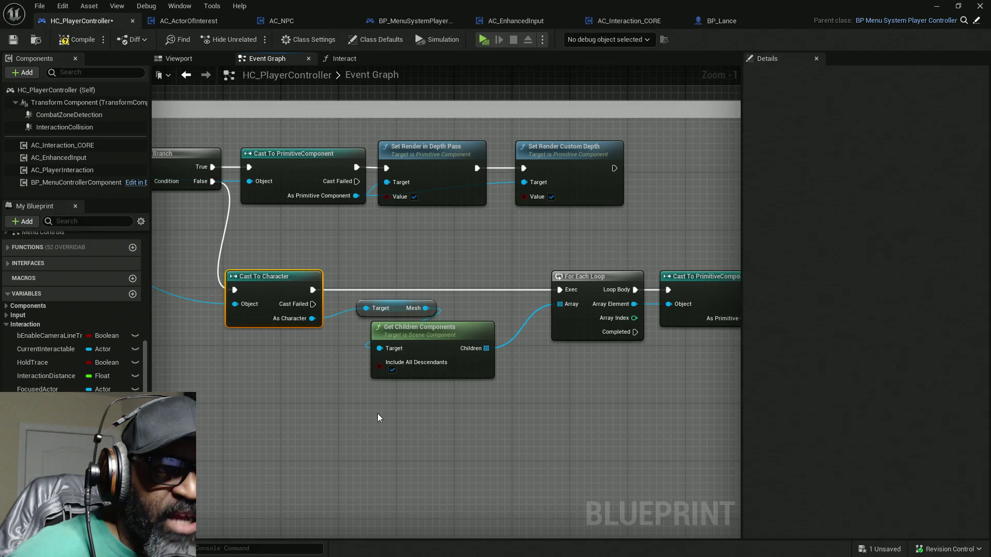
# Move the Mesh and Get Children nodes down and left to make room after Cast To Character
pyautogui.moveTo(550, 386)
pyautogui.mouseDown()
pyautogui.moveTo(465, 384)
pyautogui.moveTo(430, 364)
pyautogui.mouseUp()
pyautogui.scroll(-2, 429, 364)
pyautogui.moveTo(689, 373)
pyautogui.mouseDown()
pyautogui.moveTo(340, 273)
pyautogui.moveTo(275, 239)
pyautogui.mouseUp()
pyautogui.moveTo(410, 282)
pyautogui.mouseDown()
pyautogui.moveTo(453, 243)
pyautogui.moveTo(492, 256)
pyautogui.mouseUp()
pyautogui.moveTo(445, 356)
pyautogui.mouseDown()
pyautogui.moveTo(333, 240)
pyautogui.moveTo(363, 301)
pyautogui.moveTo(263, 292)
pyautogui.mouseUp()
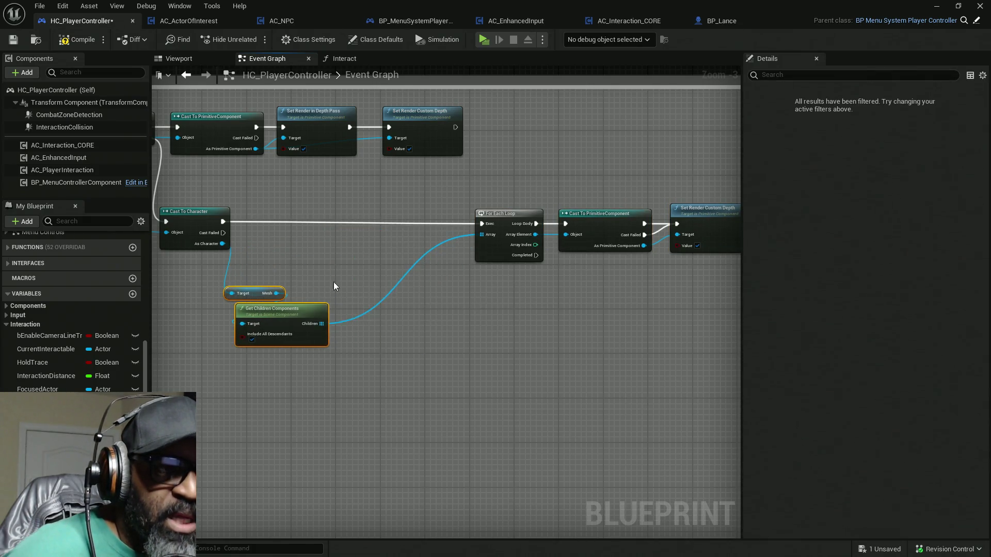
pyautogui.moveTo(325, 288); pyautogui.dragTo(432, 300)
pyautogui.scroll(3, 397, 281)
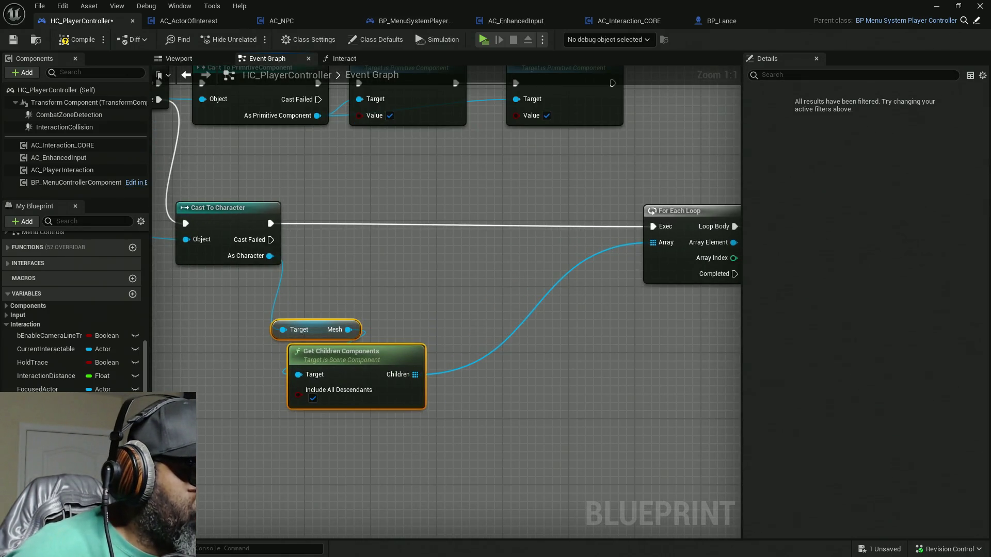
# Add an NPC_ConvoCam getter, convert it to a validated GET, and wire Cast To Character's exec into it
pyautogui.moveTo(103, 511)
pyautogui.mouseDown()
pyautogui.moveTo(330, 275)
pyautogui.moveTo(340, 242)
pyautogui.mouseUp()
pyautogui.rightClick(352, 253)
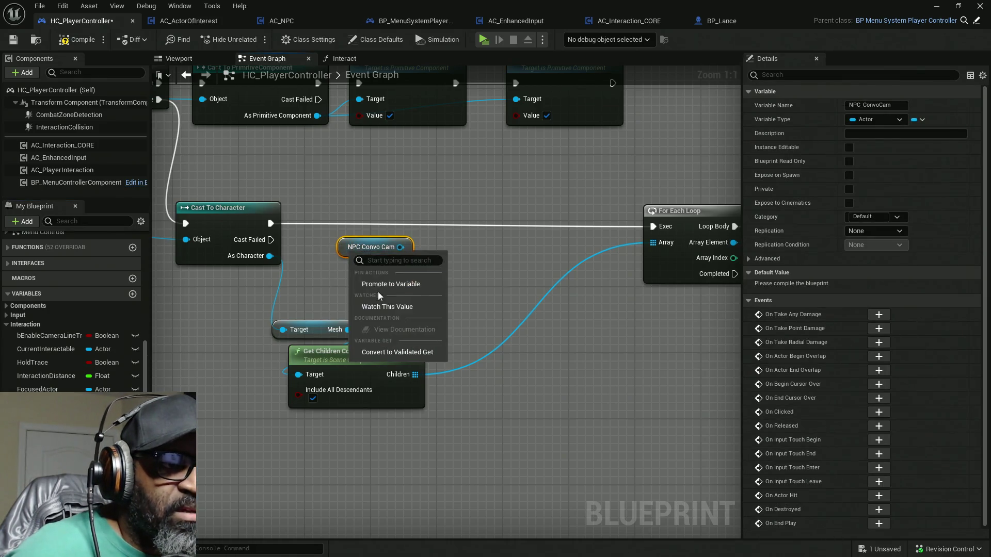
pyautogui.click(406, 353)
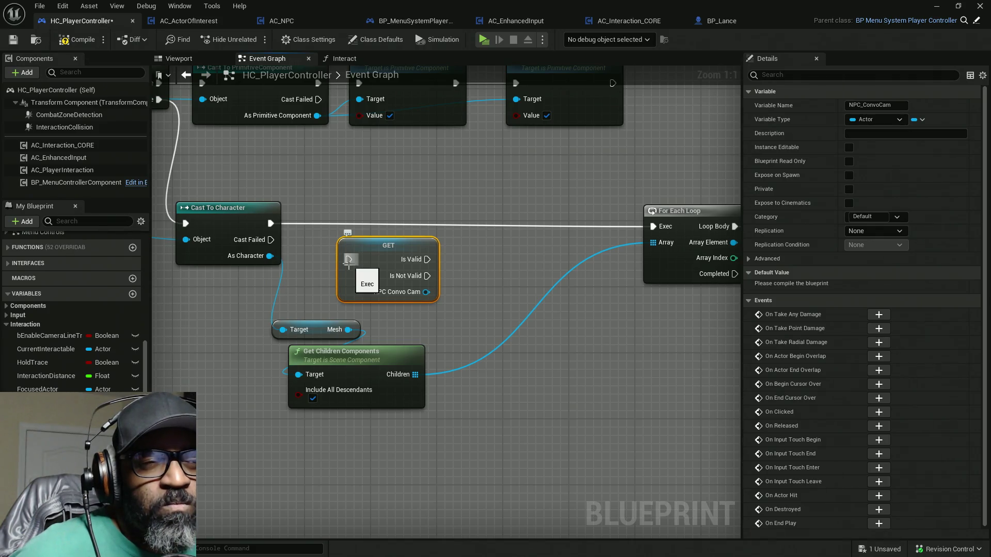
pyautogui.moveTo(341, 260); pyautogui.dragTo(271, 222)
pyautogui.moveTo(371, 273); pyautogui.dragTo(323, 240)
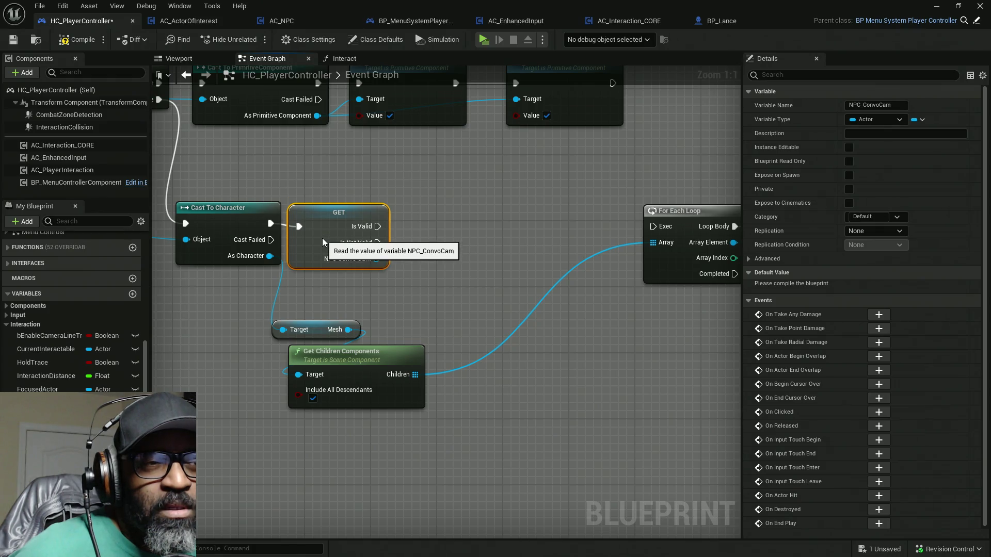
# Wire the validated GET's Is Valid output into the For Each Loop's Exec
pyautogui.keyDown('shift'); pyautogui.click(264, 206); pyautogui.keyUp('shift')
pyautogui.moveTo(331, 259)
pyautogui.mouseDown()
pyautogui.moveTo(393, 255)
pyautogui.moveTo(306, 283)
pyautogui.mouseUp()
pyautogui.moveTo(332, 223); pyautogui.dragTo(611, 224)
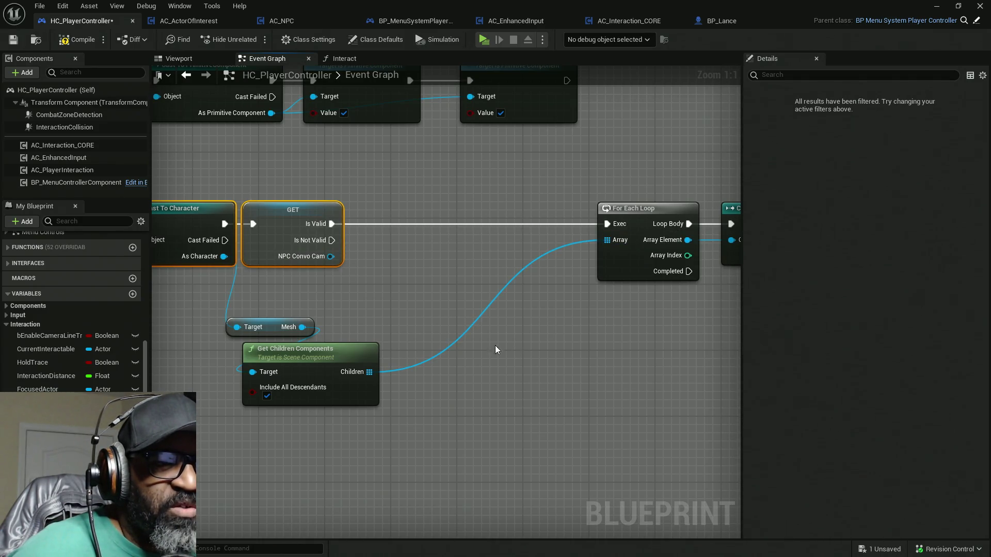
pyautogui.moveTo(339, 442)
pyautogui.mouseDown()
pyautogui.moveTo(350, 429)
pyautogui.moveTo(340, 414)
pyautogui.mouseUp()
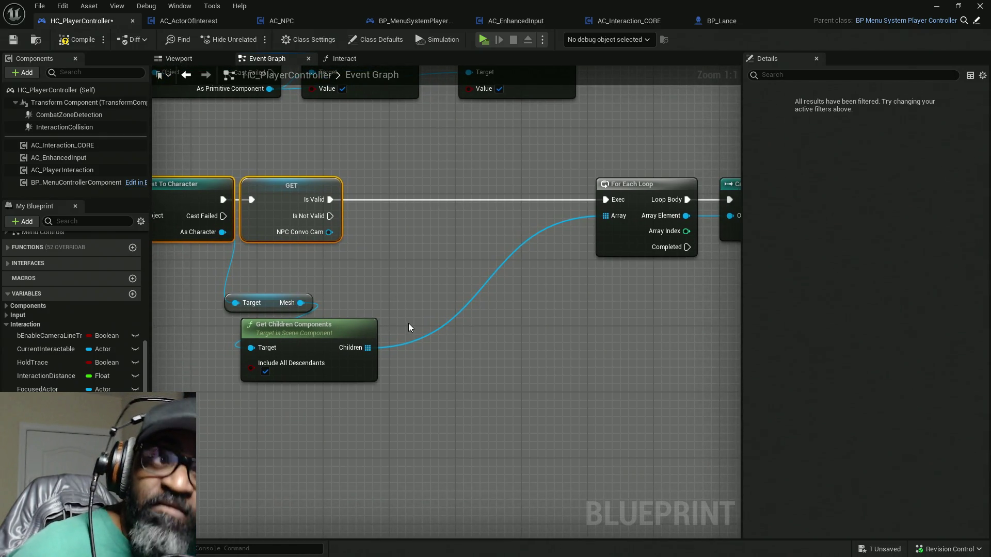
pyautogui.moveTo(519, 388); pyautogui.dragTo(548, 359)
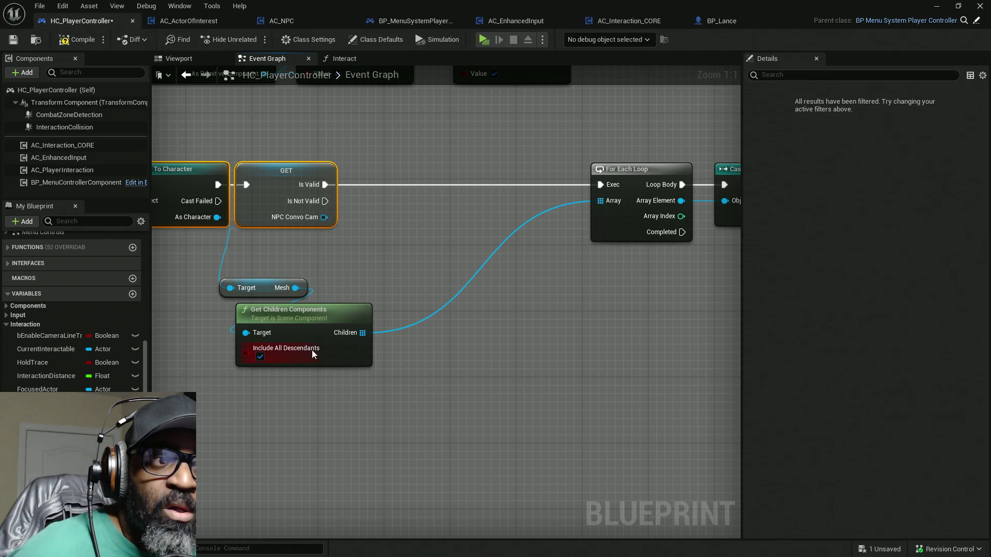
# Add a reroute point on the Children-to-Array wire and drag it down to square off the wire
pyautogui.moveTo(298, 351)
pyautogui.mouseDown()
pyautogui.moveTo(268, 288)
pyautogui.moveTo(364, 288)
pyautogui.moveTo(290, 255)
pyautogui.mouseUp()
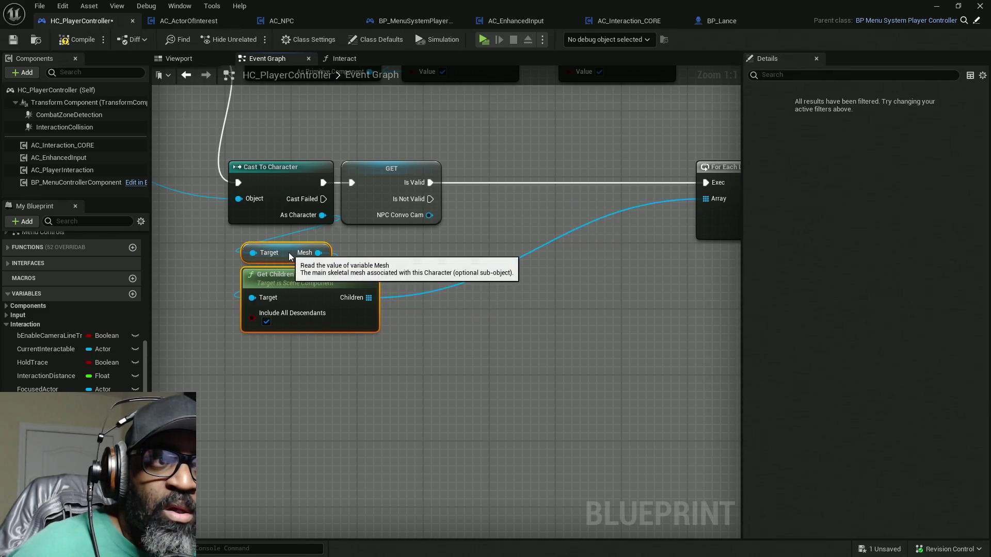
pyautogui.click(441, 367)
pyautogui.moveTo(440, 367); pyautogui.dragTo(354, 356)
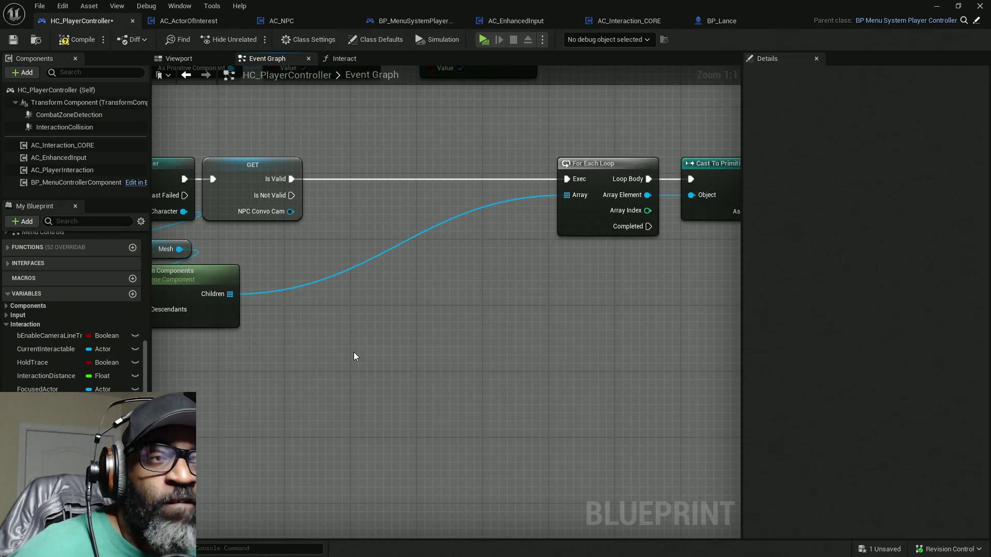
pyautogui.doubleClick(423, 233)
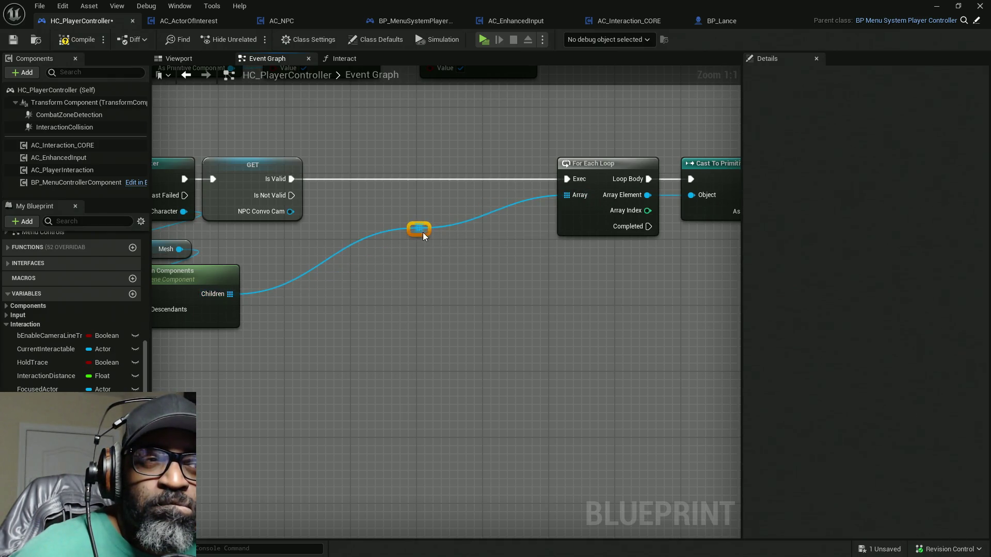
pyautogui.moveTo(425, 233)
pyautogui.mouseDown()
pyautogui.moveTo(444, 277)
pyautogui.moveTo(538, 300)
pyautogui.mouseUp()
pyautogui.click(362, 241)
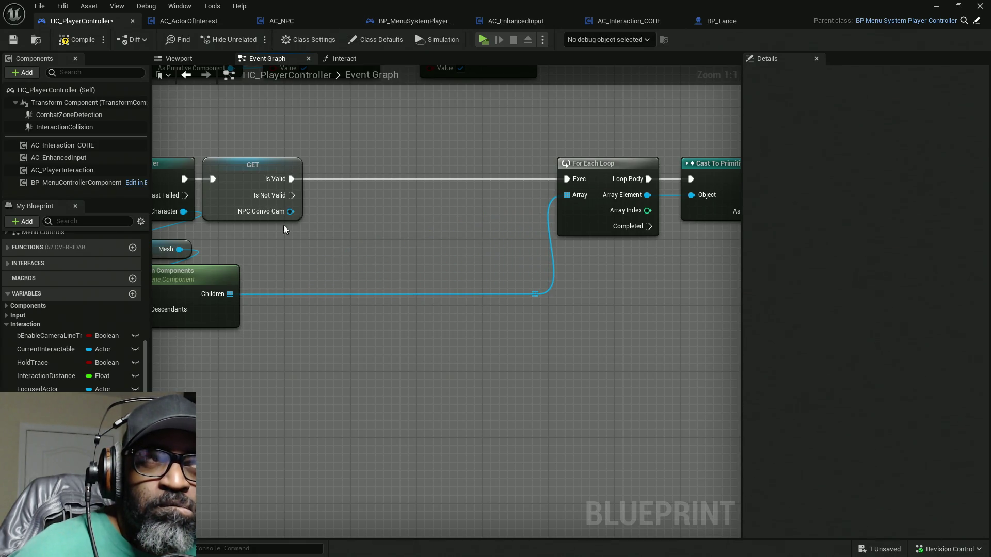
# Compile and save HC_PlayerController, then dismiss the validation notification
pyautogui.click(76, 42)
pyautogui.hotkey('ctrl', 's')
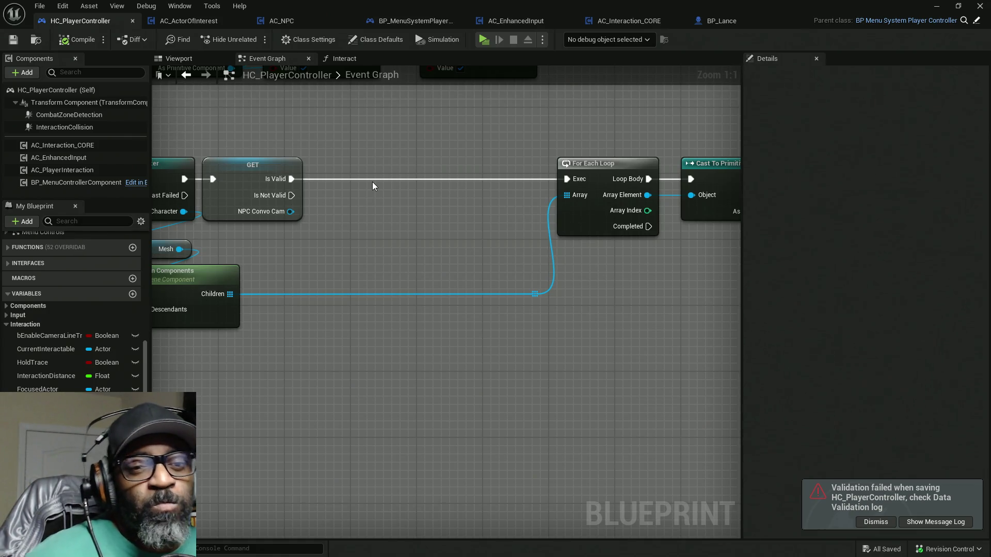
pyautogui.click(869, 519)
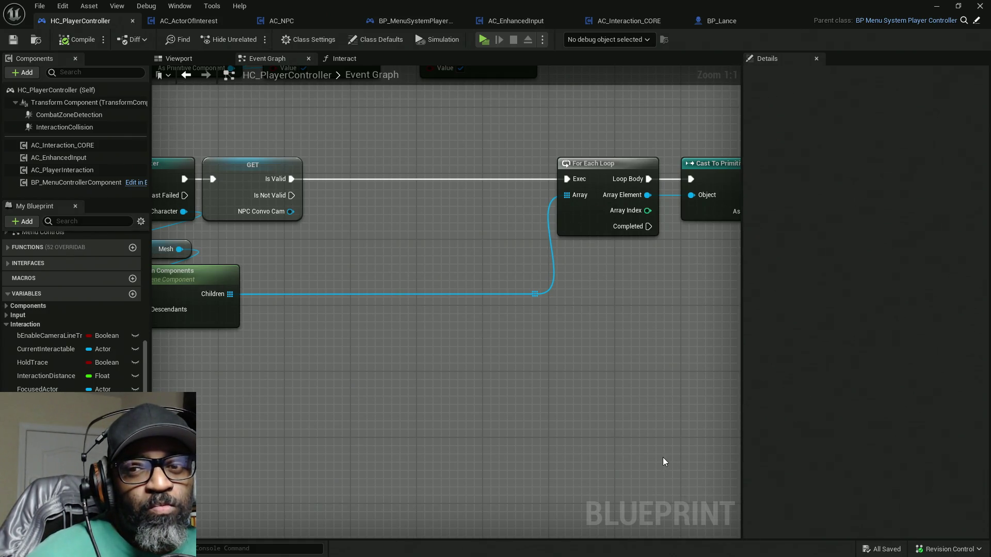
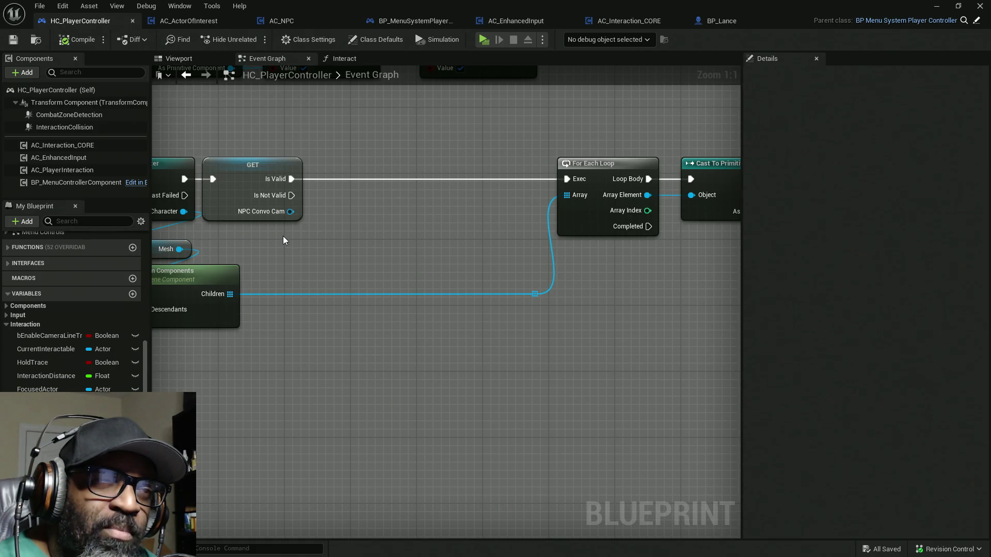
# Pull wires from the GET node's Is Not Valid pin several times without placing a node, then open the Window menu
pyautogui.moveTo(291, 195); pyautogui.dragTo(353, 334)
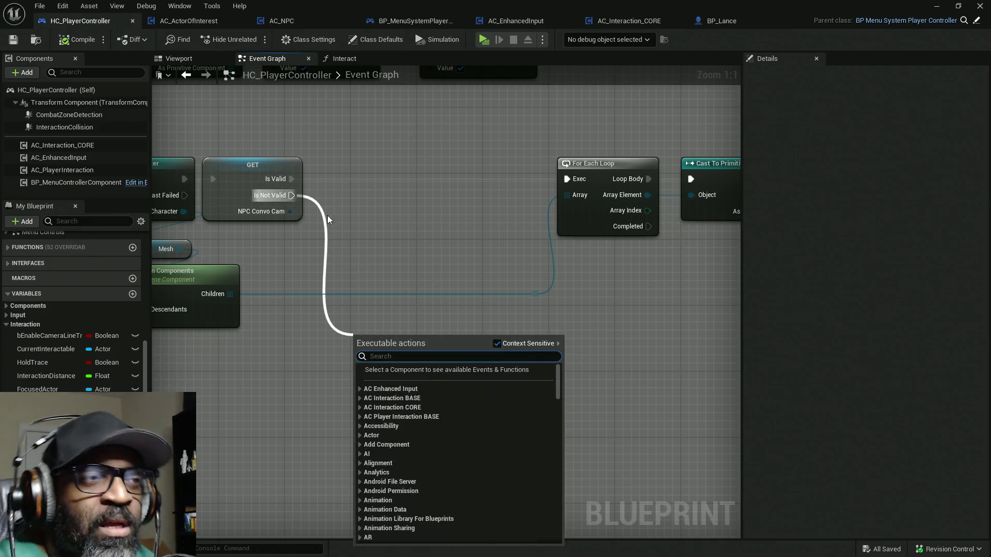
pyautogui.click(326, 216)
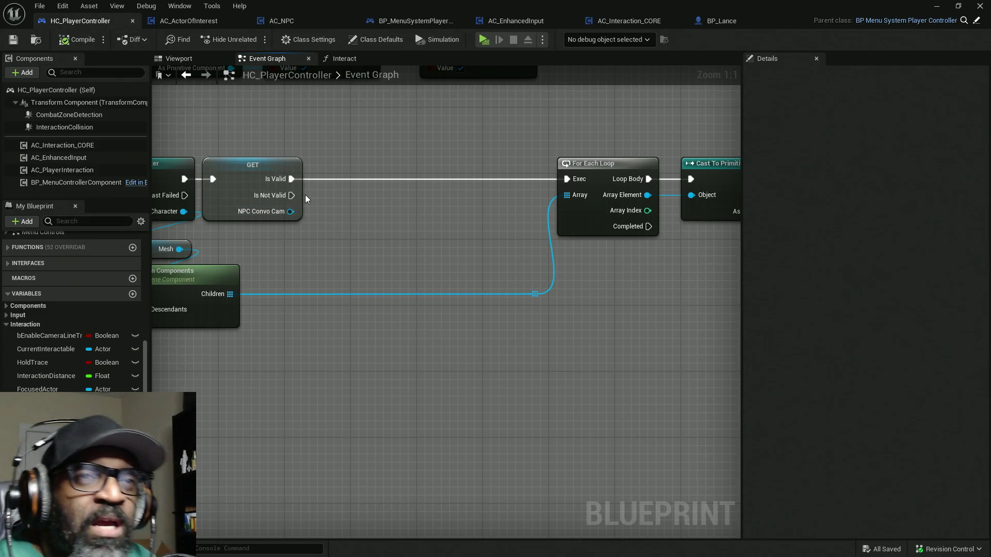
pyautogui.moveTo(291, 195)
pyautogui.mouseDown()
pyautogui.moveTo(331, 283)
pyautogui.moveTo(328, 341)
pyautogui.mouseUp()
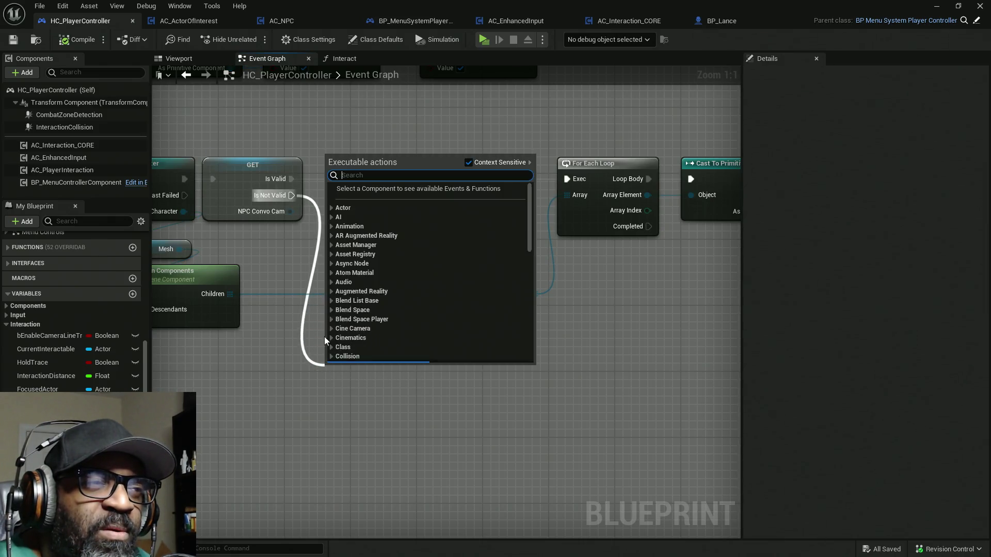
pyautogui.click(312, 188)
pyautogui.moveTo(292, 195)
pyautogui.mouseDown()
pyautogui.moveTo(317, 347)
pyautogui.moveTo(308, 237)
pyautogui.mouseUp()
pyautogui.click(296, 202)
pyautogui.moveTo(292, 195)
pyautogui.mouseDown()
pyautogui.moveTo(330, 330)
pyautogui.moveTo(324, 319)
pyautogui.mouseUp()
pyautogui.click(295, 268)
pyautogui.moveTo(298, 195)
pyautogui.mouseDown()
pyautogui.moveTo(341, 299)
pyautogui.moveTo(336, 321)
pyautogui.mouseUp()
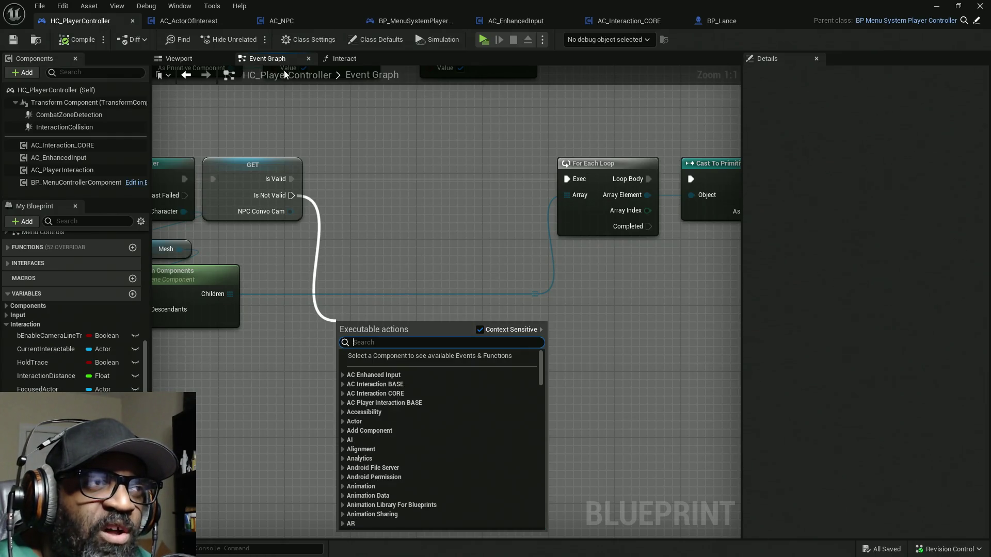
pyautogui.click(179, 6)
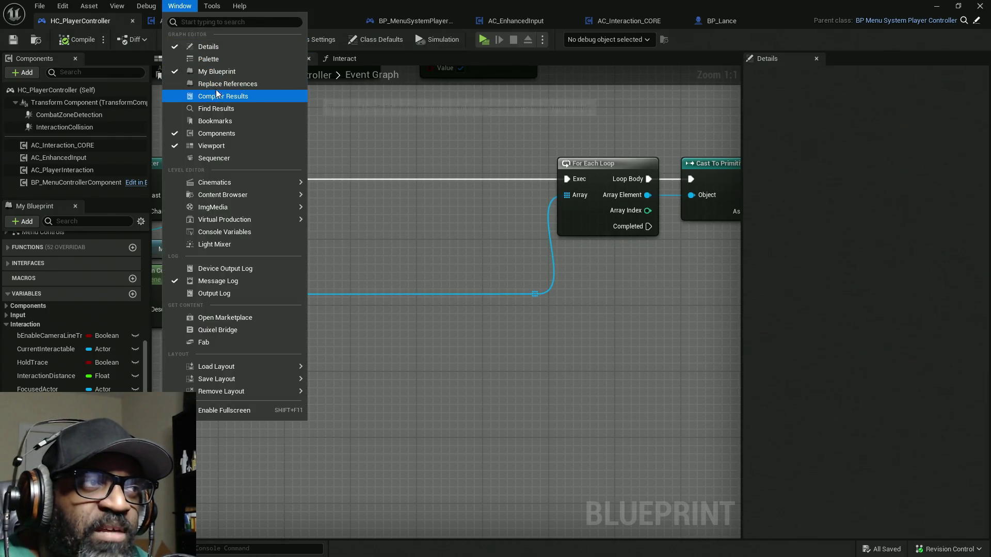
# Dock the node Palette and search it for 'actors inter'
pyautogui.click(221, 57)
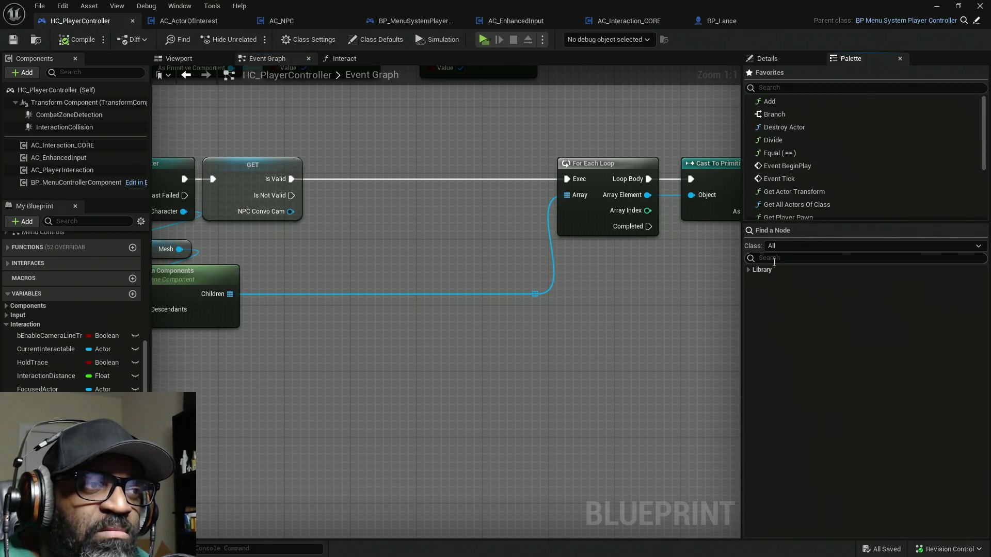
pyautogui.click(775, 261)
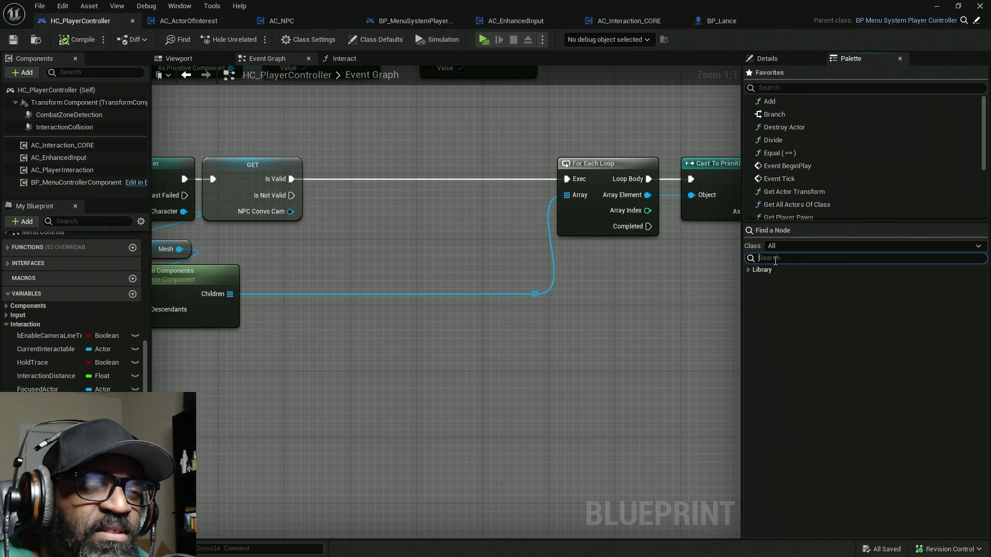
pyautogui.write('a')
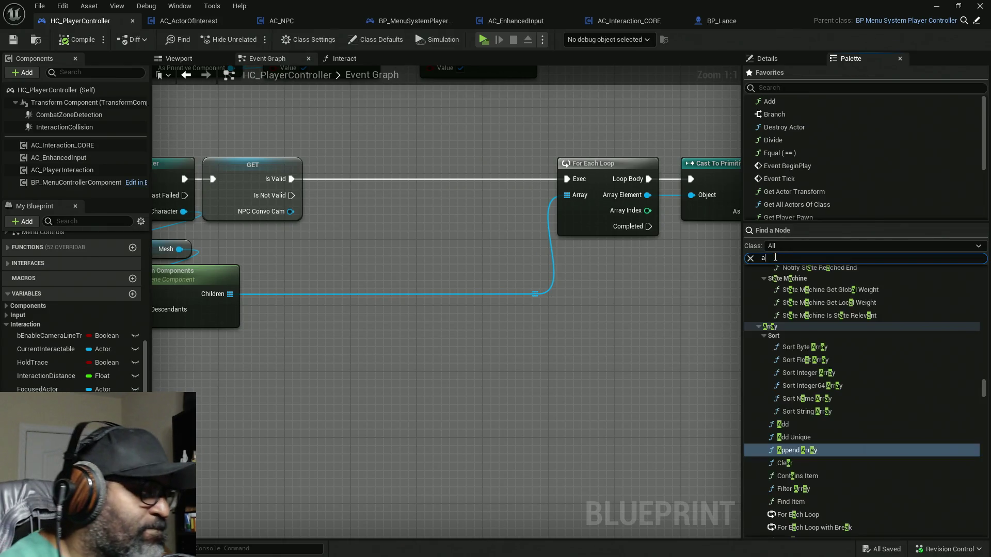
pyautogui.write('ctors')
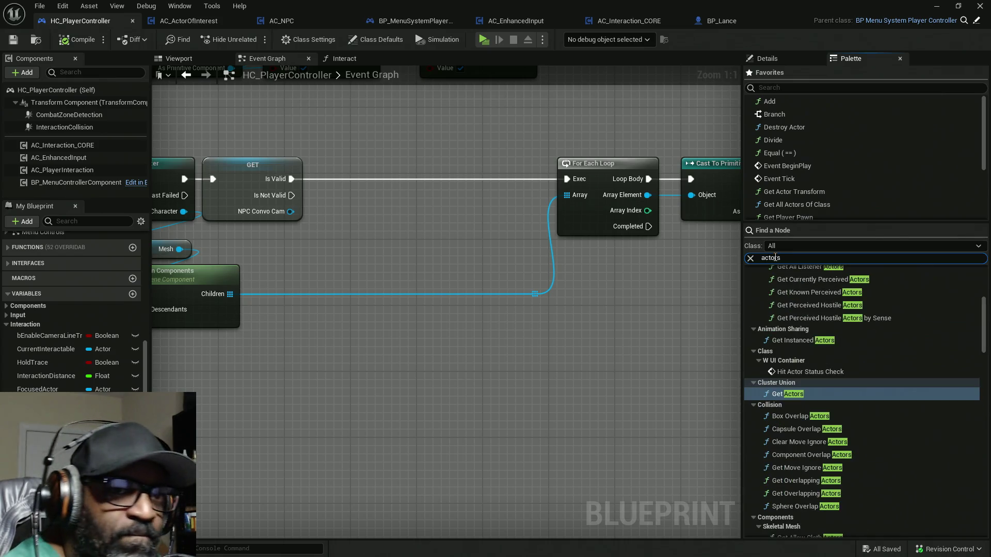
pyautogui.write(' of cla')
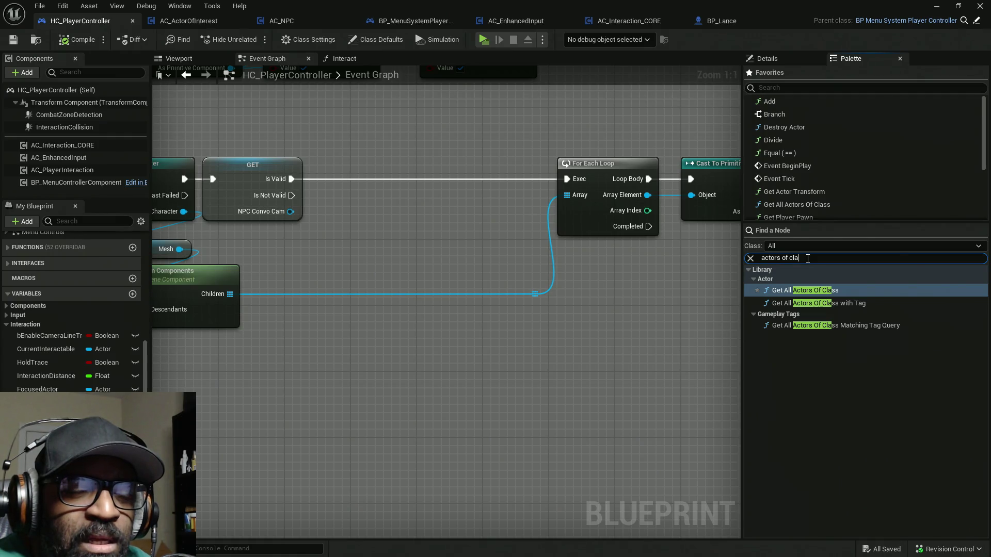
pyautogui.press('BackSpace')
pyautogui.press('BackSpace')
pyautogui.press('BackSpace')
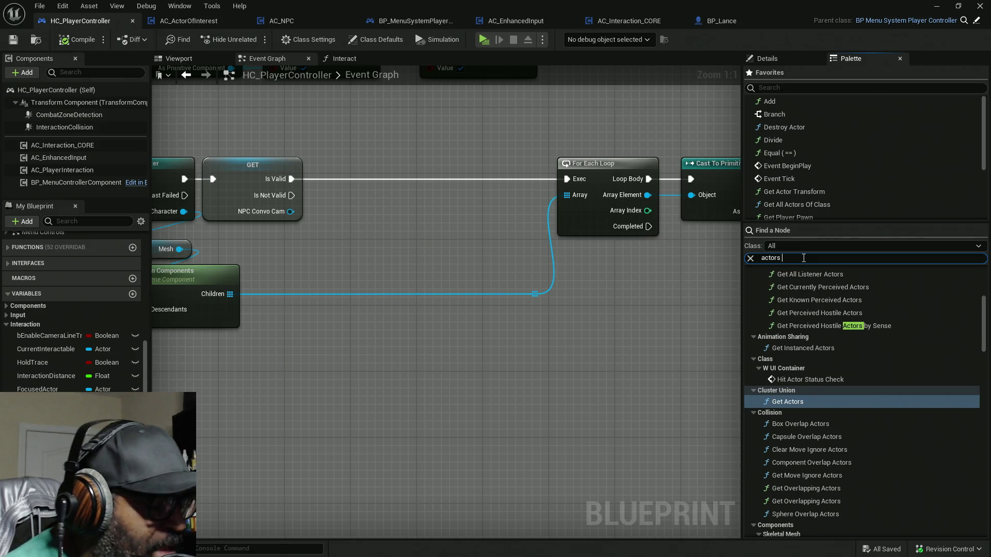
pyautogui.write('inter')
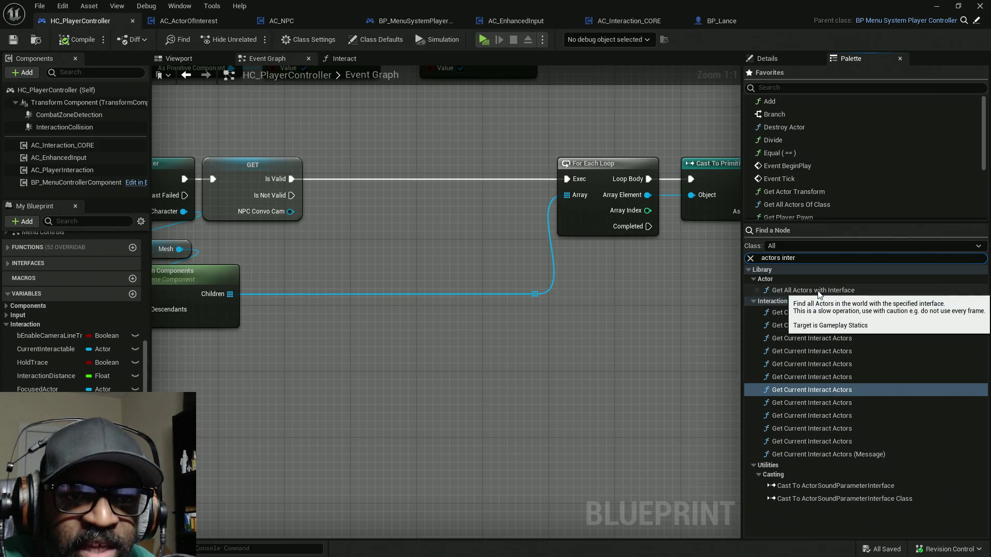
# Place Get All Actors with Interface off the Is Not Valid output and tidy its position
pyautogui.moveTo(818, 294)
pyautogui.mouseDown()
pyautogui.moveTo(435, 338)
pyautogui.moveTo(352, 333)
pyautogui.moveTo(291, 195)
pyautogui.mouseUp()
pyautogui.moveTo(406, 344)
pyautogui.mouseDown()
pyautogui.moveTo(382, 336)
pyautogui.moveTo(377, 346)
pyautogui.mouseUp()
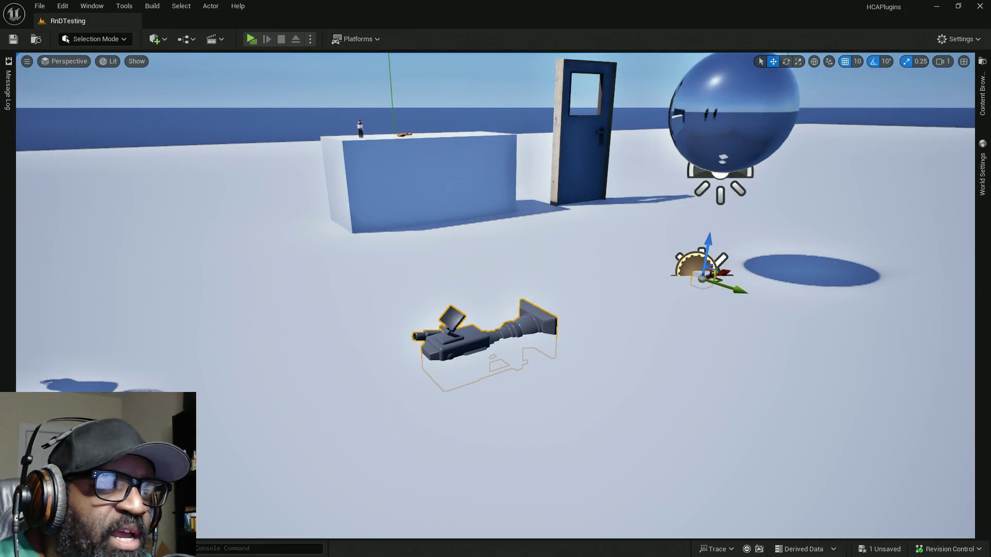
pyautogui.moveTo(0, 331)
pyautogui.mouseDown()
pyautogui.moveTo(409, 329)
pyautogui.moveTo(559, 370)
pyautogui.mouseUp()
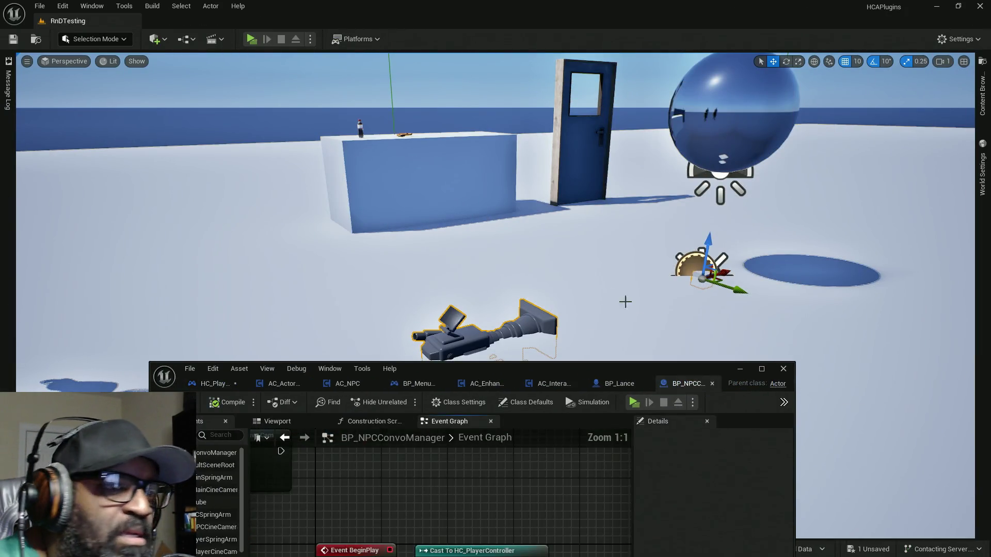
# Maximize BP_NPCConvoManager, enlarge My Blueprint, then shrink the editor and bring the RnDTesting level forward
pyautogui.doubleClick(682, 368)
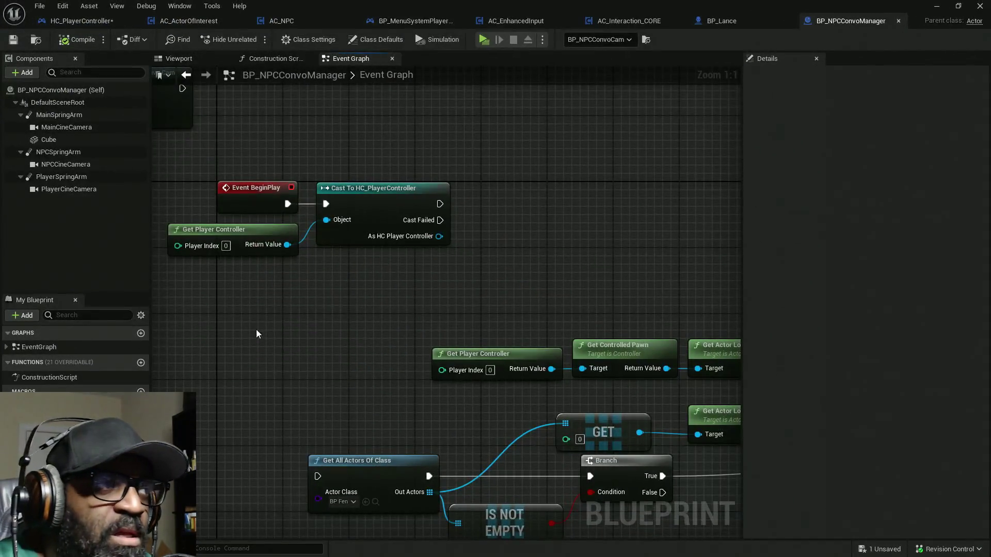
pyautogui.moveTo(106, 293); pyautogui.dragTo(117, 140)
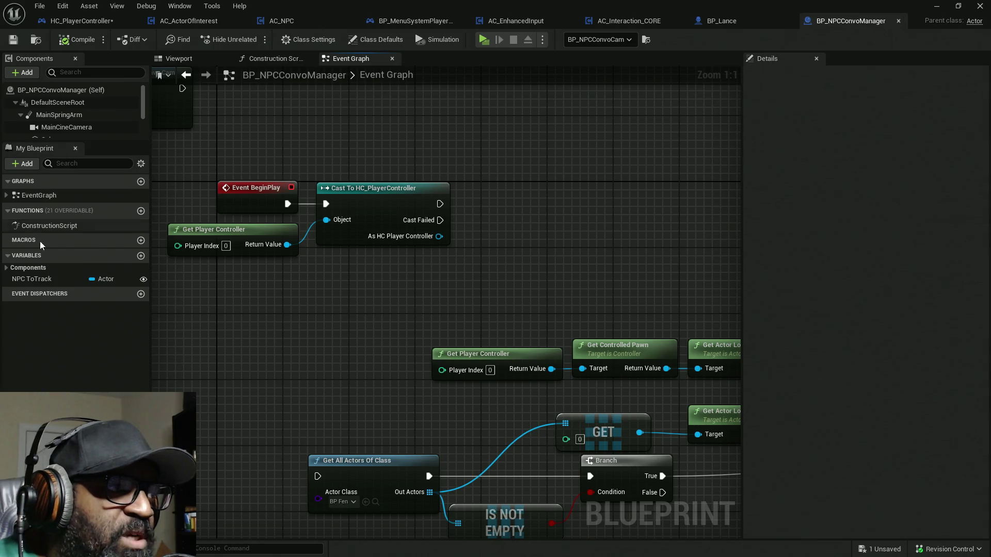
pyautogui.click(7, 196)
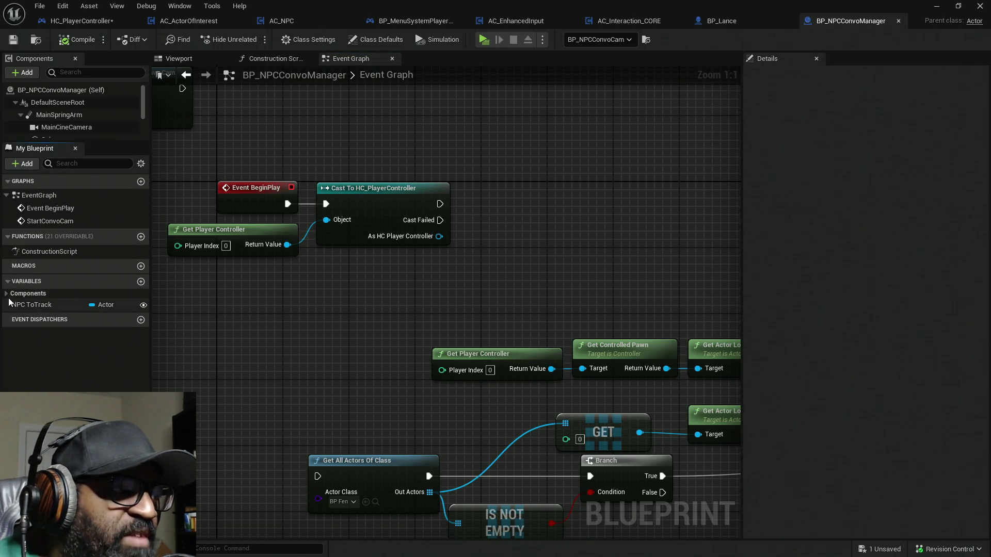
pyautogui.click(7, 182)
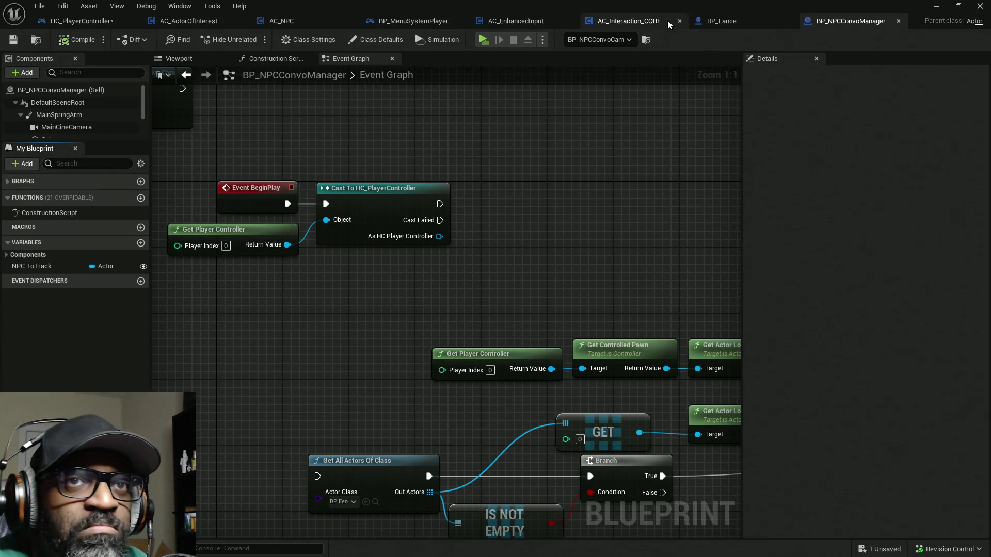
pyautogui.doubleClick(671, 7)
pyautogui.click(648, 392)
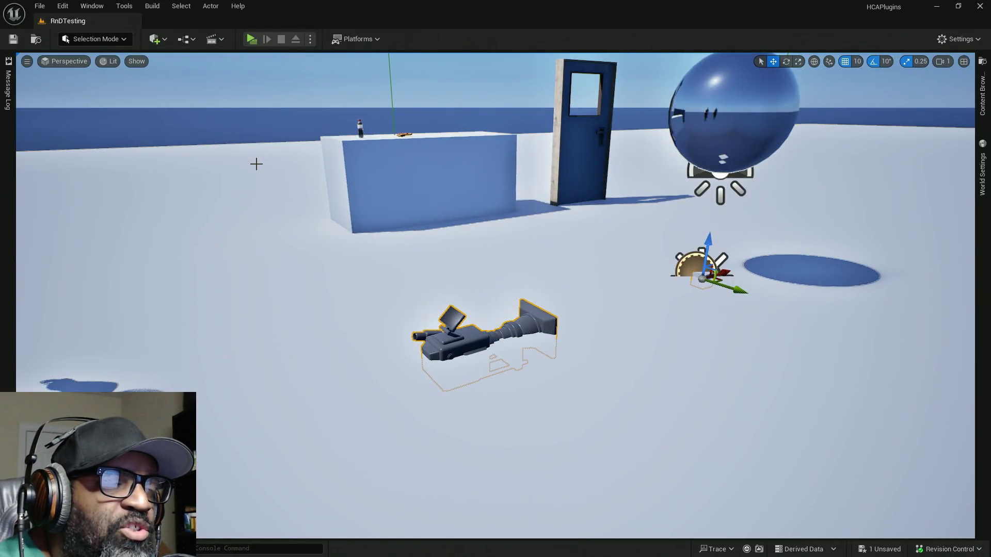
# In the Content Drawer, browse to HCA_InteractionSystem Content > BPs and select BPI_InteractiveConvo
pyautogui.click(982, 92)
pyautogui.moveTo(634, 255)
pyautogui.mouseDown()
pyautogui.moveTo(771, 259)
pyautogui.moveTo(759, 261)
pyautogui.mouseUp()
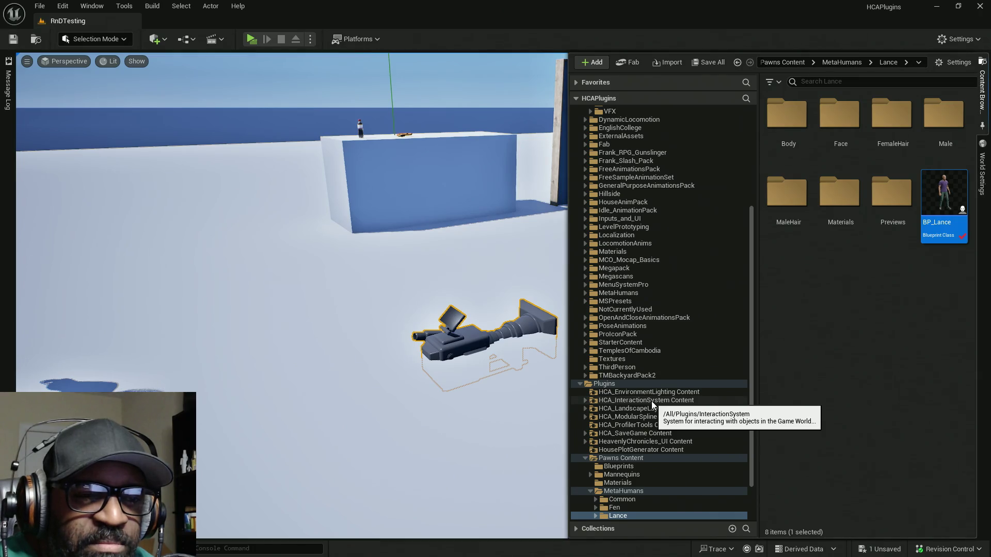
pyautogui.click(585, 401)
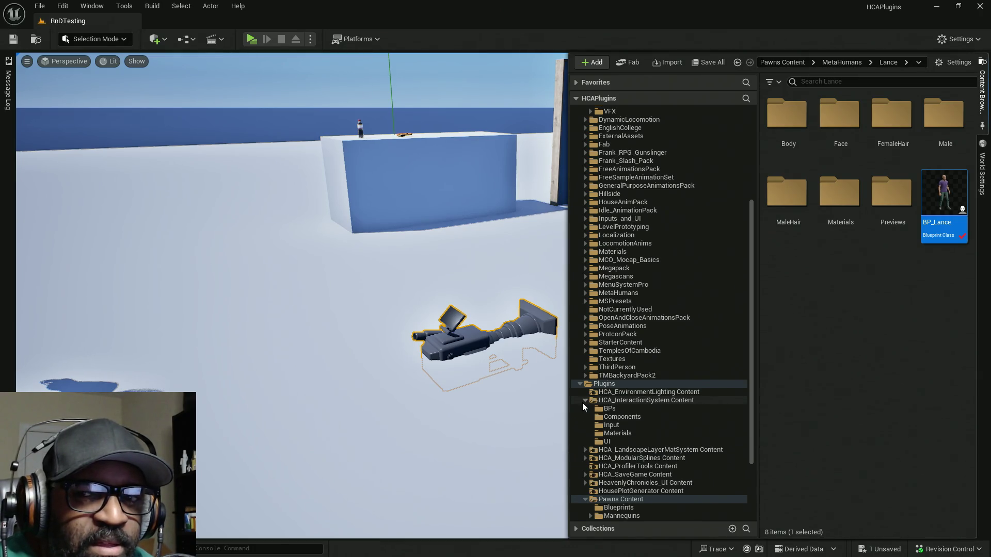
pyautogui.click(620, 408)
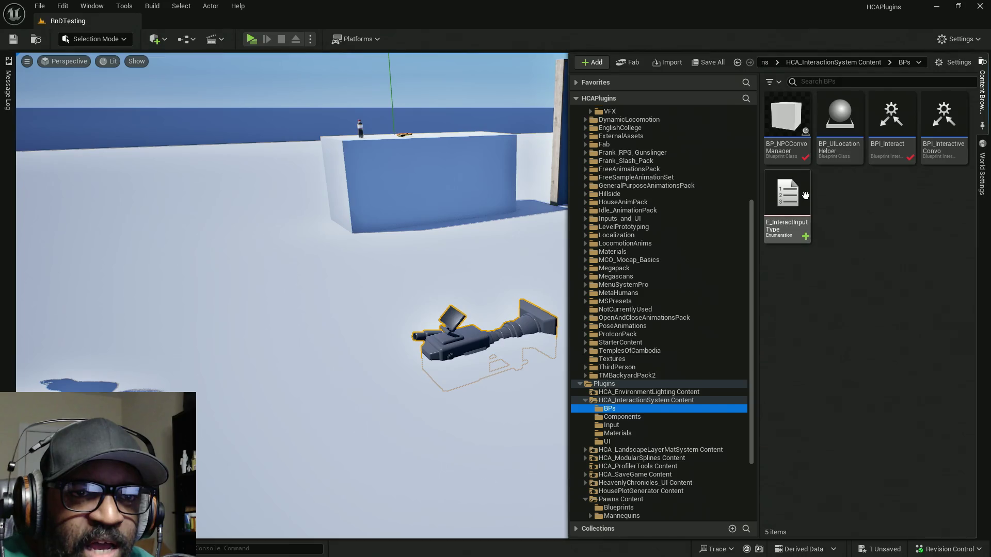
pyautogui.click(940, 145)
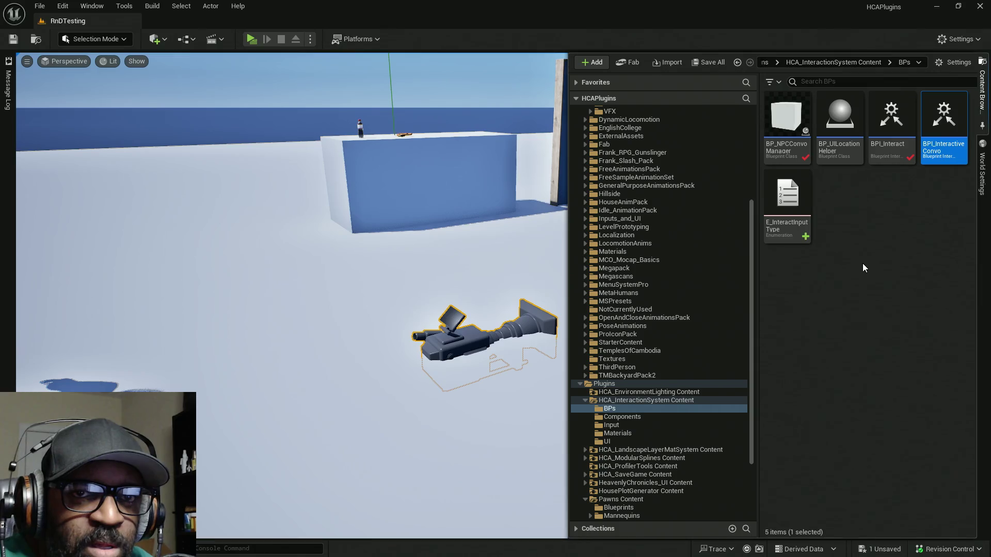
# Open BPI_InteractiveConvo in its own tab and return to the BP_NPCConvoManager Event Graph
pyautogui.press('F2')
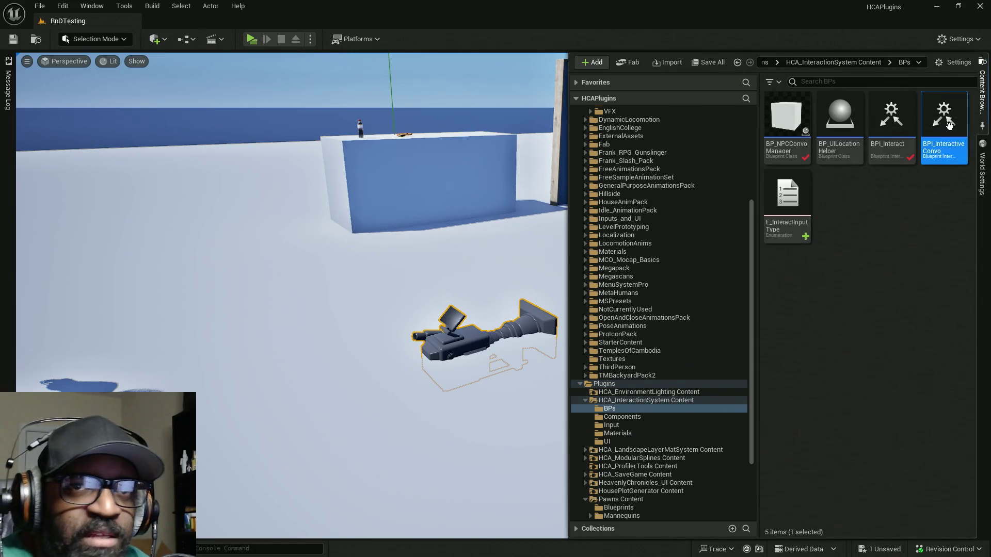
pyautogui.hotkey('ctrl', 'space')
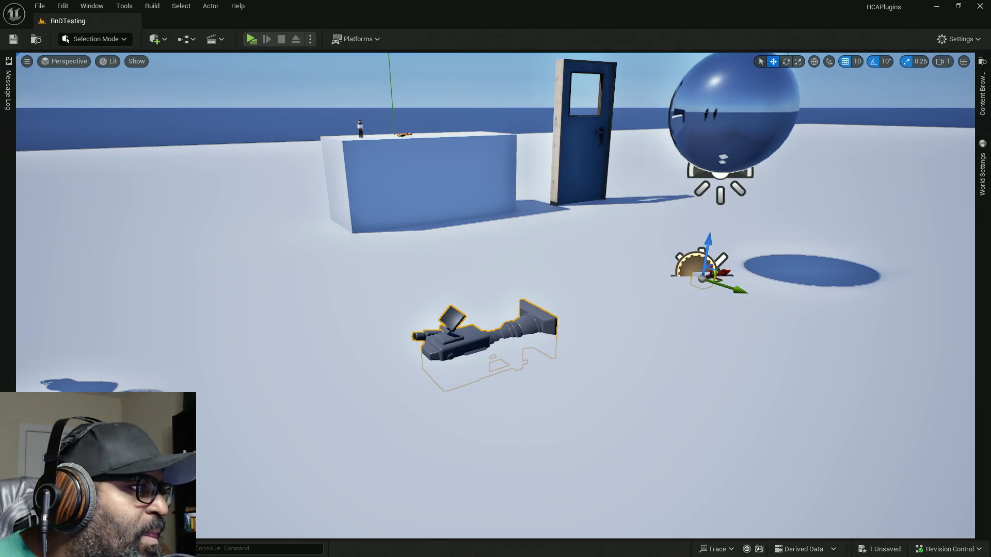
pyautogui.moveTo(0, 222)
pyautogui.mouseDown()
pyautogui.moveTo(605, 41)
pyautogui.moveTo(744, 45)
pyautogui.mouseUp()
pyautogui.click(749, 23)
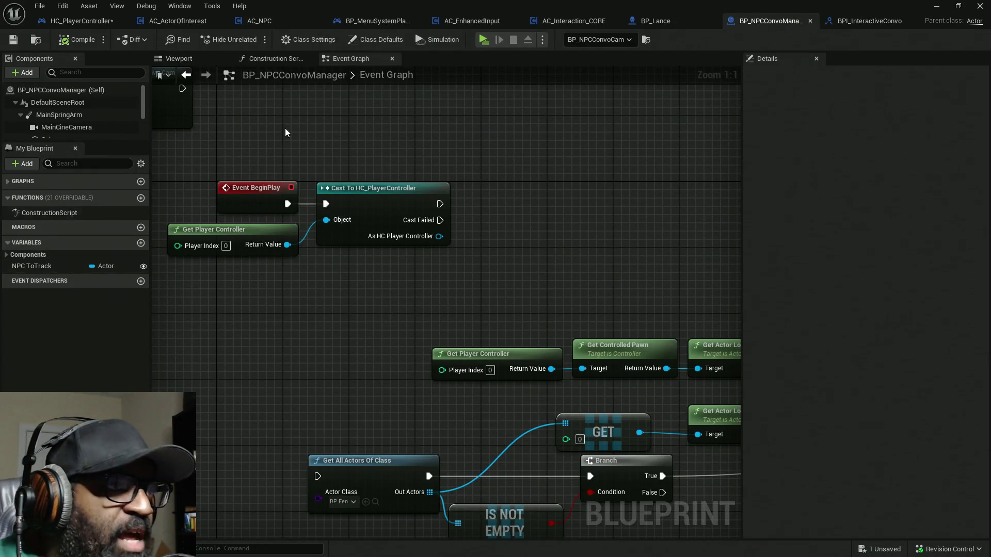
# Add BPI_InteractiveConvo to BP_NPCConvoManager's implemented interfaces in Class Settings and save all
pyautogui.click(308, 40)
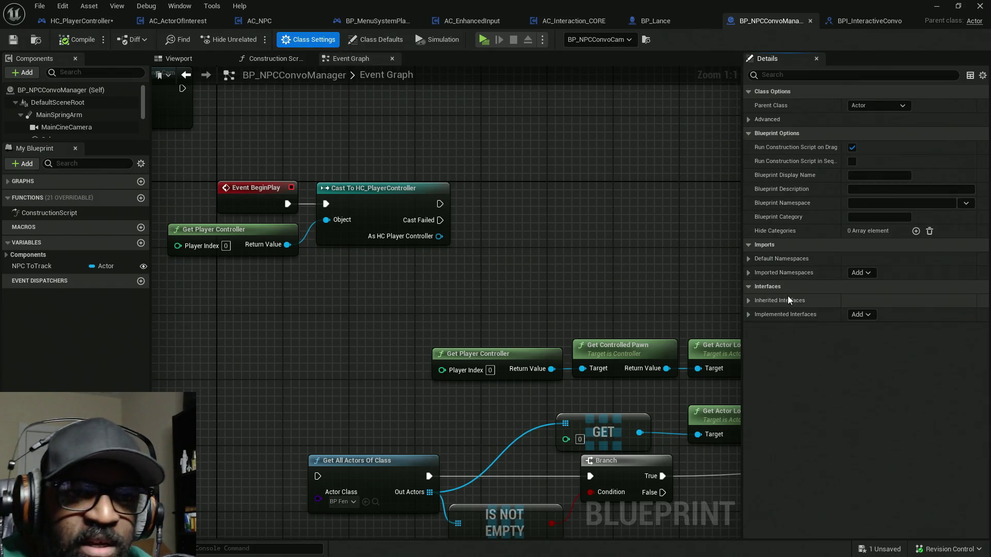
pyautogui.click(750, 301)
pyautogui.click(750, 329)
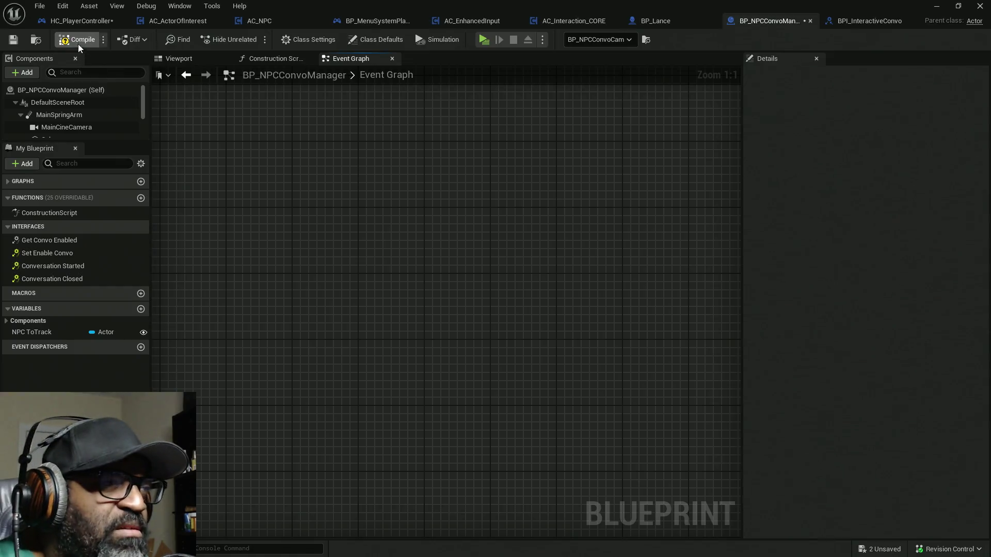
pyautogui.hotkey('ctrl', 'shift', 's')
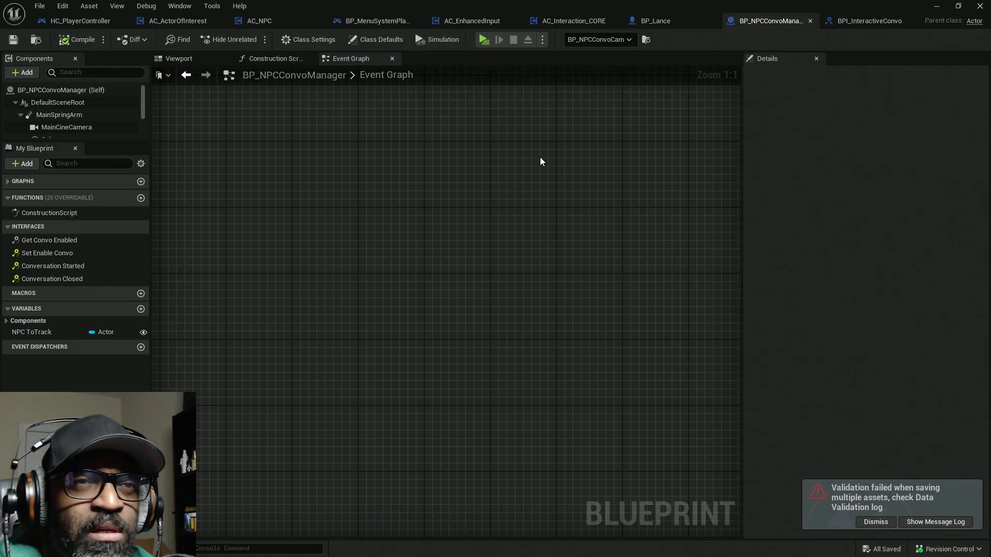
pyautogui.click(872, 522)
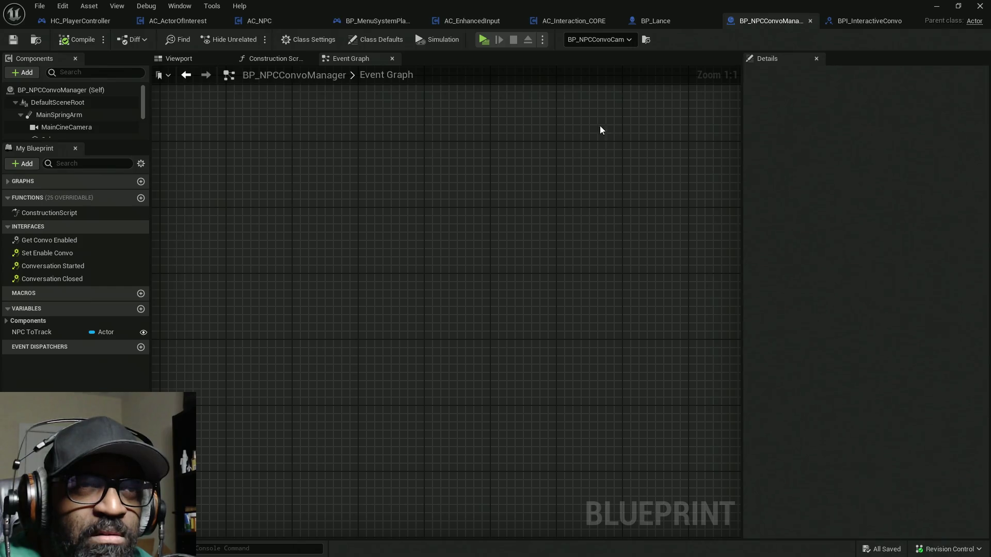
# Give the Conversation Started interface function a Boolean output named return
pyautogui.click(865, 21)
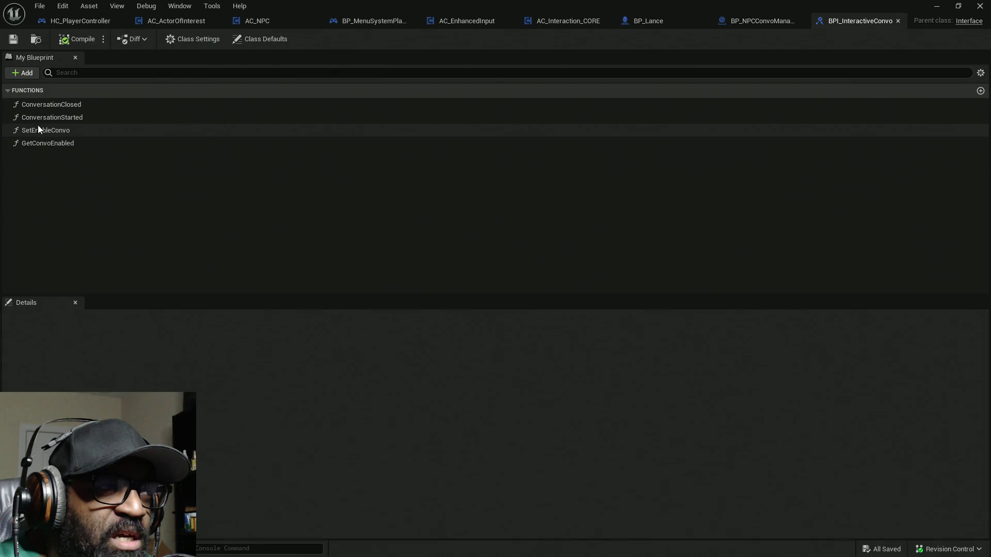
pyautogui.doubleClick(52, 117)
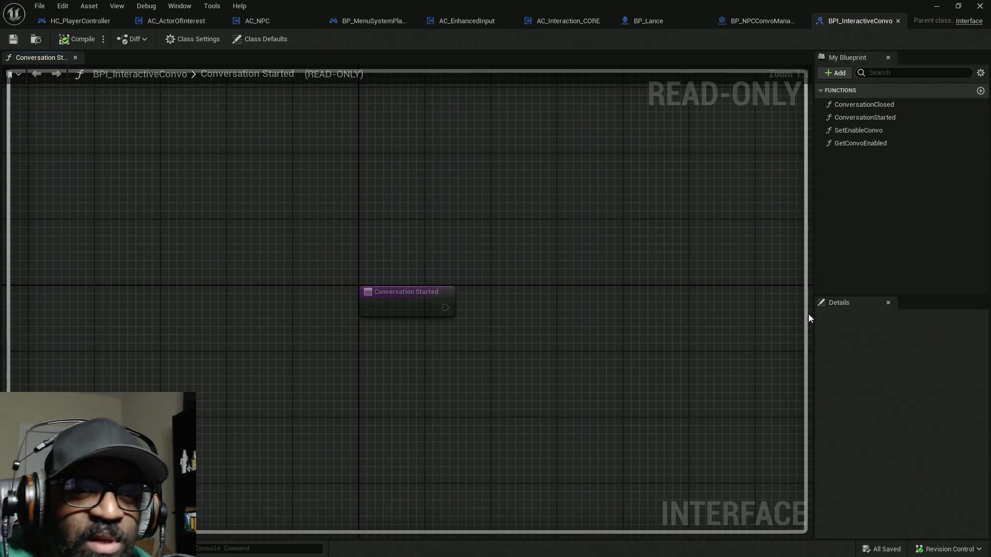
pyautogui.click(444, 291)
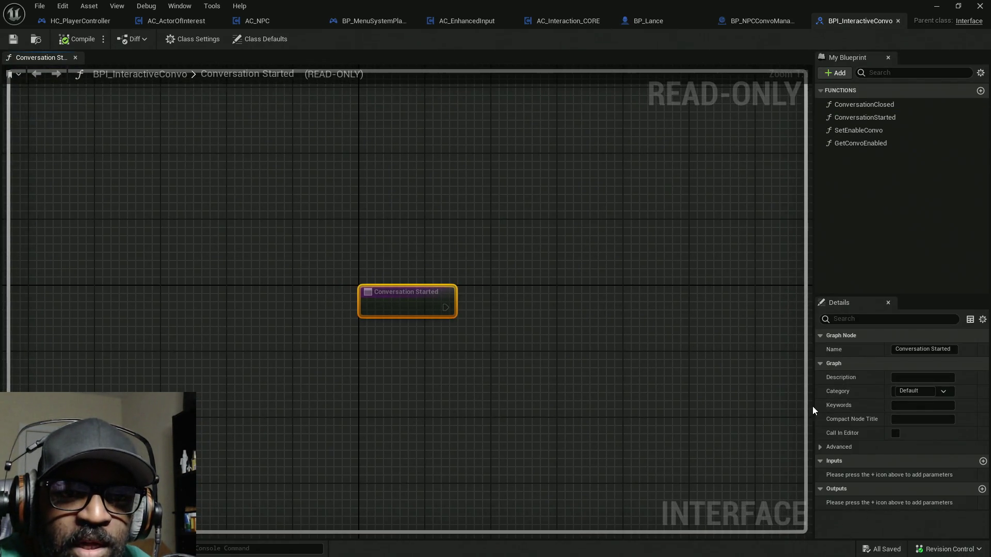
pyautogui.moveTo(816, 411); pyautogui.dragTo(769, 408)
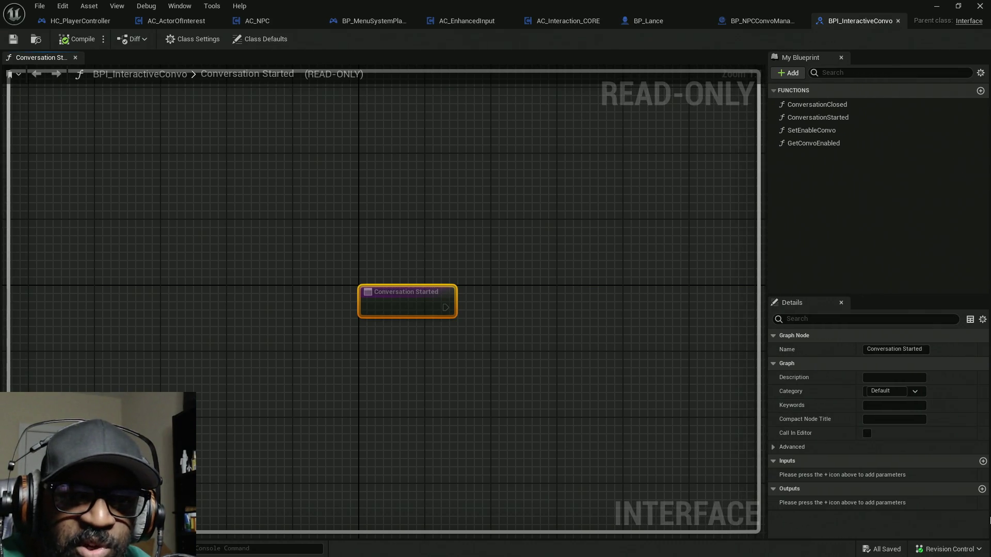
pyautogui.click(982, 490)
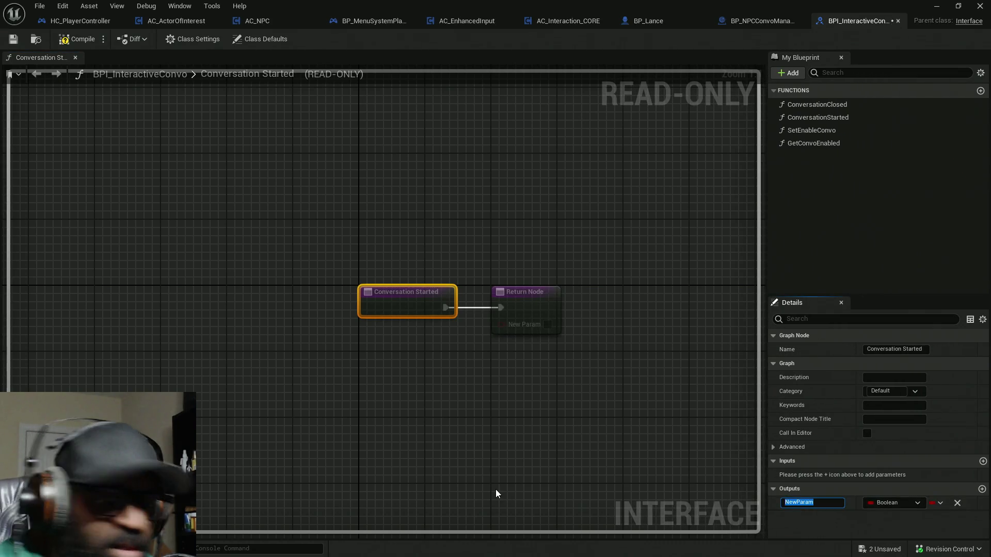
pyautogui.write('return')
pyautogui.press('Return')
# Compile and check out BPI_InteractiveConvo, then go back to BP_NPCConvoManager
pyautogui.click(71, 36)
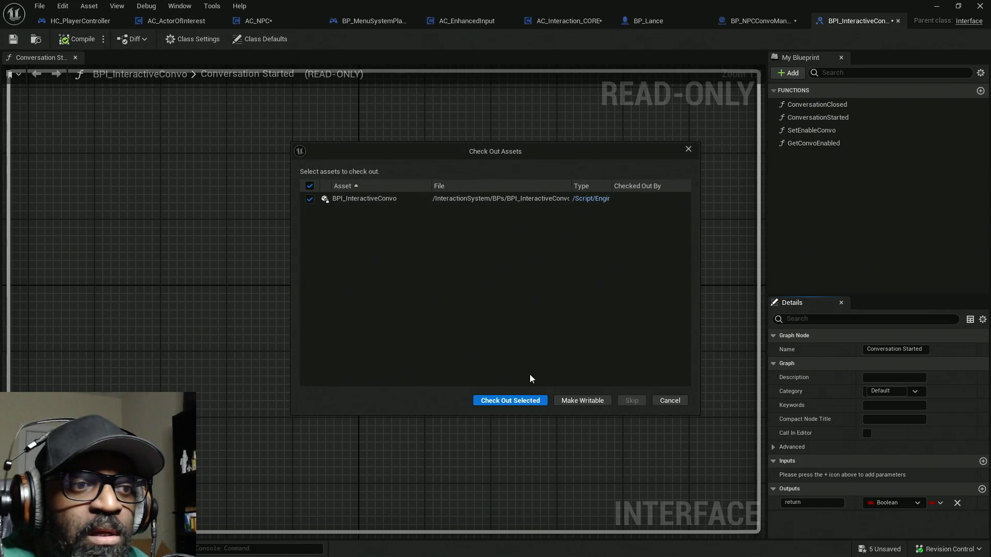
pyautogui.click(519, 398)
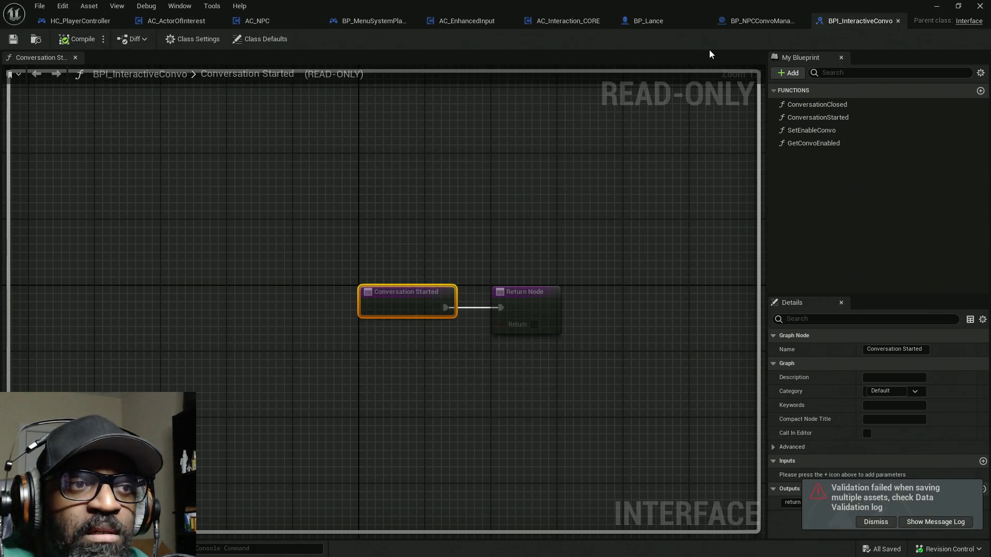
pyautogui.click(754, 20)
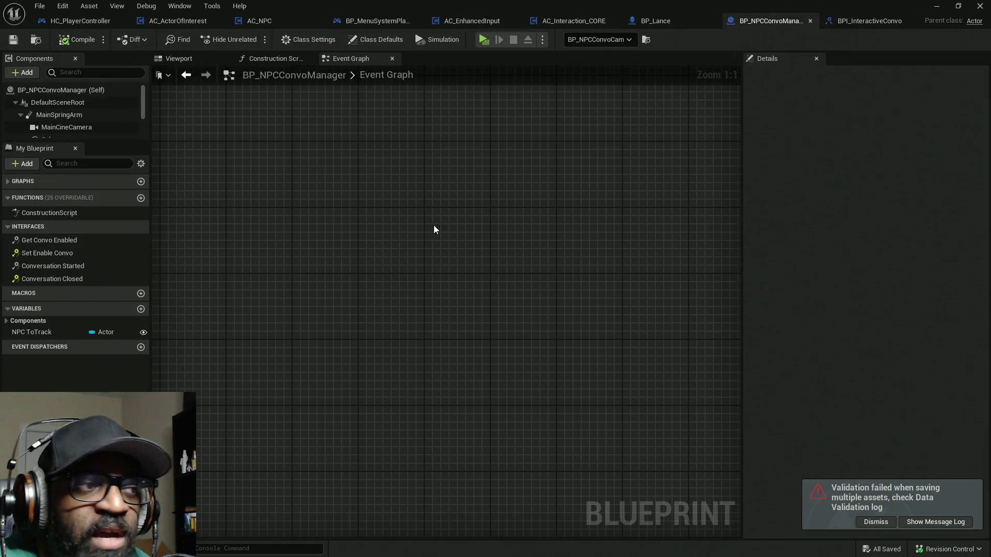
# Open the Conversation Started implementation in BP_NPCConvoManager, spread out its nodes, and save
pyautogui.doubleClick(51, 267)
pyautogui.moveTo(486, 334); pyautogui.dragTo(365, 304)
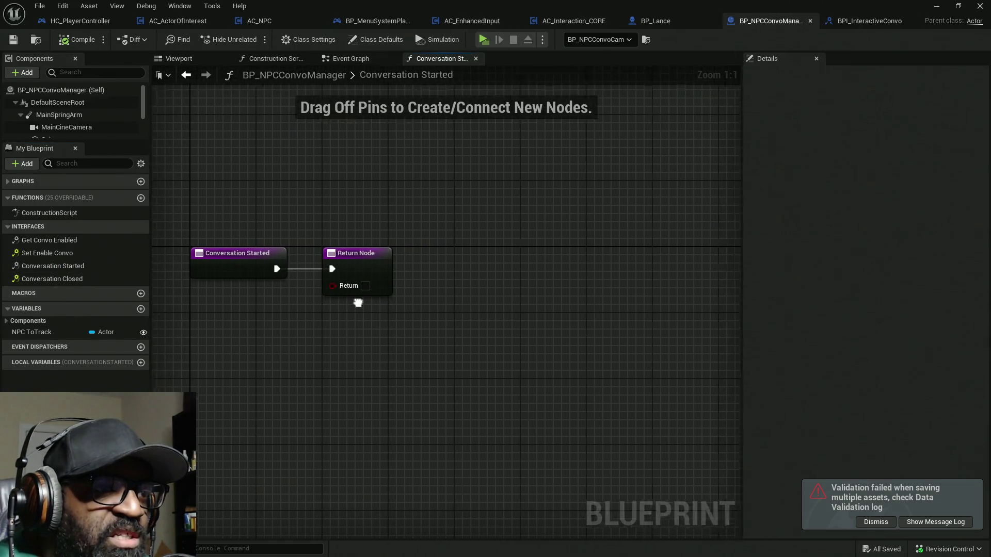
pyautogui.moveTo(402, 270)
pyautogui.mouseDown()
pyautogui.moveTo(757, 269)
pyautogui.moveTo(584, 263)
pyautogui.mouseUp()
pyautogui.scroll(-1, 461, 288)
pyautogui.moveTo(515, 292); pyautogui.dragTo(704, 281)
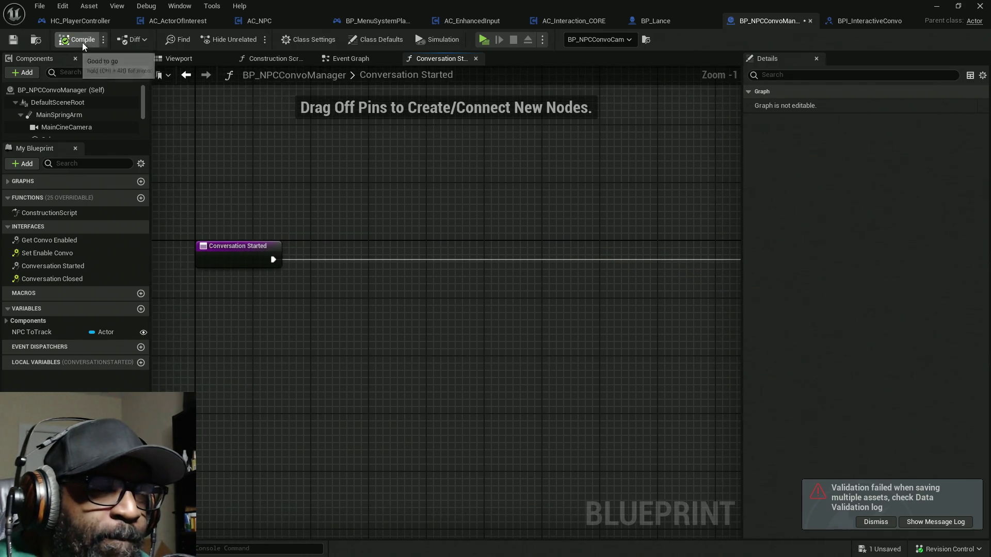
pyautogui.hotkey('ctrl', 's')
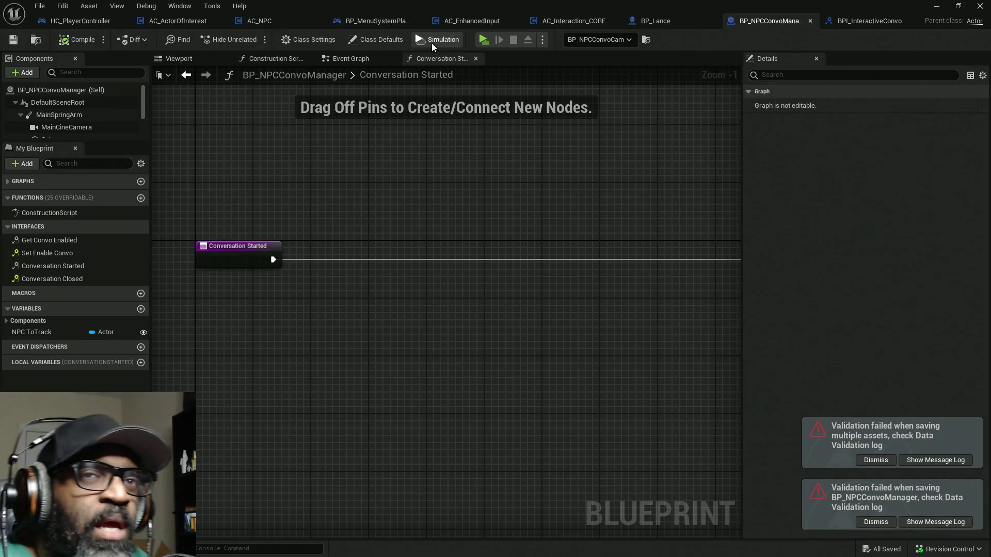
# In BPI_InteractiveConvo, add a Vector input named medianConvoPos to Conversation Started
pyautogui.click(872, 23)
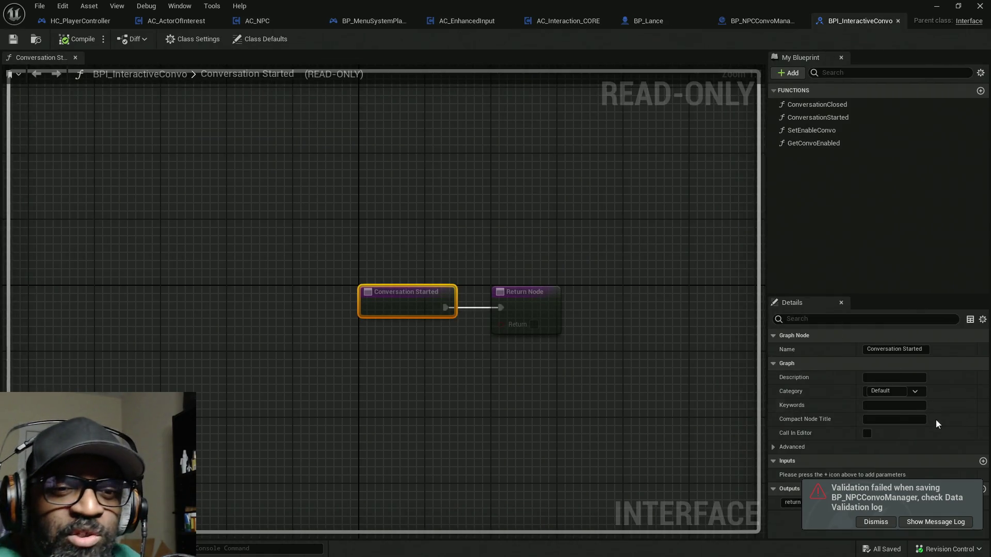
pyautogui.click(877, 522)
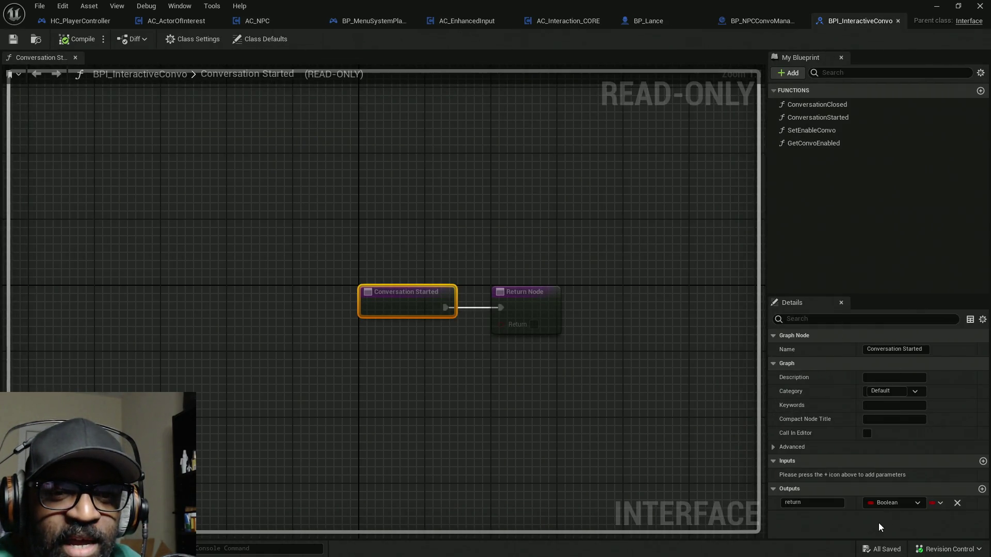
pyautogui.click(982, 461)
pyautogui.click(893, 475)
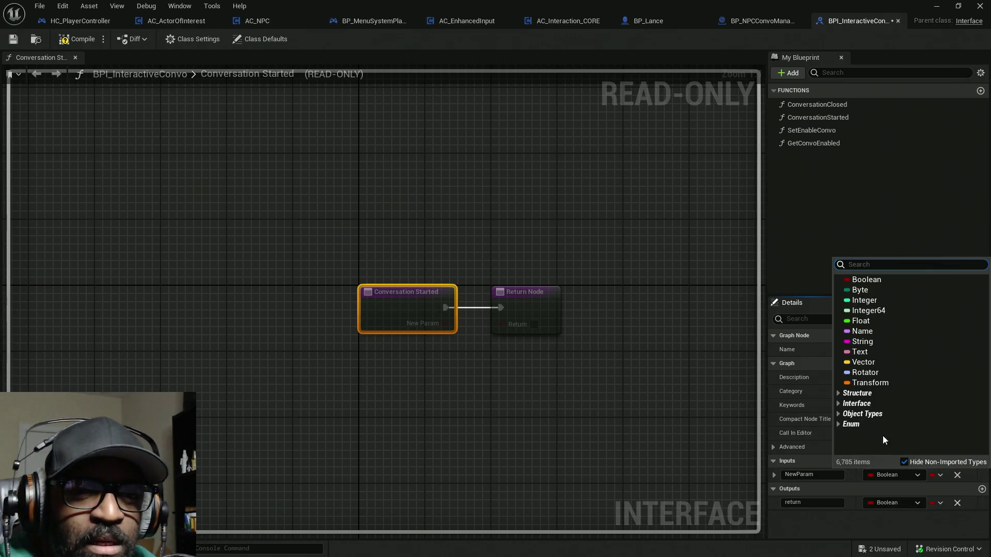
pyautogui.click(871, 381)
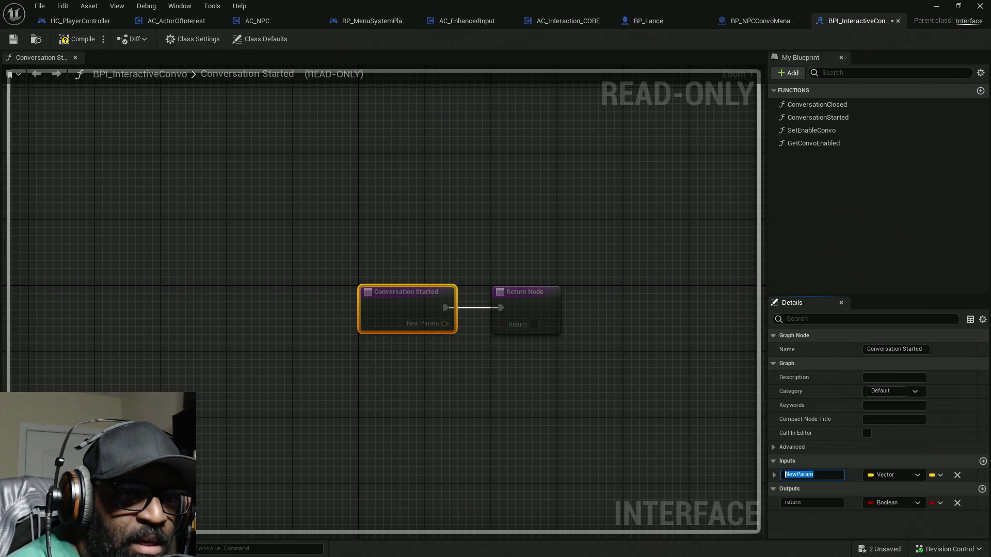
pyautogui.write('medianConvoPos')
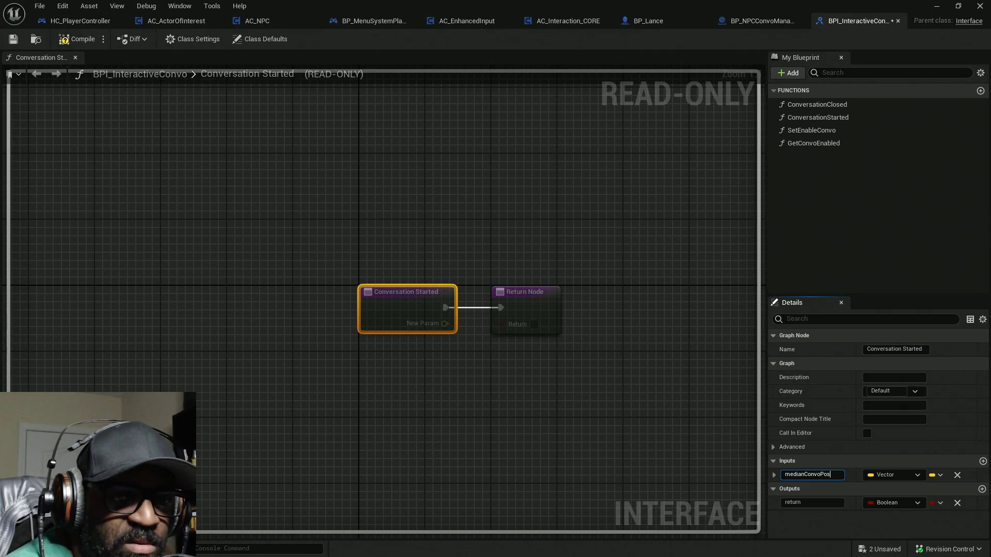
pyautogui.press('Return')
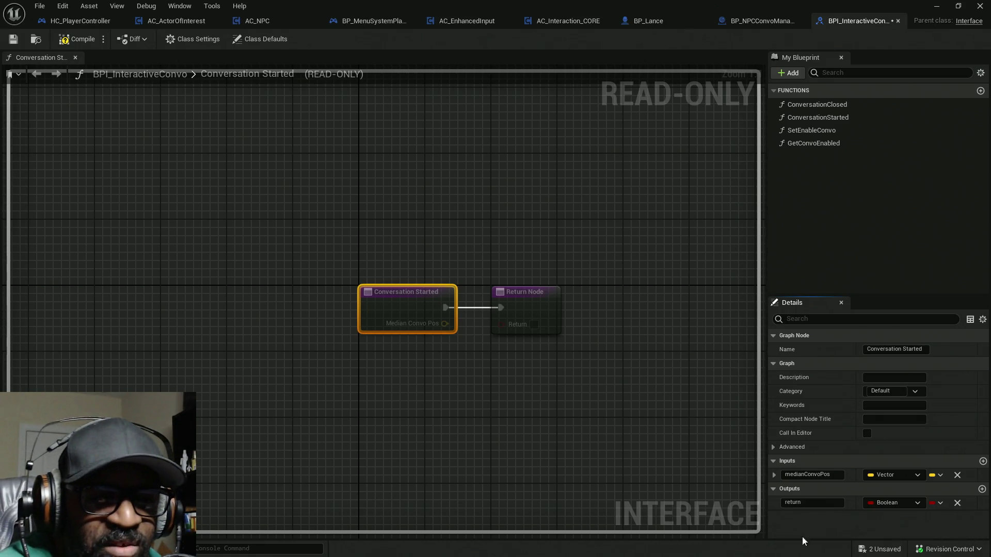
# Rename the input to medianConvoLoc, then compile and save the interface
pyautogui.click(821, 475)
pyautogui.moveTo(831, 475); pyautogui.dragTo(821, 476)
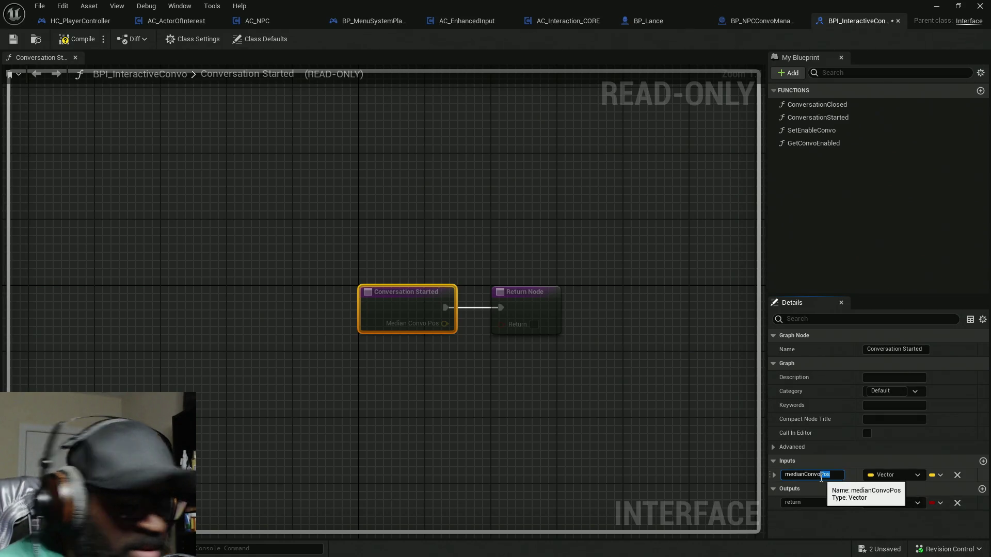
pyautogui.write('Loc')
pyautogui.press('Return')
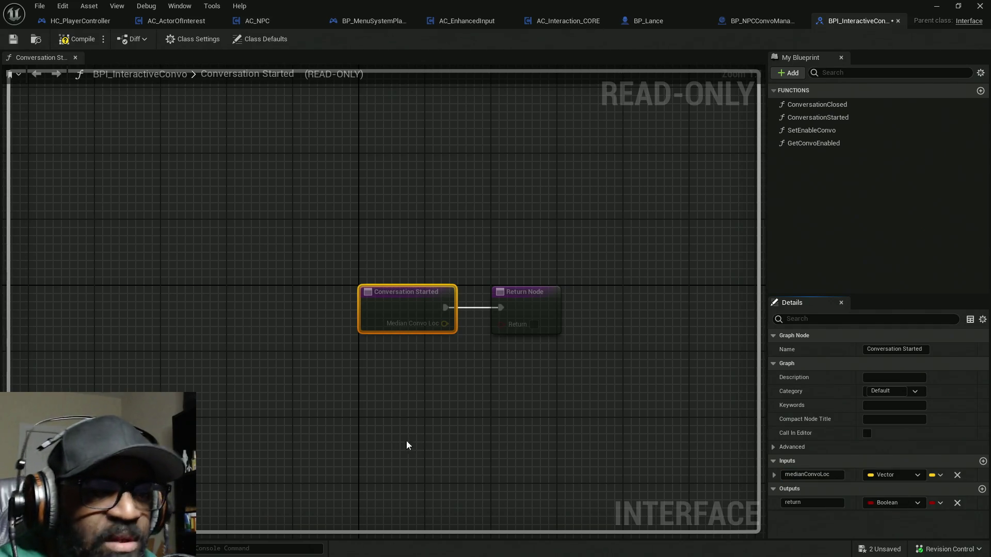
pyautogui.click(77, 39)
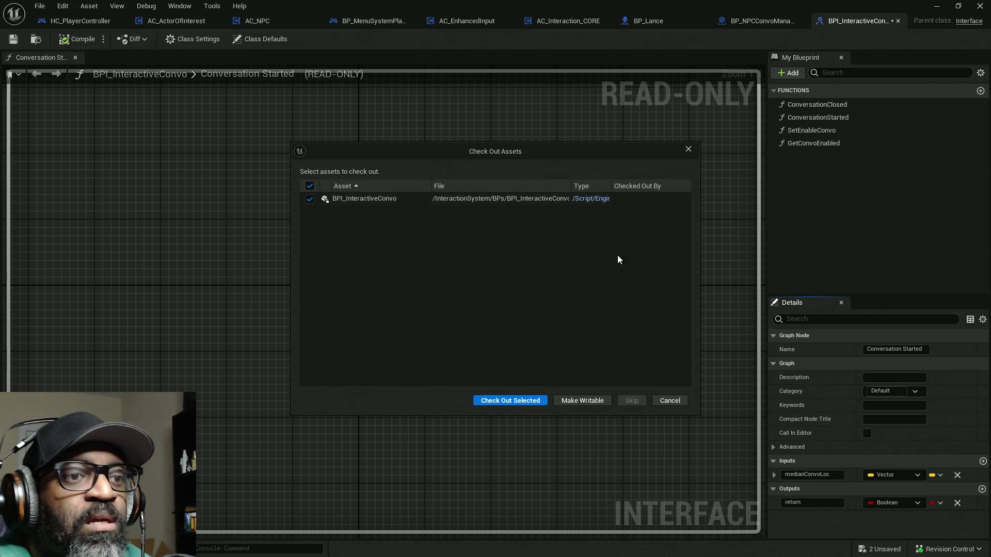
pyautogui.click(537, 400)
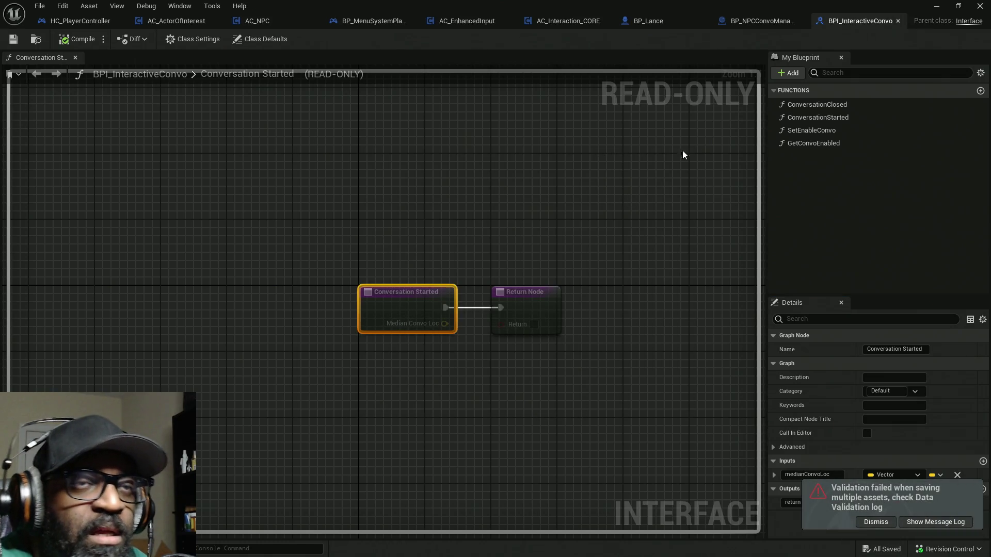
pyautogui.click(883, 521)
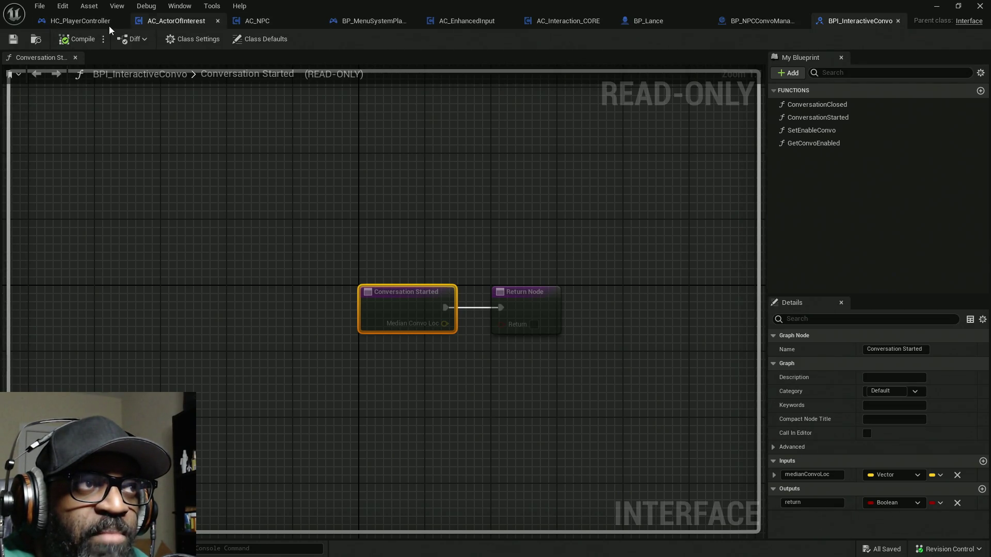
pyautogui.click(85, 22)
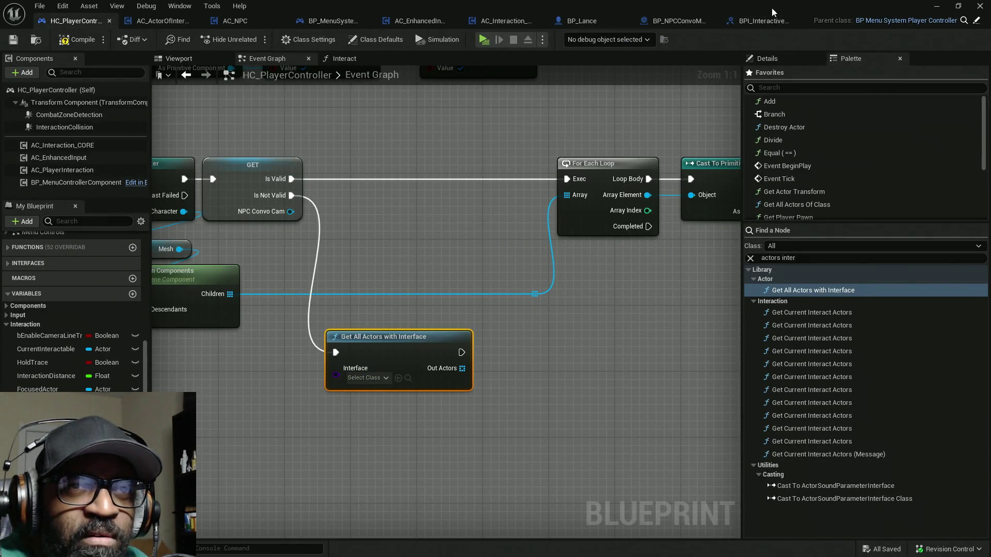
# Add an Is Not Empty check on the Out Actors of Get All Actors with Interface
pyautogui.click(758, 21)
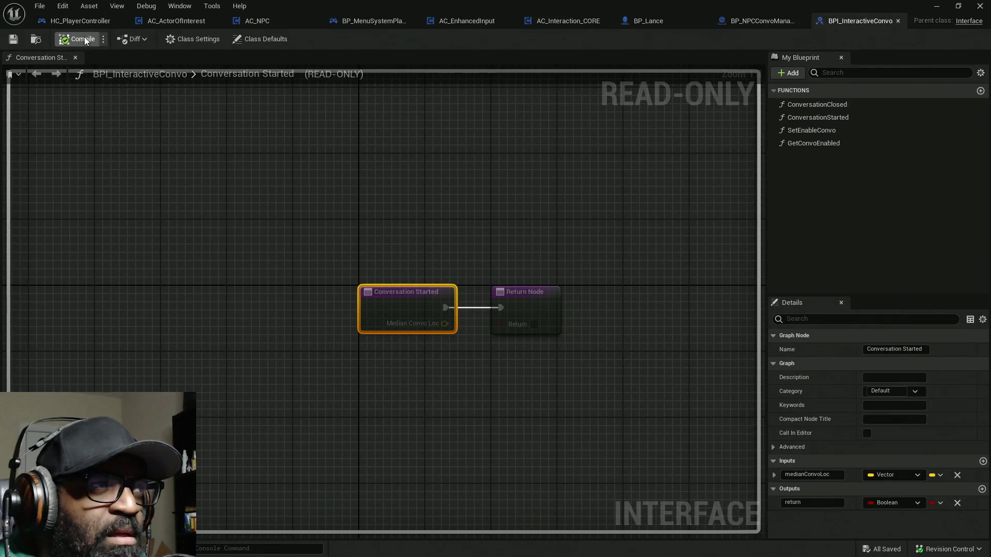
pyautogui.click(96, 24)
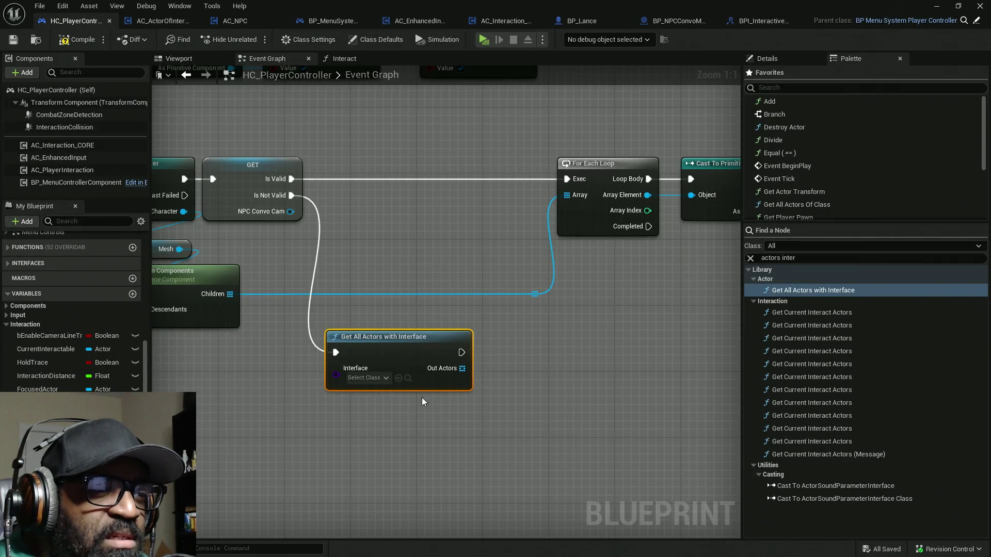
pyautogui.click(398, 378)
pyautogui.moveTo(405, 353); pyautogui.dragTo(446, 376)
pyautogui.write('not empty')
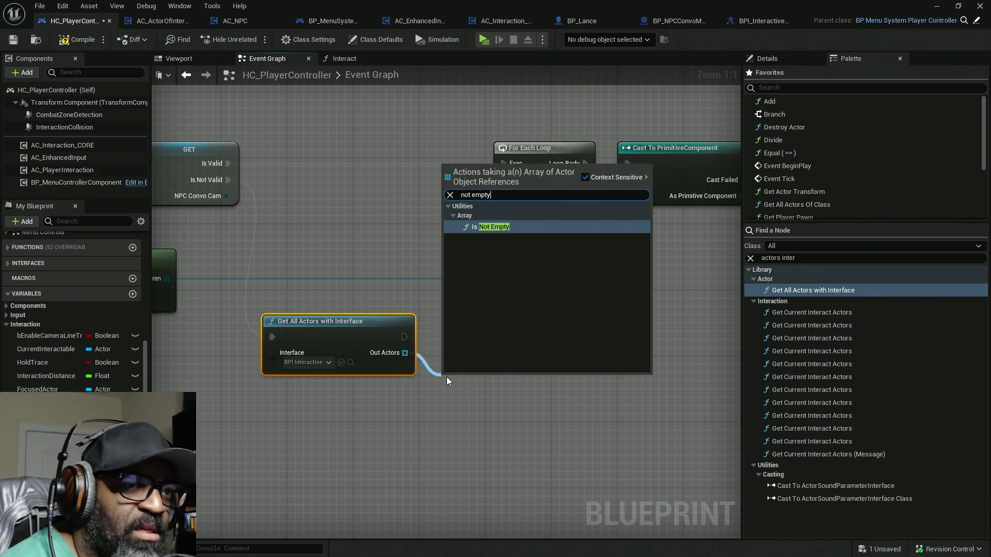
pyautogui.press('Return')
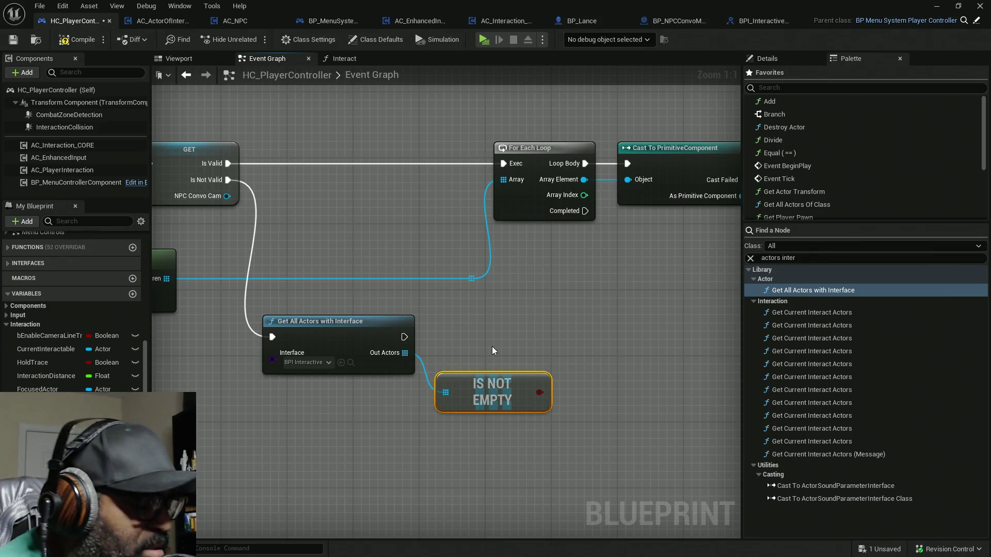
# Add a Branch on that check and set NPC Convo Cam on its True path
pyautogui.click(542, 340)
pyautogui.moveTo(398, 341)
pyautogui.mouseDown()
pyautogui.moveTo(555, 349)
pyautogui.moveTo(425, 355)
pyautogui.moveTo(423, 347)
pyautogui.moveTo(509, 346)
pyautogui.moveTo(551, 364)
pyautogui.moveTo(601, 330)
pyautogui.moveTo(635, 382)
pyautogui.moveTo(538, 395)
pyautogui.moveTo(487, 375)
pyautogui.mouseUp()
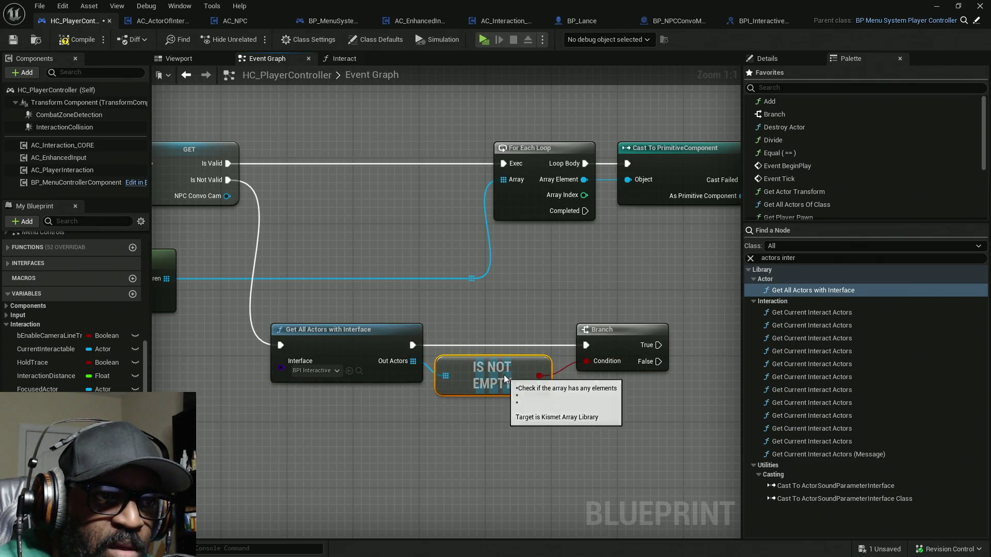
pyautogui.moveTo(602, 346); pyautogui.dragTo(577, 345)
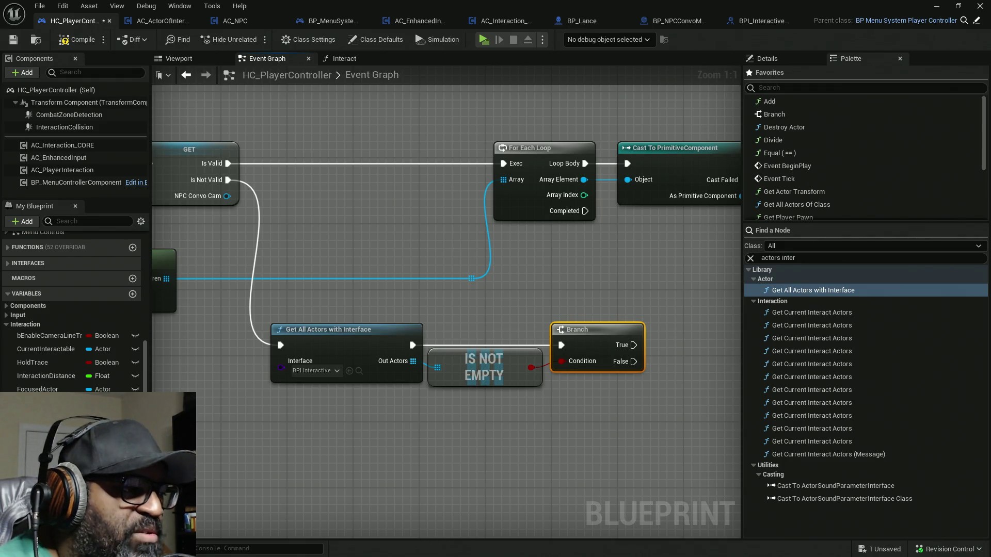
pyautogui.moveTo(34, 349)
pyautogui.mouseDown()
pyautogui.moveTo(44, 338)
pyautogui.moveTo(47, 355)
pyautogui.mouseUp()
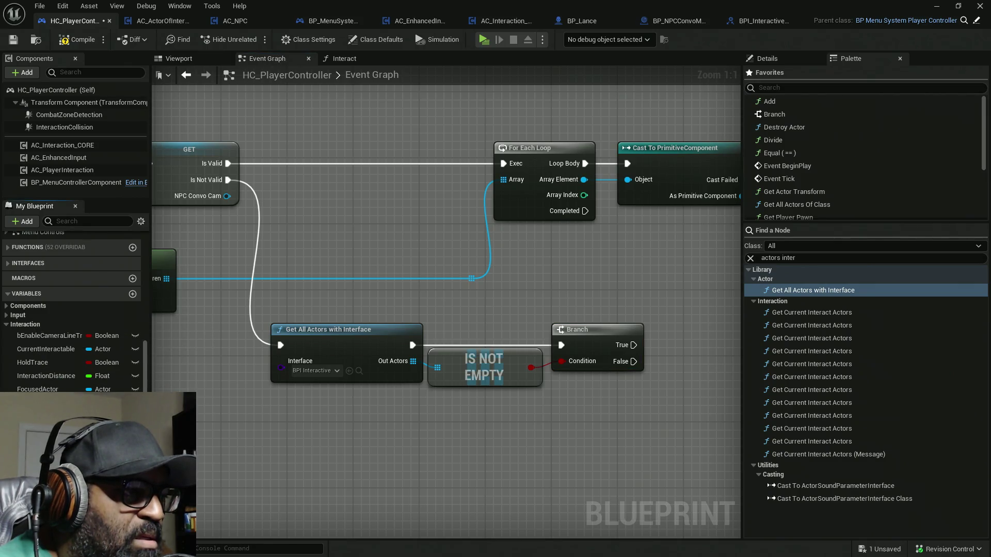
pyautogui.moveTo(190, 464)
pyautogui.mouseDown()
pyautogui.moveTo(197, 472)
pyautogui.moveTo(652, 384)
pyautogui.moveTo(660, 347)
pyautogui.moveTo(686, 341)
pyautogui.mouseUp()
pyautogui.moveTo(693, 404); pyautogui.dragTo(552, 403)
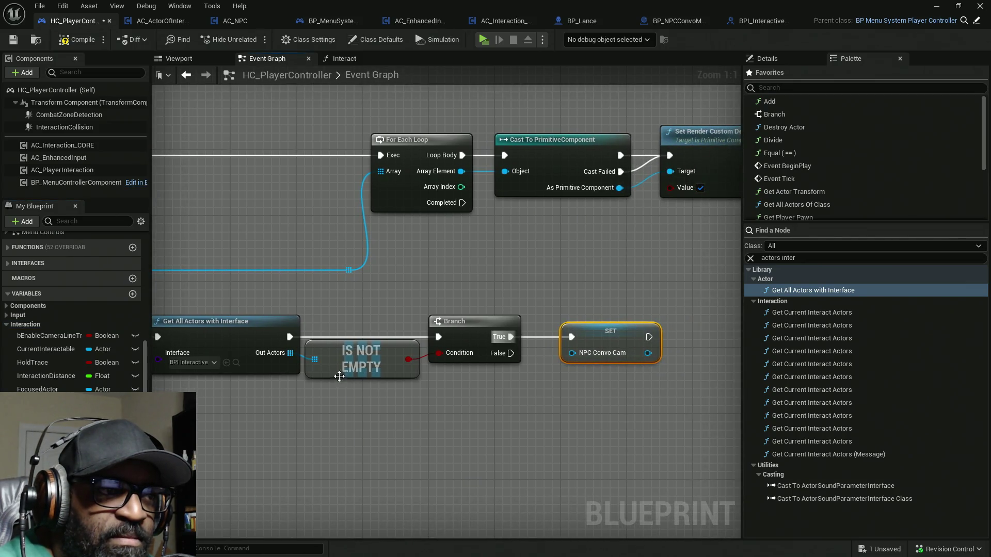
# Feed element 0 of Out Actors (Get a copy) into NPC Convo Cam via a reroute, and save
pyautogui.moveTo(289, 353)
pyautogui.mouseDown()
pyautogui.moveTo(364, 413)
pyautogui.moveTo(310, 407)
pyautogui.mouseUp()
pyautogui.write('get')
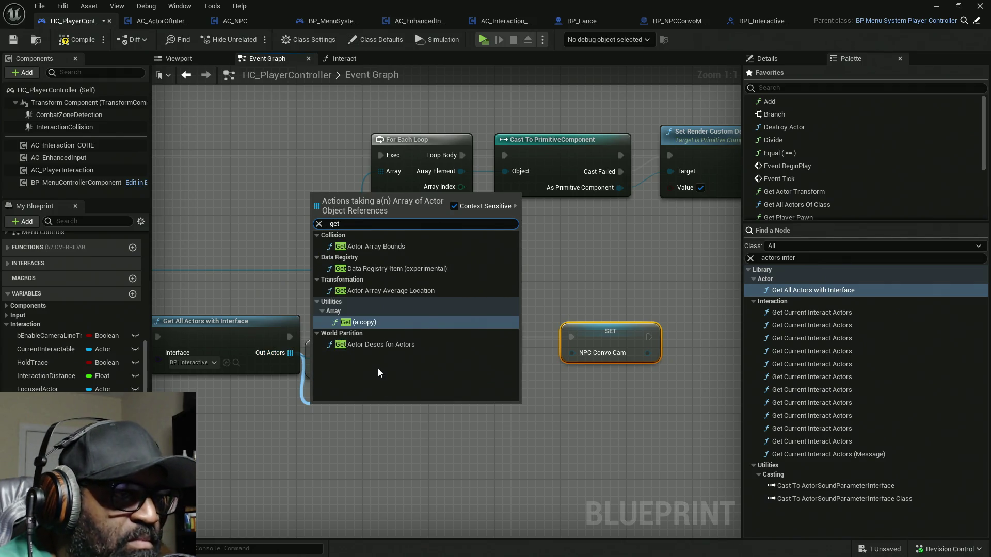
pyautogui.press('Return')
pyautogui.moveTo(388, 401)
pyautogui.mouseDown()
pyautogui.moveTo(584, 355)
pyautogui.moveTo(540, 402)
pyautogui.mouseUp()
pyautogui.doubleClick(546, 356)
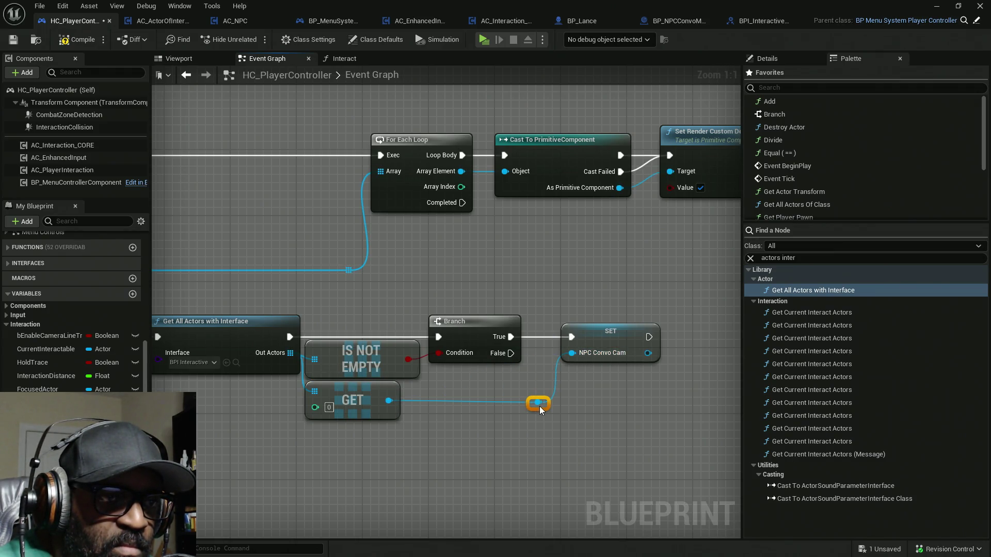
pyautogui.click(351, 400)
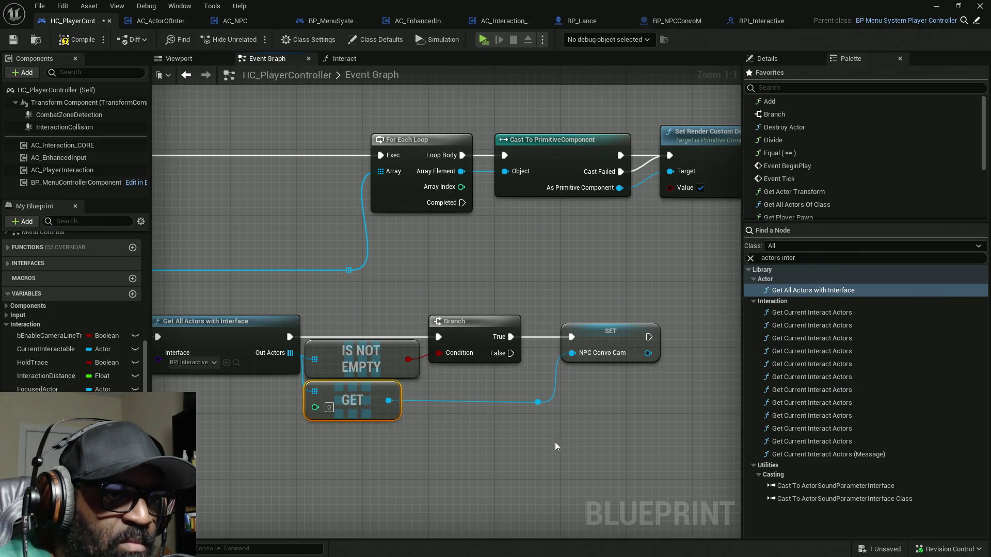
pyautogui.click(547, 382)
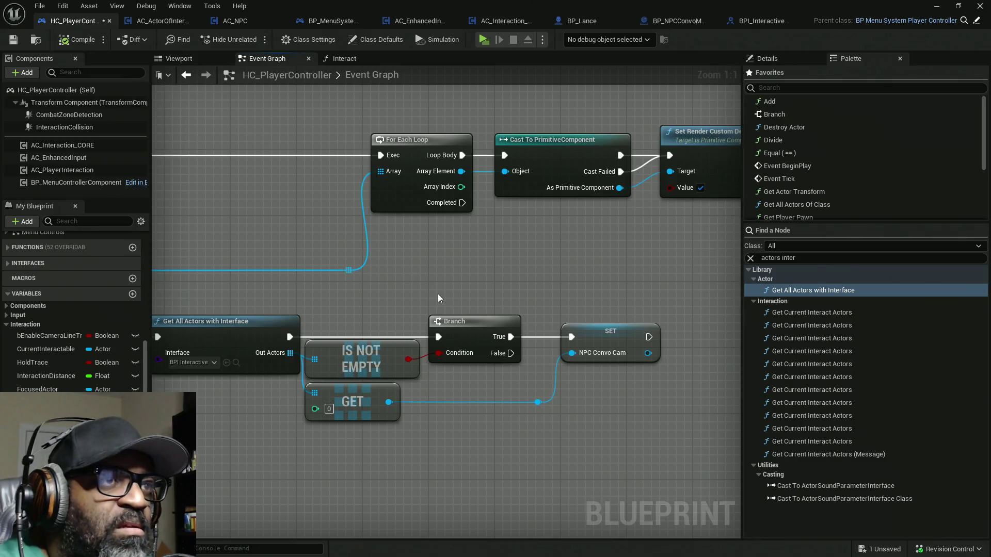
pyautogui.hotkey('ctrl', 's')
pyautogui.moveTo(452, 297); pyautogui.dragTo(365, 304)
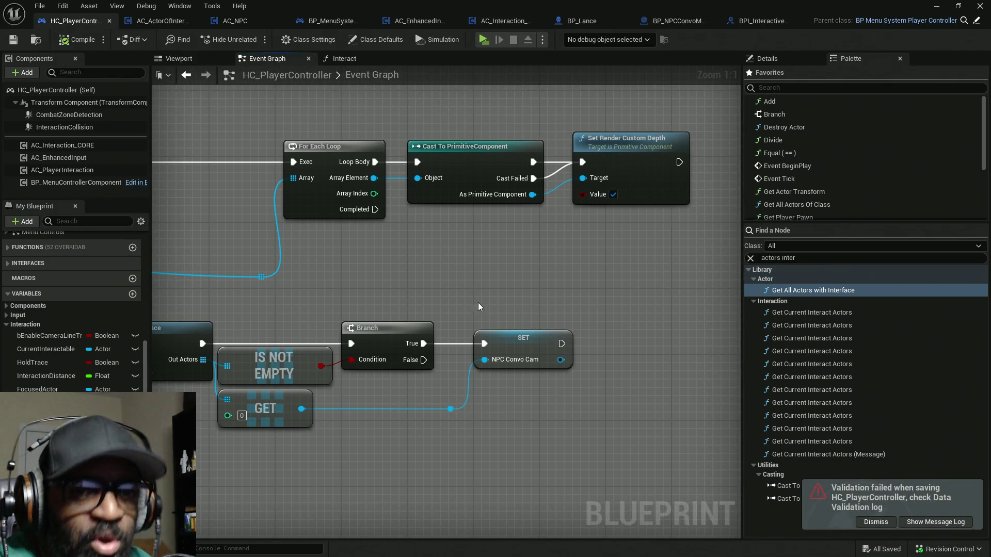
pyautogui.click(876, 521)
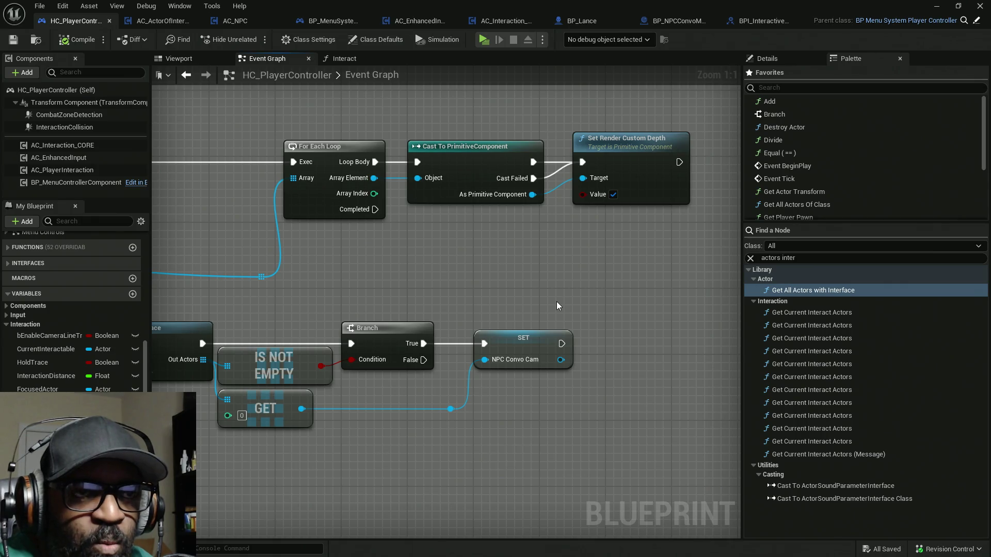
# Inspect the Interact function graph and the Call Start NPCConvo node in AC_EnhancedInput
pyautogui.scroll(-4, 395, 290)
pyautogui.moveTo(393, 290); pyautogui.dragTo(554, 248)
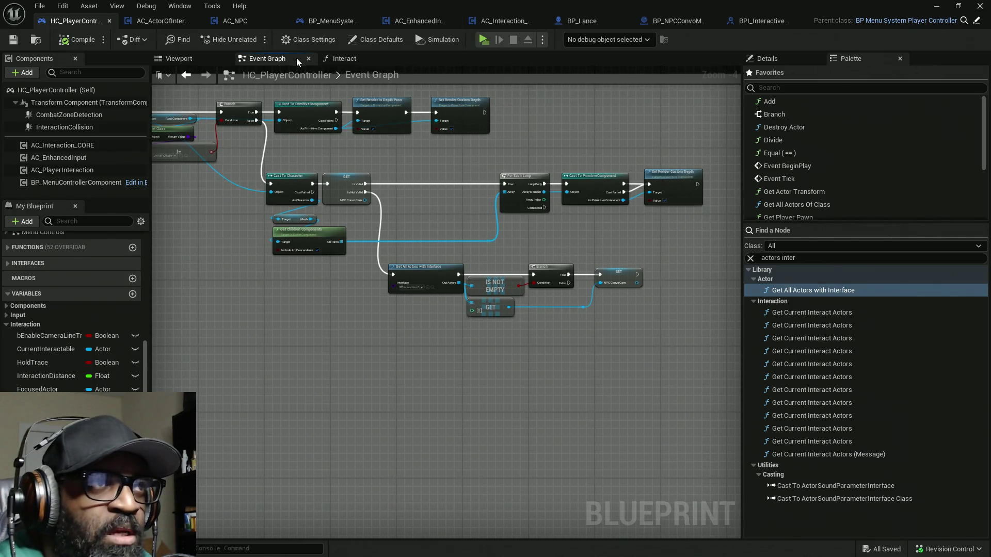
pyautogui.click(340, 60)
pyautogui.moveTo(542, 329)
pyautogui.mouseDown()
pyautogui.moveTo(316, 303)
pyautogui.moveTo(625, 304)
pyautogui.mouseUp()
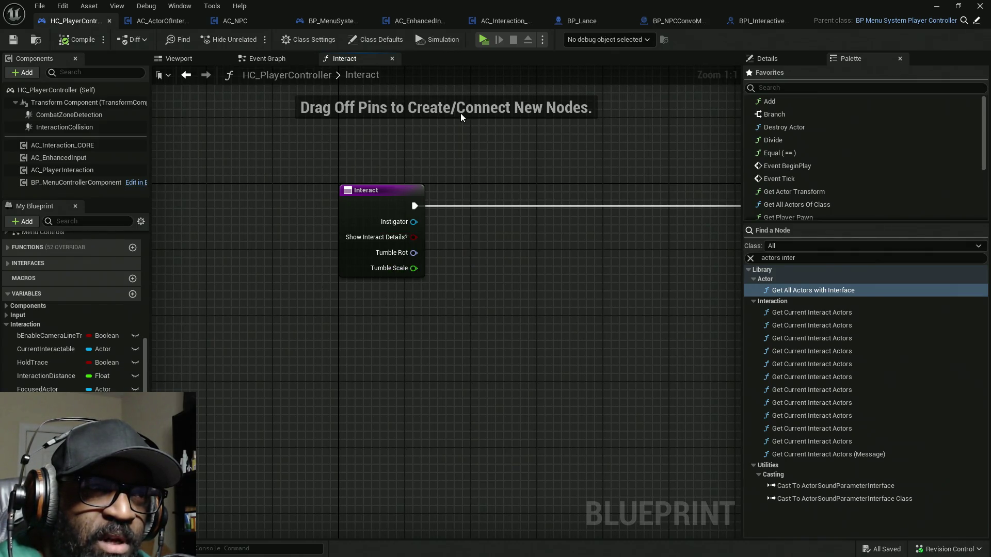
pyautogui.click(423, 23)
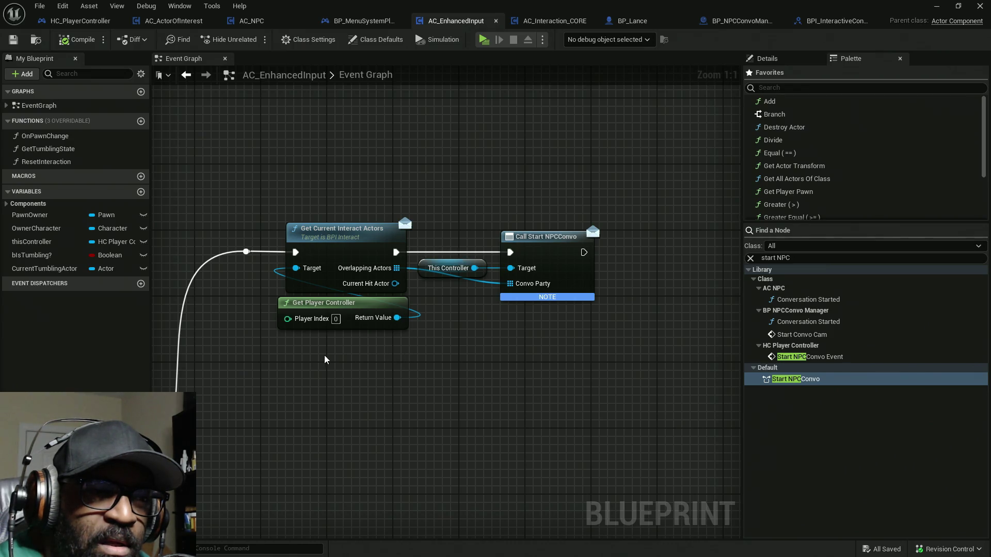
pyautogui.moveTo(531, 155); pyautogui.dragTo(612, 433)
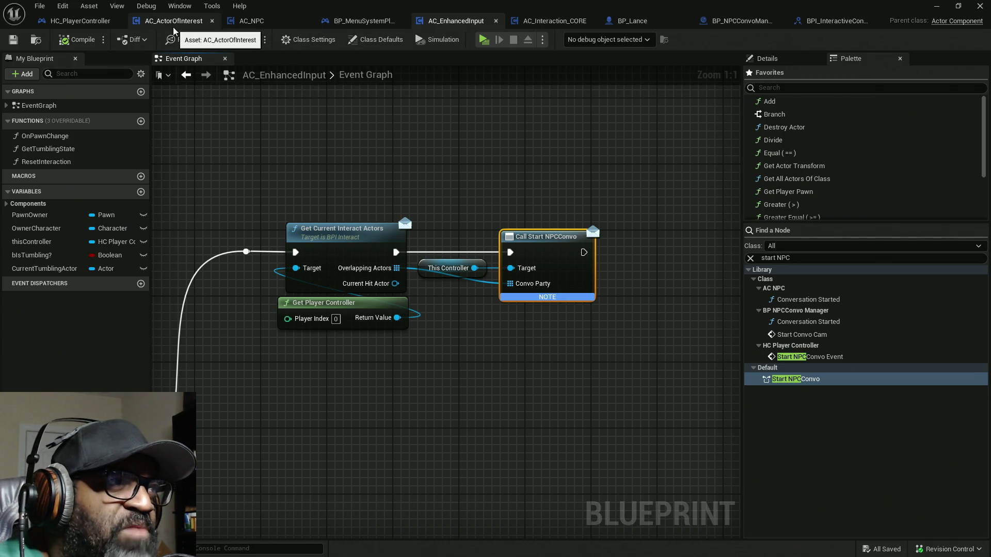
pyautogui.click(75, 23)
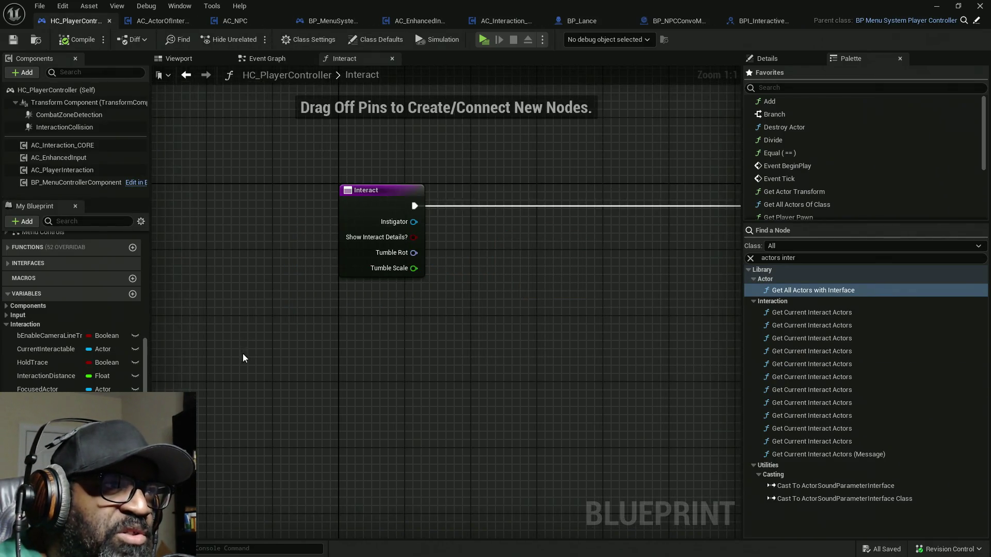
# Close the Interact graph and place an NPC Convo Cam getter beside Print String in StartNPCConvo_Event
pyautogui.scroll(-5, 309, 353)
pyautogui.click(278, 59)
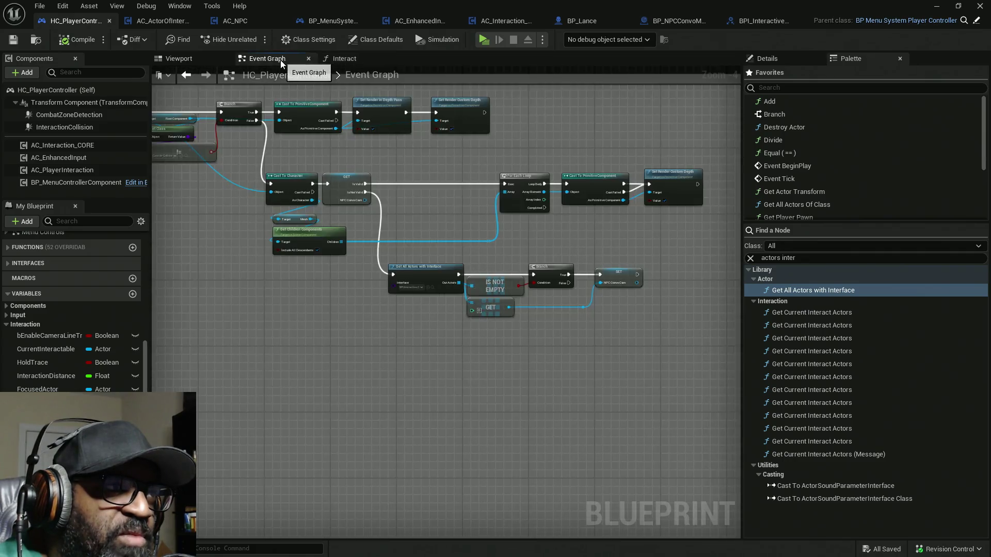
pyautogui.click(392, 58)
pyautogui.scroll(-8, 484, 316)
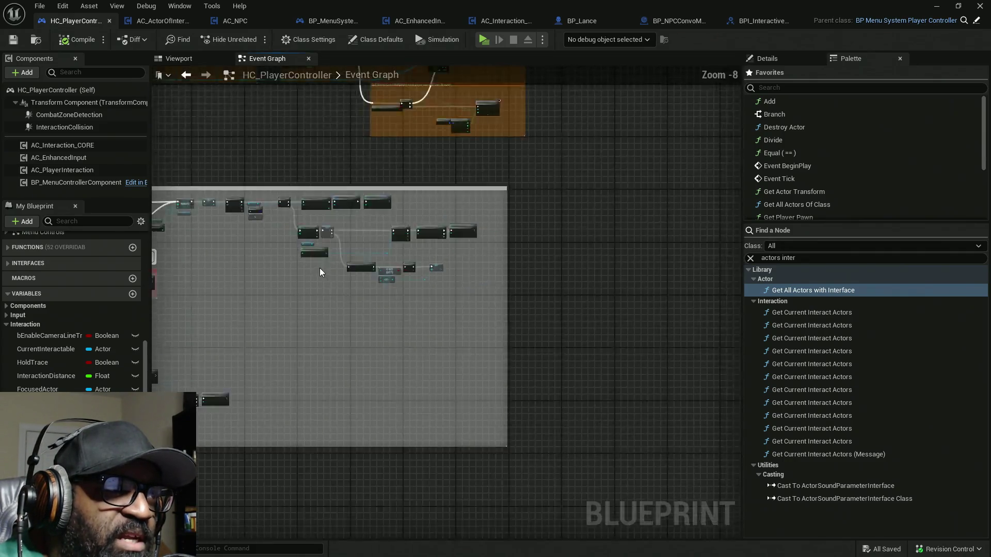
pyautogui.scroll(12, 315, 269)
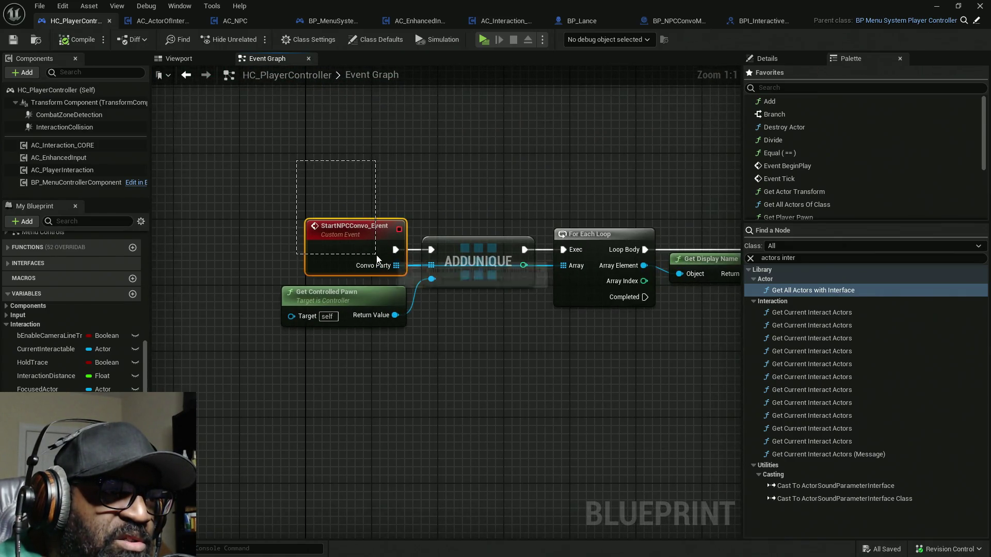
pyautogui.moveTo(566, 382); pyautogui.dragTo(335, 338)
pyautogui.moveTo(502, 341); pyautogui.dragTo(443, 335)
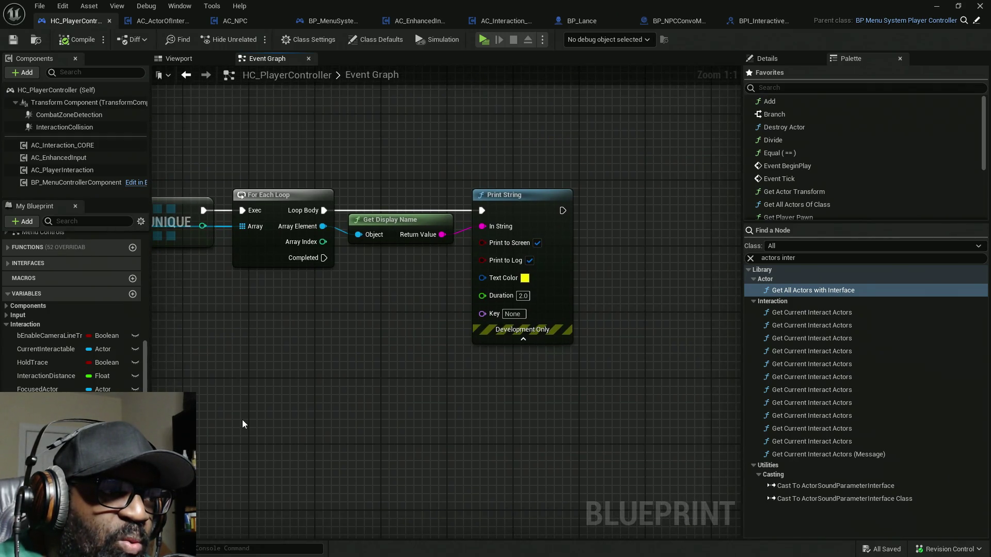
pyautogui.moveTo(67, 324)
pyautogui.mouseDown()
pyautogui.moveTo(550, 381)
pyautogui.moveTo(581, 258)
pyautogui.mouseUp()
pyautogui.moveTo(613, 394); pyautogui.dragTo(485, 434)
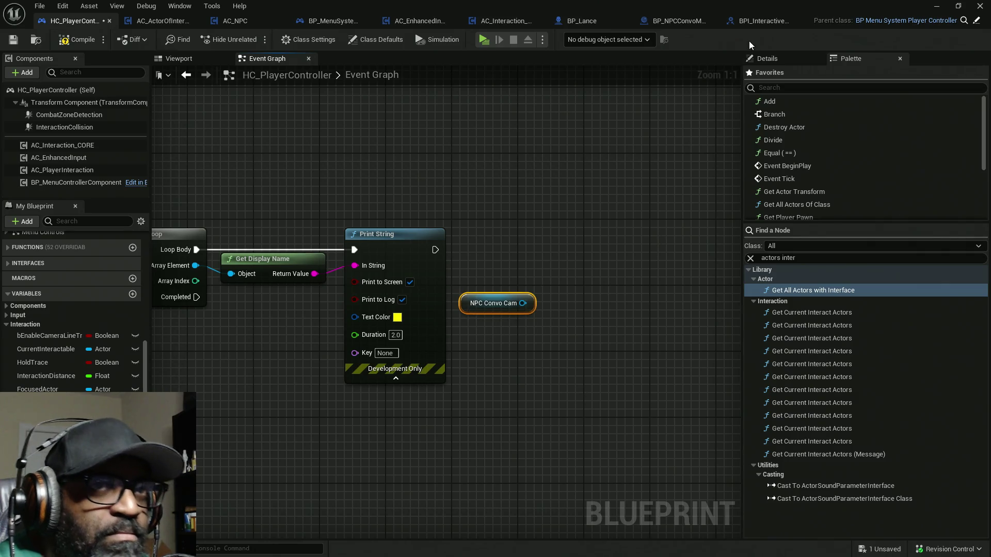
pyautogui.moveTo(360, 274); pyautogui.dragTo(721, 257)
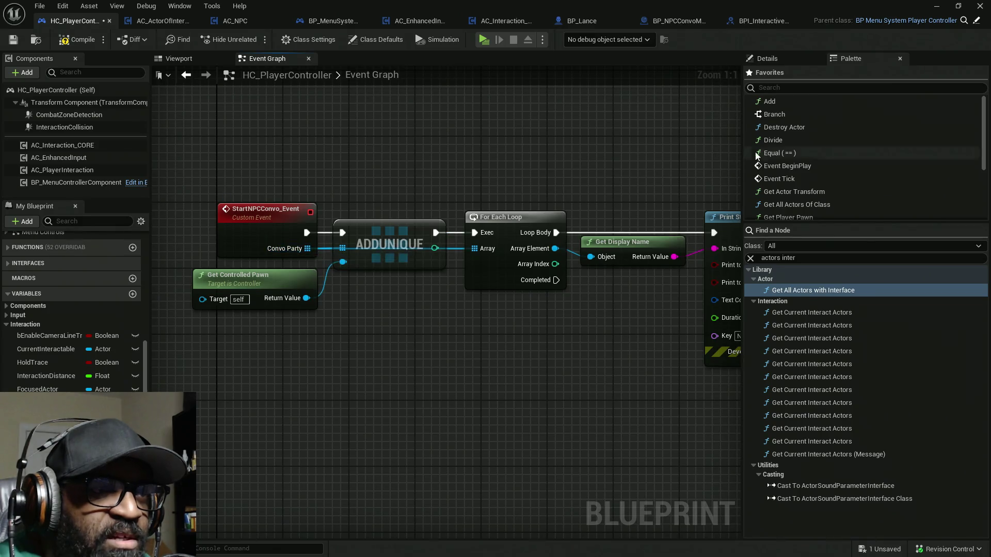
pyautogui.click(762, 21)
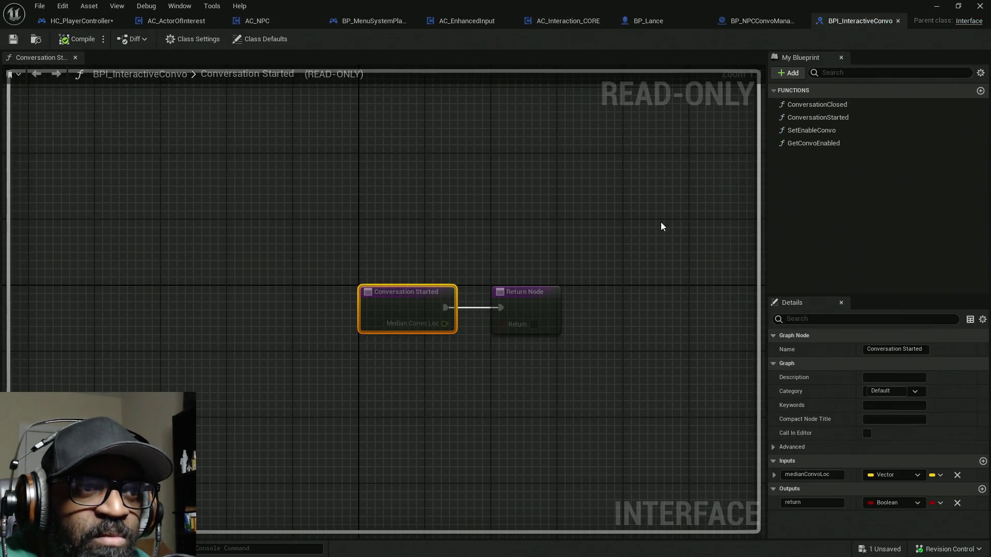
# Add convoActors, an array of Actor object references, as a Conversation Started input, then compile and check out
pyautogui.click(983, 461)
pyautogui.click(917, 490)
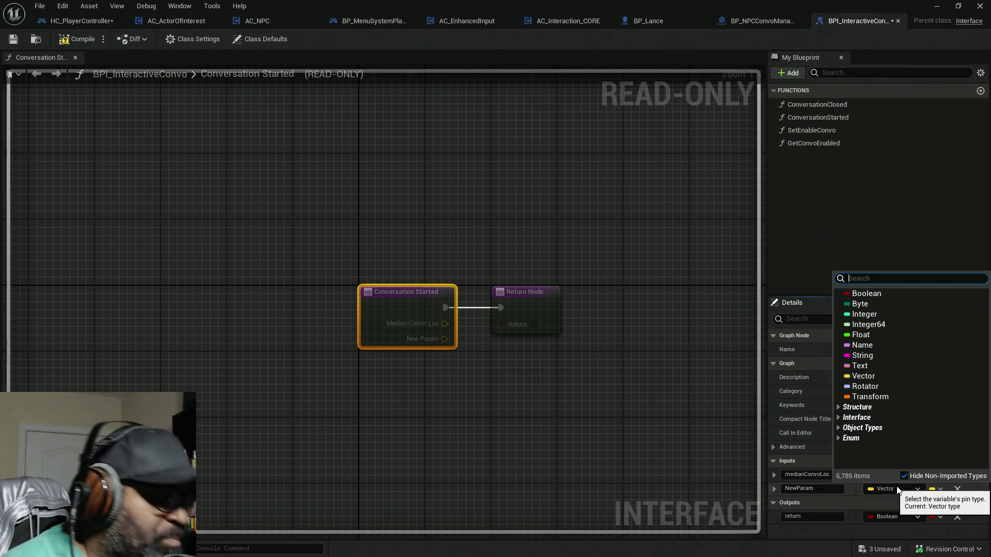
pyautogui.write('ac')
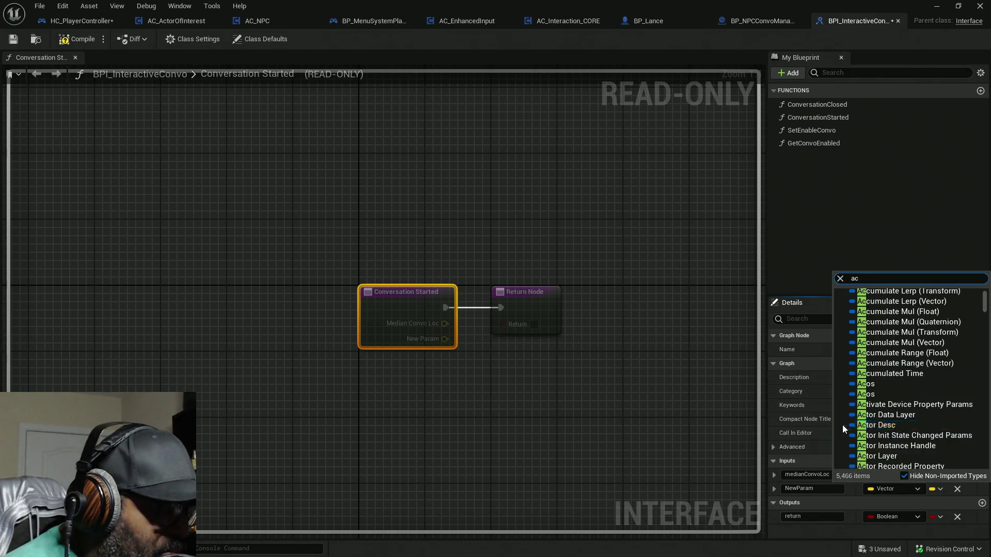
pyautogui.write('tor')
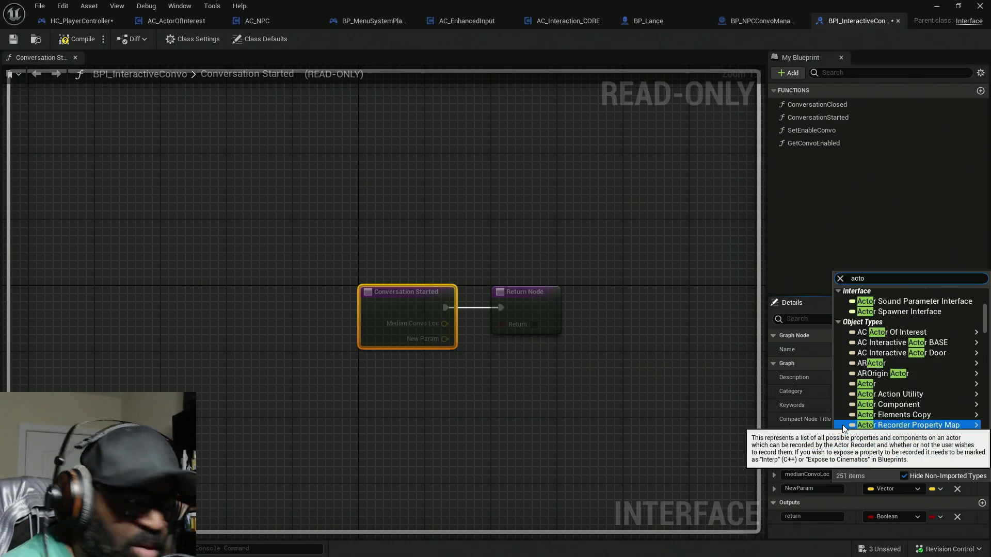
pyautogui.moveTo(985, 397)
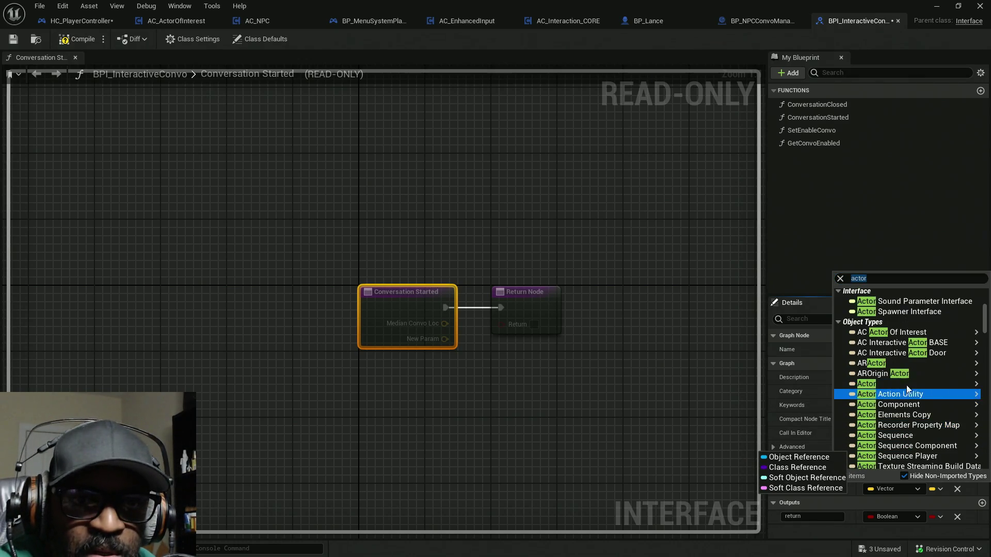
pyautogui.moveTo(905, 384)
pyautogui.click(806, 383)
pyautogui.click(940, 488)
pyautogui.click(923, 517)
pyautogui.click(798, 490)
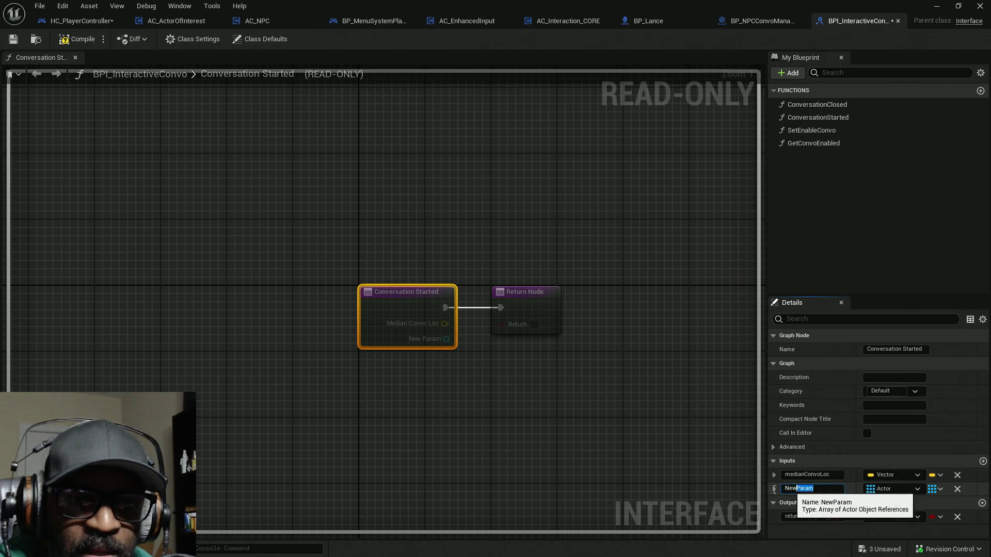
pyautogui.write('co')
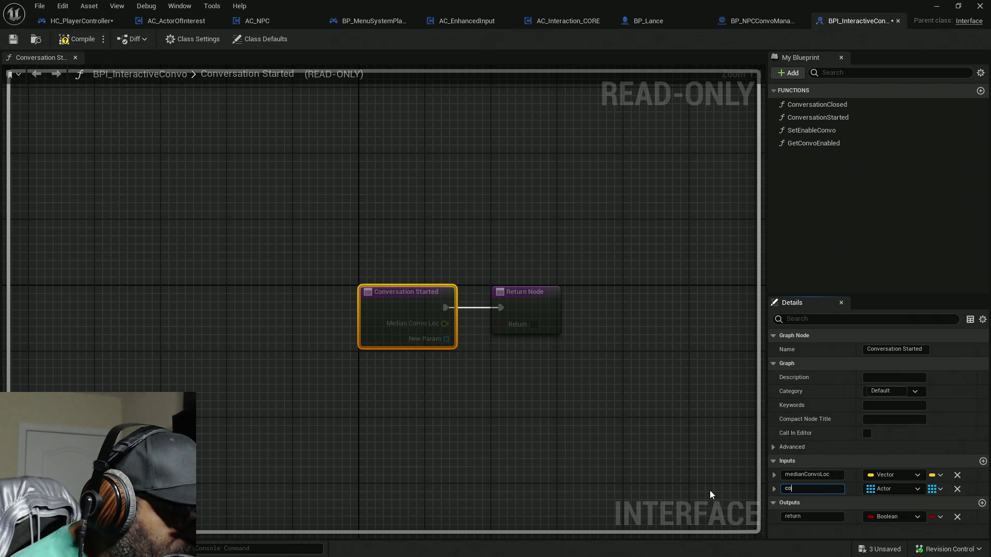
pyautogui.write('nvoActors')
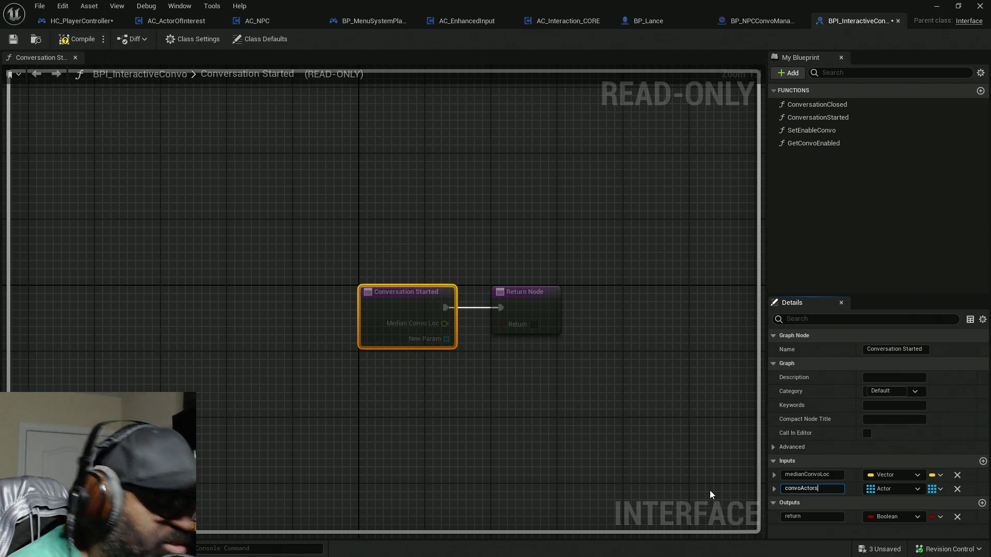
pyautogui.press('Return')
pyautogui.click(94, 43)
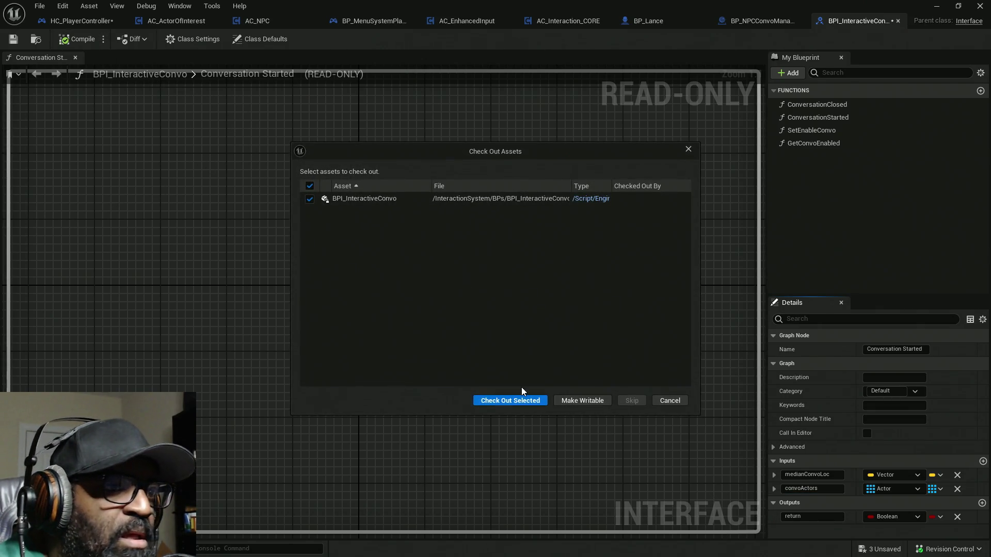
pyautogui.click(521, 401)
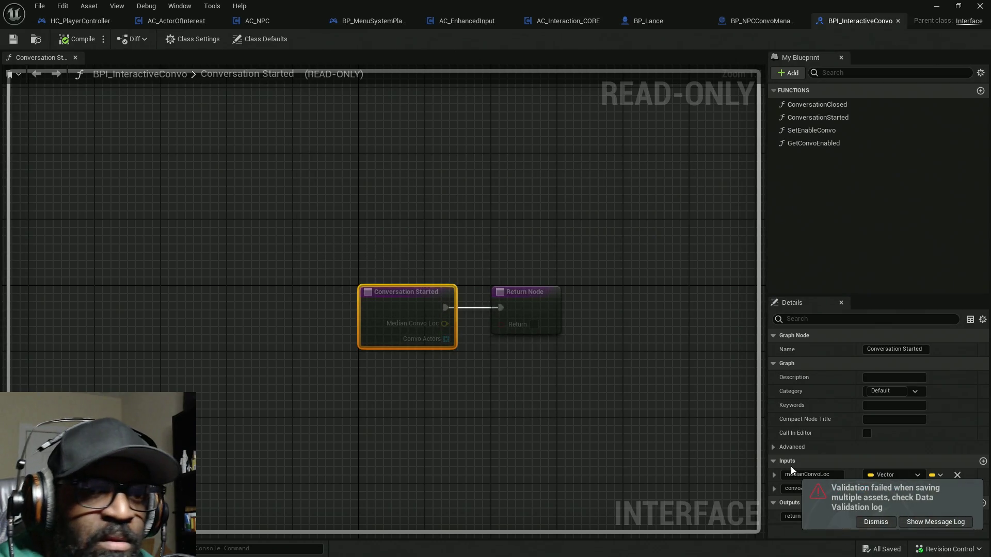
pyautogui.click(882, 523)
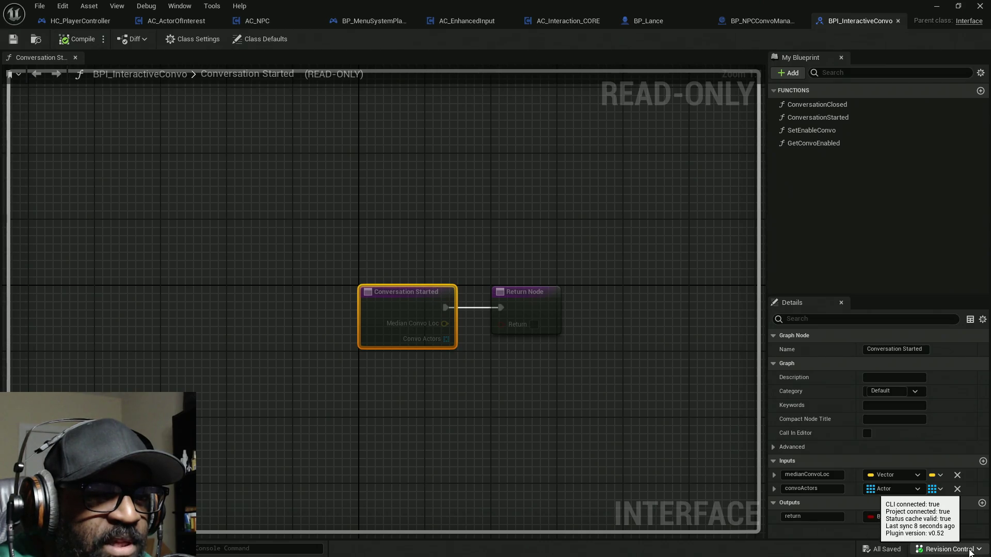
pyautogui.click(969, 552)
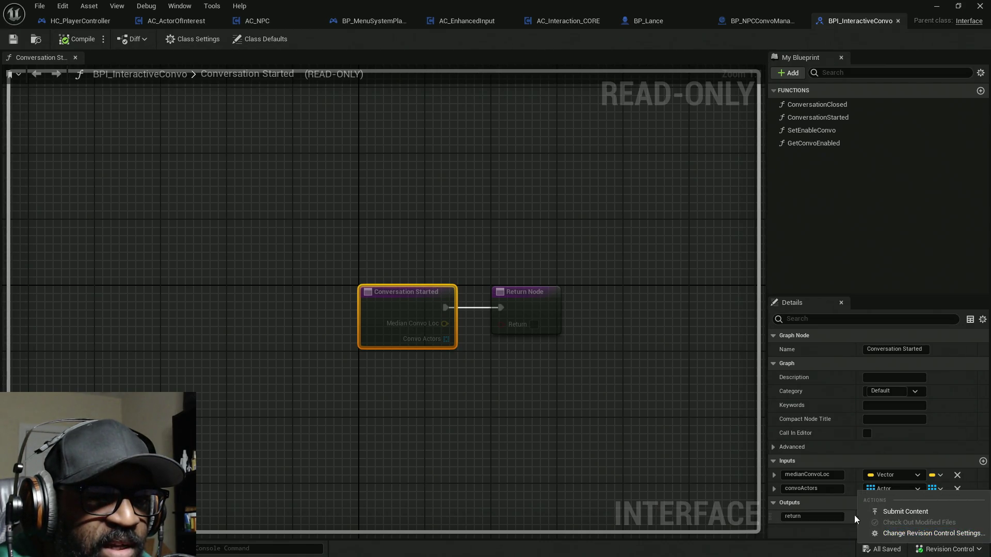
pyautogui.click(450, 183)
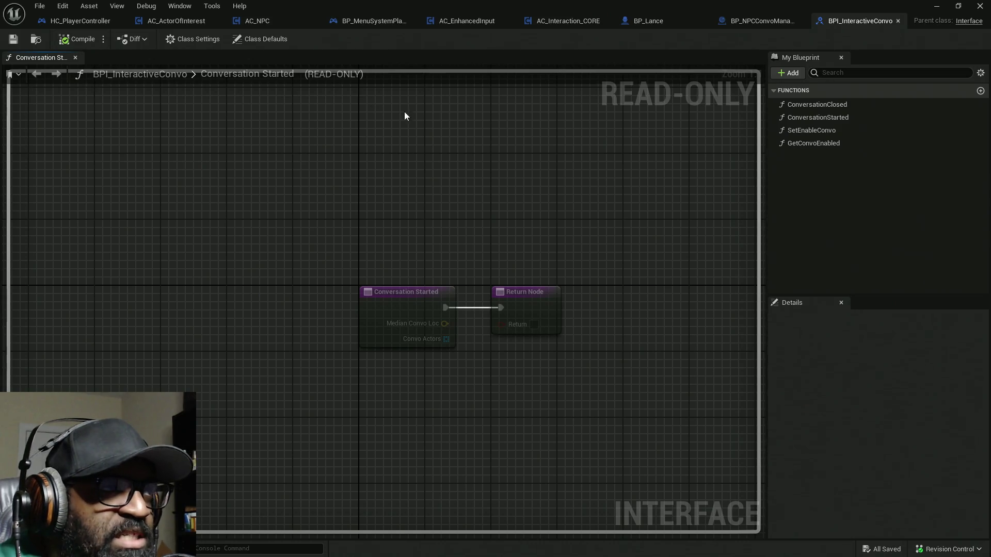
pyautogui.click(75, 22)
# Search actions from NPC Convo Cam for 'convo', then dismiss the list without adding anything
pyautogui.moveTo(565, 355); pyautogui.dragTo(324, 315)
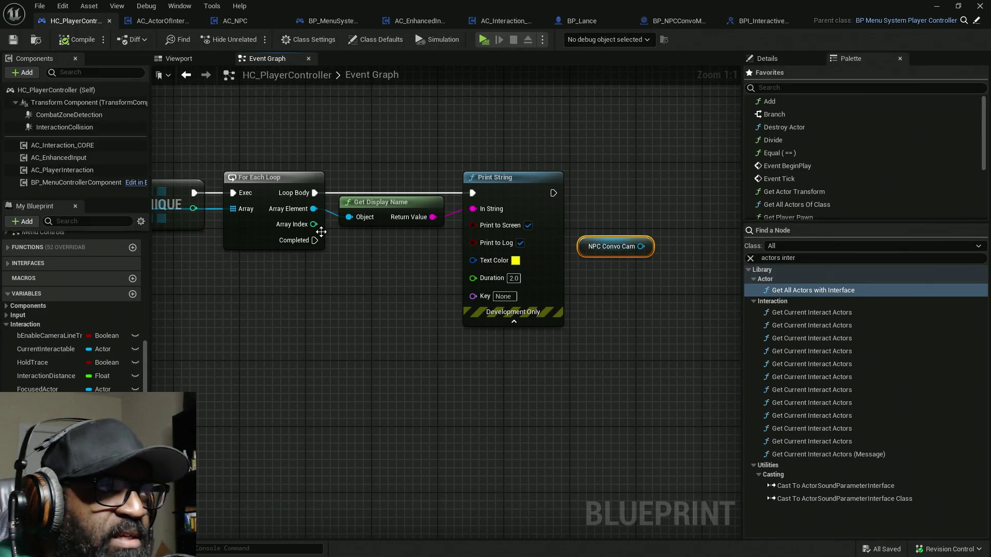
pyautogui.moveTo(636, 323); pyautogui.dragTo(508, 332)
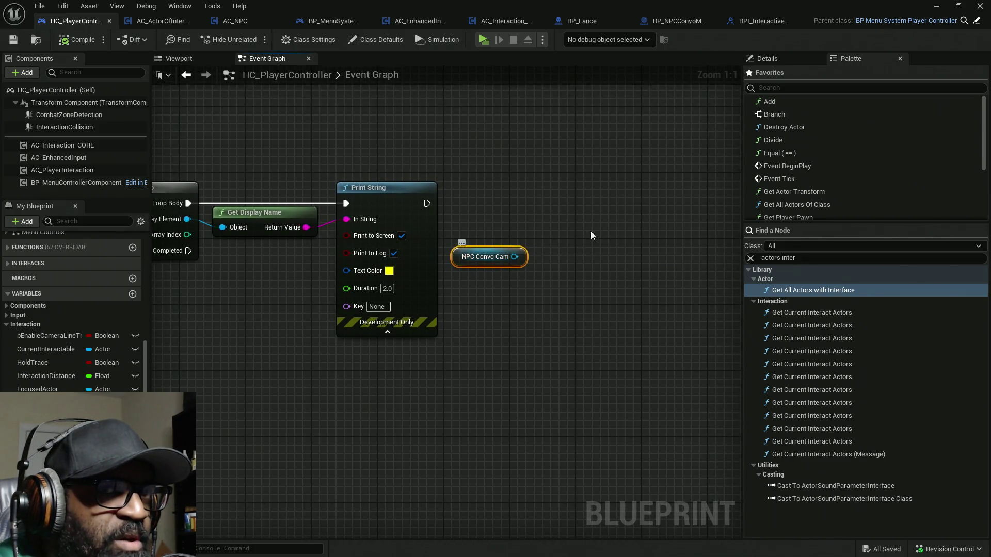
pyautogui.moveTo(510, 257); pyautogui.dragTo(585, 212)
pyautogui.write('convo')
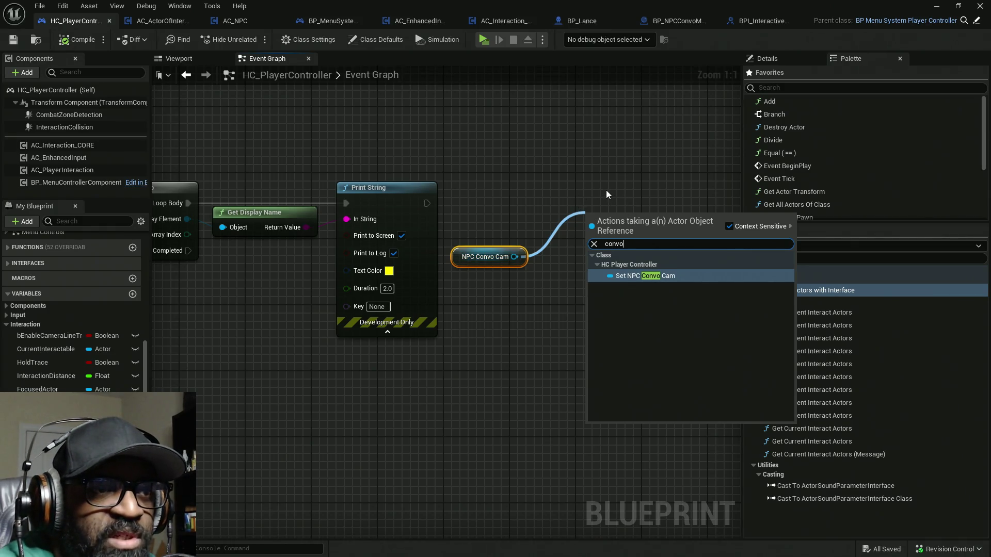
pyautogui.click(570, 186)
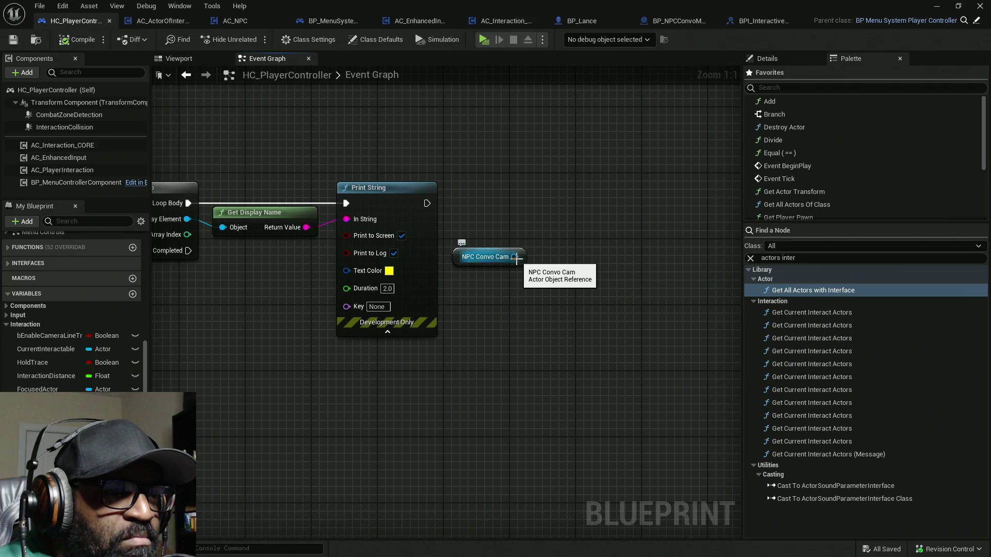
# Check BP_NPCConvoManager's Conversation Started, then add the Conversation Started message node from a 'conversation start' Palette search
pyautogui.click(674, 21)
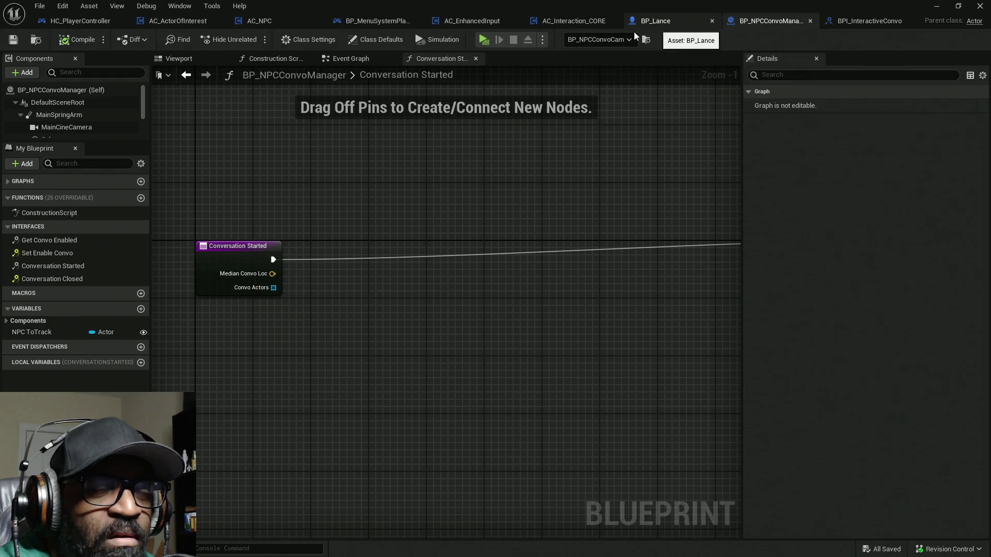
pyautogui.click(76, 23)
pyautogui.click(797, 257)
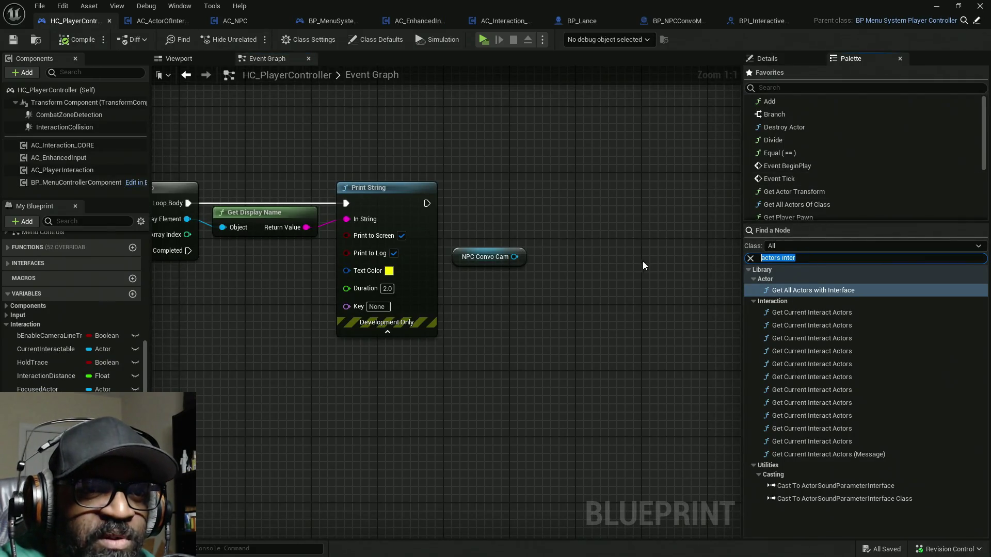
pyautogui.write('conv')
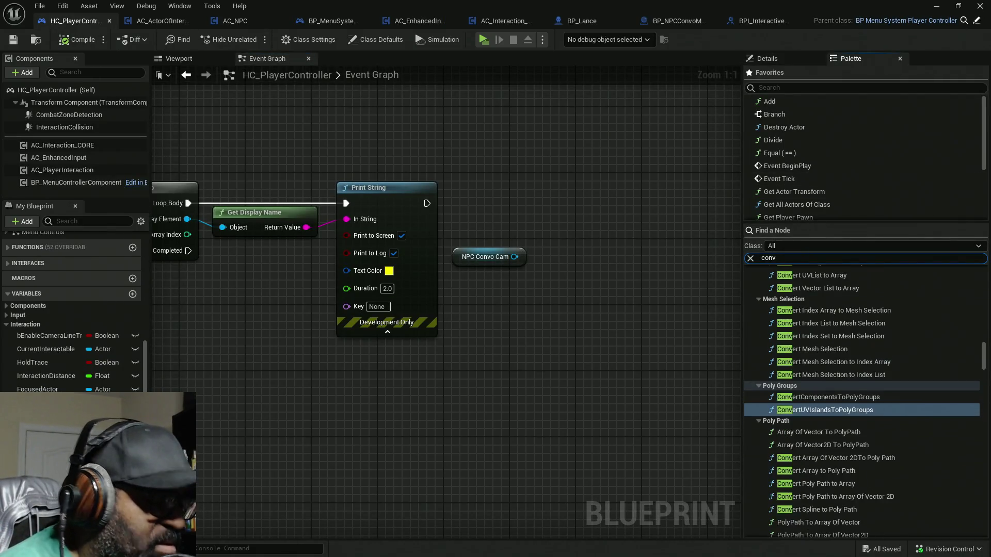
pyautogui.write('ersation start')
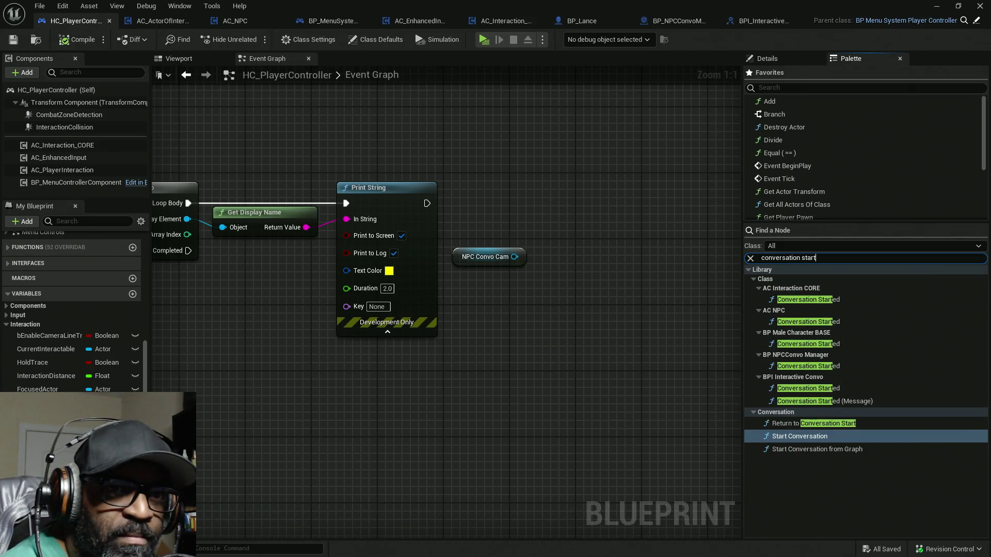
pyautogui.moveTo(841, 401)
pyautogui.mouseDown()
pyautogui.moveTo(713, 339)
pyautogui.moveTo(548, 214)
pyautogui.mouseUp()
# Run the Conversation Started message after Print String, targeting NPC Convo Cam
pyautogui.moveTo(427, 203)
pyautogui.mouseDown()
pyautogui.moveTo(552, 236)
pyautogui.moveTo(726, 202)
pyautogui.mouseUp()
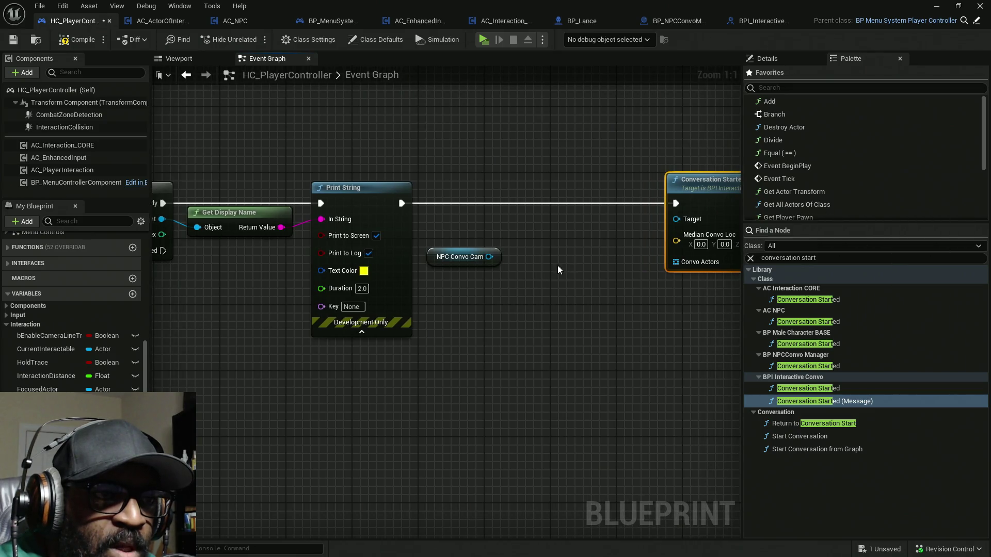
pyautogui.moveTo(488, 256); pyautogui.dragTo(674, 221)
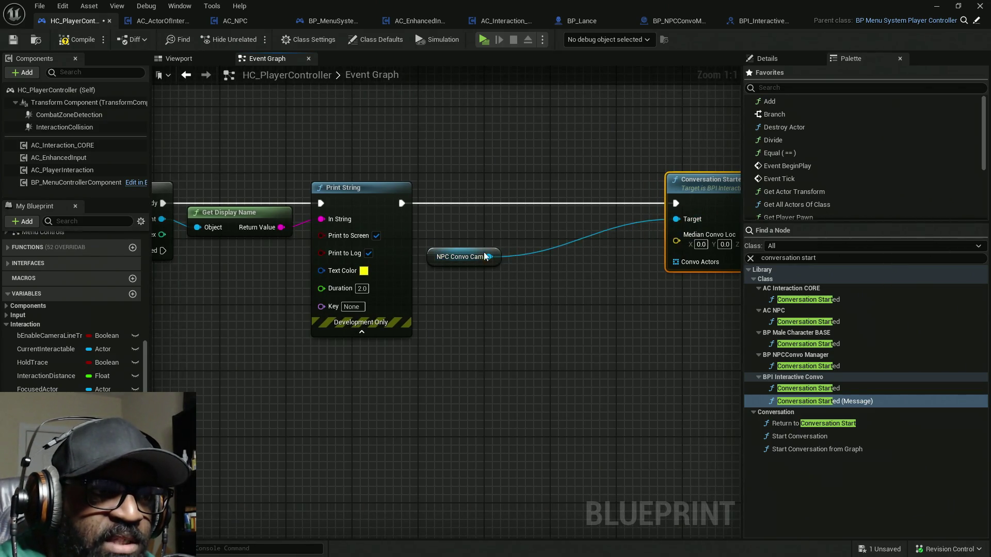
pyautogui.moveTo(438, 259)
pyautogui.mouseDown()
pyautogui.moveTo(453, 239)
pyautogui.moveTo(577, 221)
pyautogui.moveTo(446, 195)
pyautogui.moveTo(733, 196)
pyautogui.mouseUp()
# Move Conversation Started below the loop and run it when the loop completes
pyautogui.moveTo(113, 193); pyautogui.dragTo(245, 194)
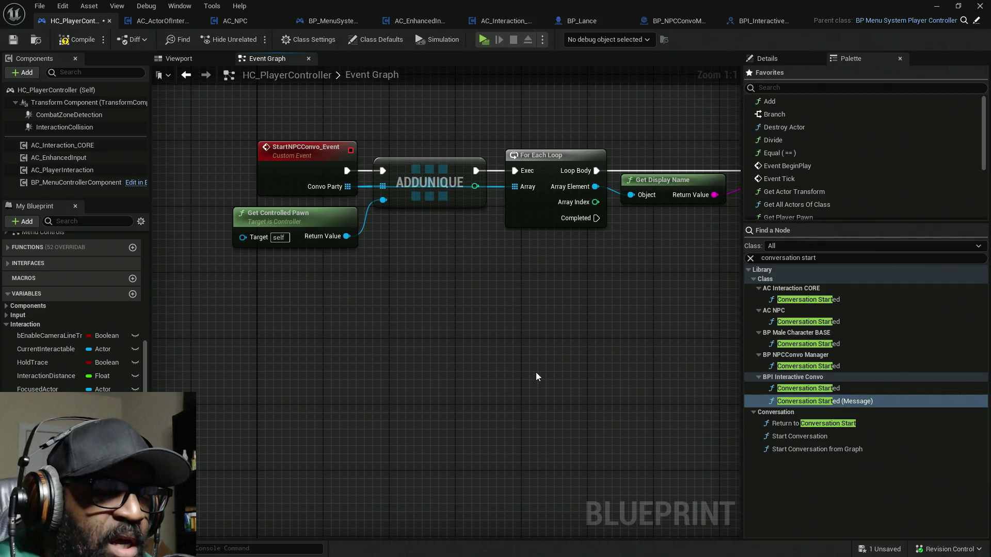
pyautogui.moveTo(535, 372); pyautogui.dragTo(394, 376)
pyautogui.moveTo(509, 394); pyautogui.dragTo(305, 394)
pyautogui.moveTo(647, 245); pyautogui.dragTo(535, 245)
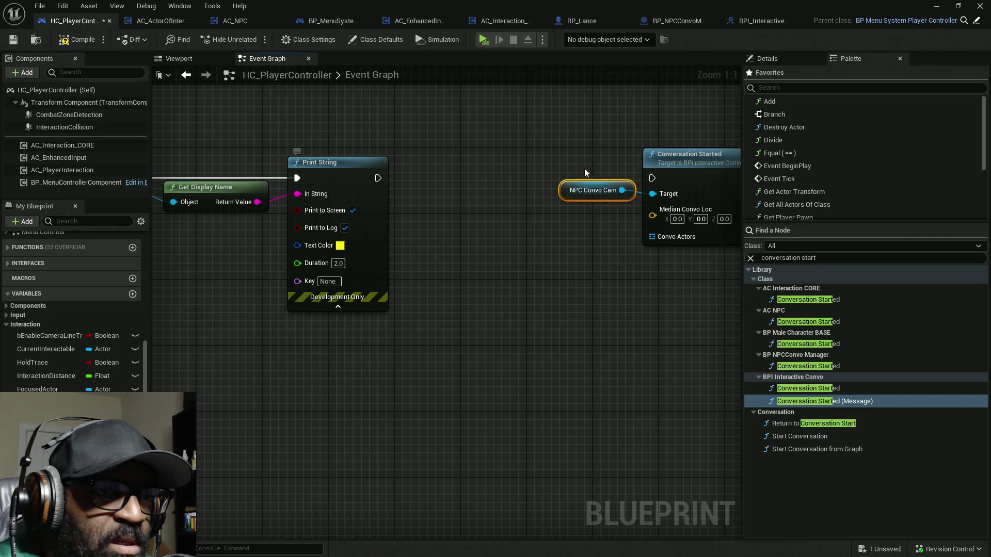
pyautogui.scroll(-3, 676, 294)
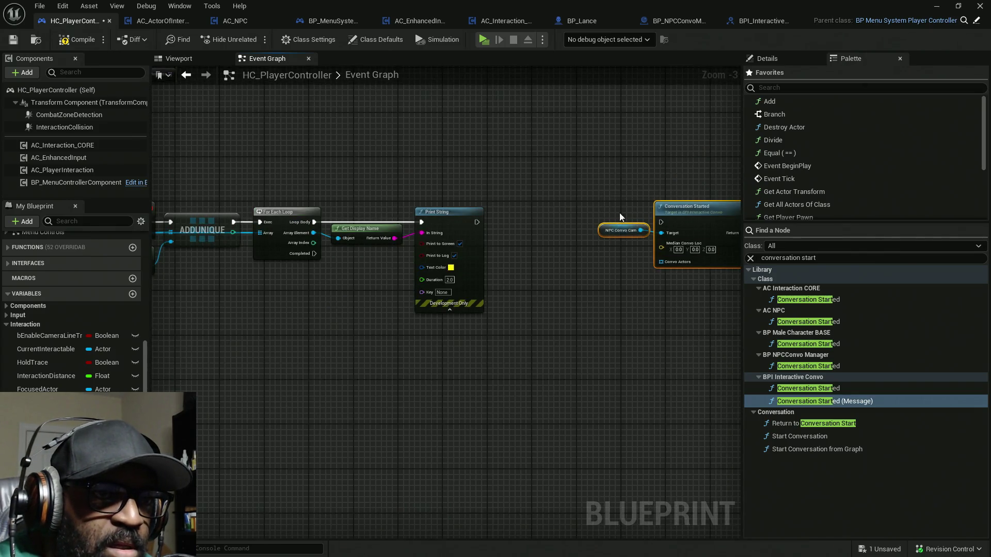
pyautogui.moveTo(696, 210)
pyautogui.mouseDown()
pyautogui.moveTo(531, 397)
pyautogui.moveTo(501, 382)
pyautogui.mouseUp()
pyautogui.moveTo(314, 253)
pyautogui.mouseDown()
pyautogui.moveTo(470, 401)
pyautogui.moveTo(495, 356)
pyautogui.moveTo(603, 342)
pyautogui.moveTo(592, 374)
pyautogui.mouseUp()
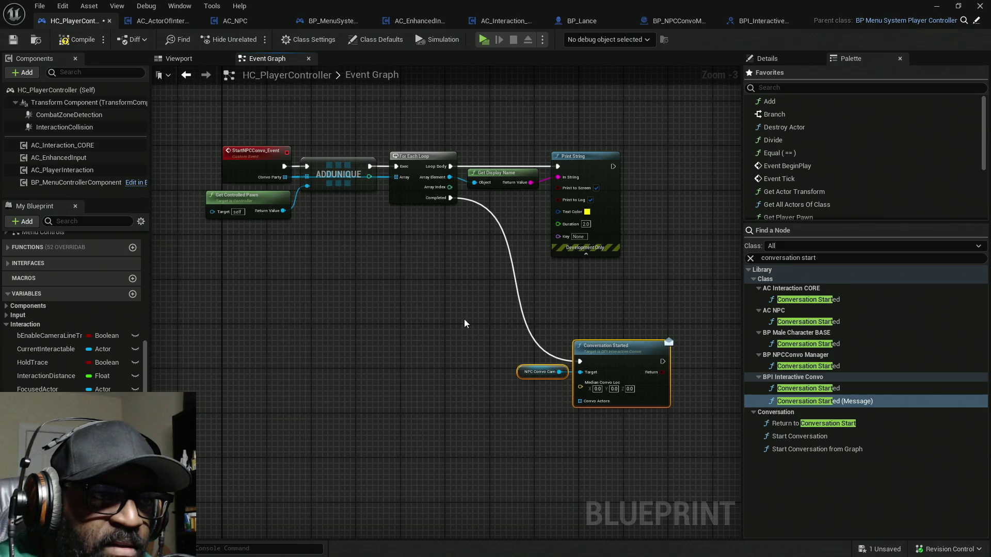
pyautogui.click(463, 319)
# Move the loop and Print String nodes aside and run Conversation Started right after ADDUNIQUE
pyautogui.scroll(3, 502, 351)
pyautogui.moveTo(455, 308); pyautogui.dragTo(479, 392)
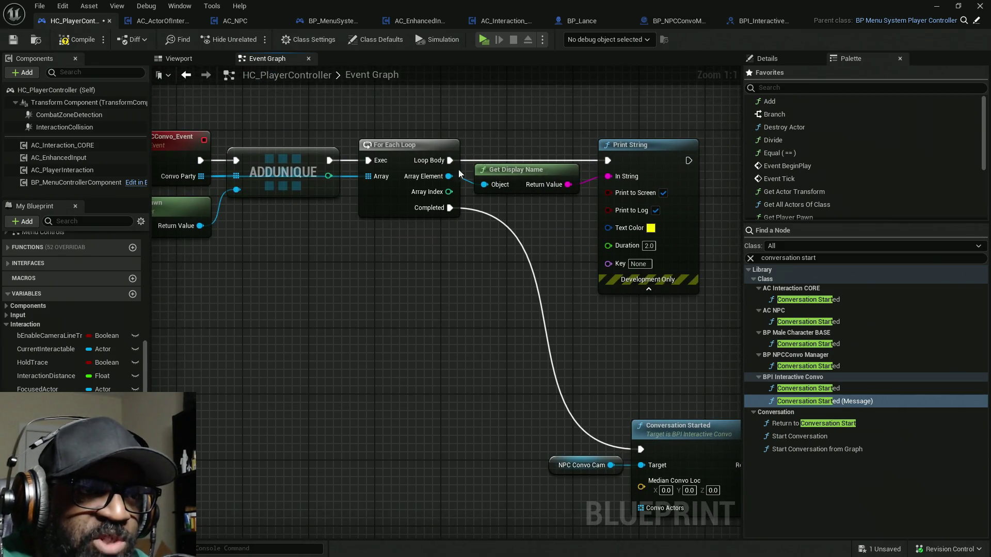
pyautogui.moveTo(397, 92)
pyautogui.mouseDown()
pyautogui.moveTo(449, 255)
pyautogui.moveTo(447, 135)
pyautogui.moveTo(609, 176)
pyautogui.moveTo(519, 166)
pyautogui.moveTo(609, 175)
pyautogui.mouseUp()
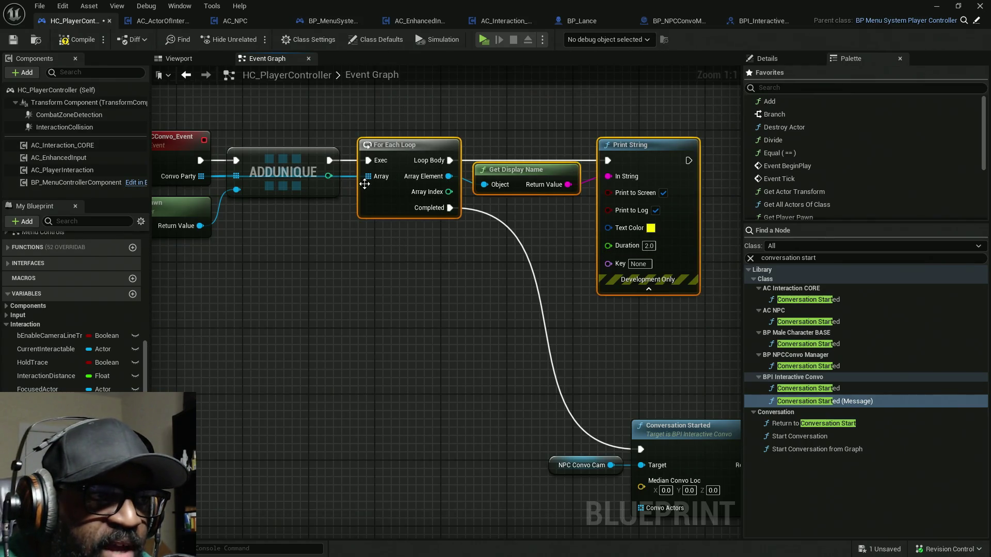
pyautogui.moveTo(414, 123)
pyautogui.mouseDown()
pyautogui.moveTo(513, 144)
pyautogui.moveTo(644, 249)
pyautogui.moveTo(581, 227)
pyautogui.moveTo(423, 206)
pyautogui.moveTo(147, 197)
pyautogui.moveTo(430, 195)
pyautogui.moveTo(392, 185)
pyautogui.mouseUp()
pyautogui.scroll(-2, 609, 274)
pyautogui.moveTo(571, 311); pyautogui.dragTo(640, 452)
pyautogui.moveTo(667, 407); pyautogui.dragTo(561, 215)
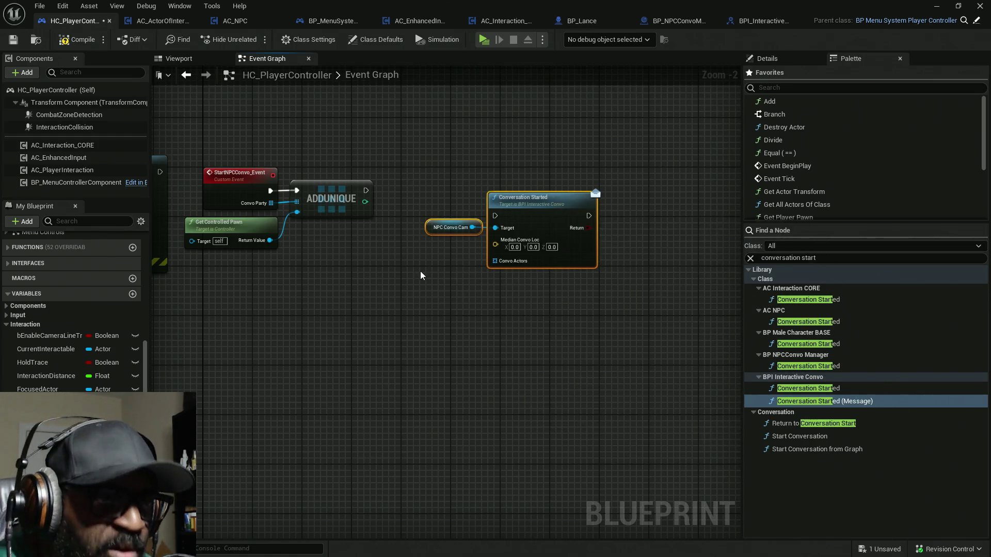
pyautogui.moveTo(366, 190)
pyautogui.mouseDown()
pyautogui.moveTo(397, 205)
pyautogui.moveTo(495, 216)
pyautogui.mouseUp()
pyautogui.moveTo(460, 174); pyautogui.dragTo(587, 292)
pyautogui.moveTo(536, 227)
pyautogui.mouseDown()
pyautogui.moveTo(621, 187)
pyautogui.moveTo(645, 202)
pyautogui.mouseUp()
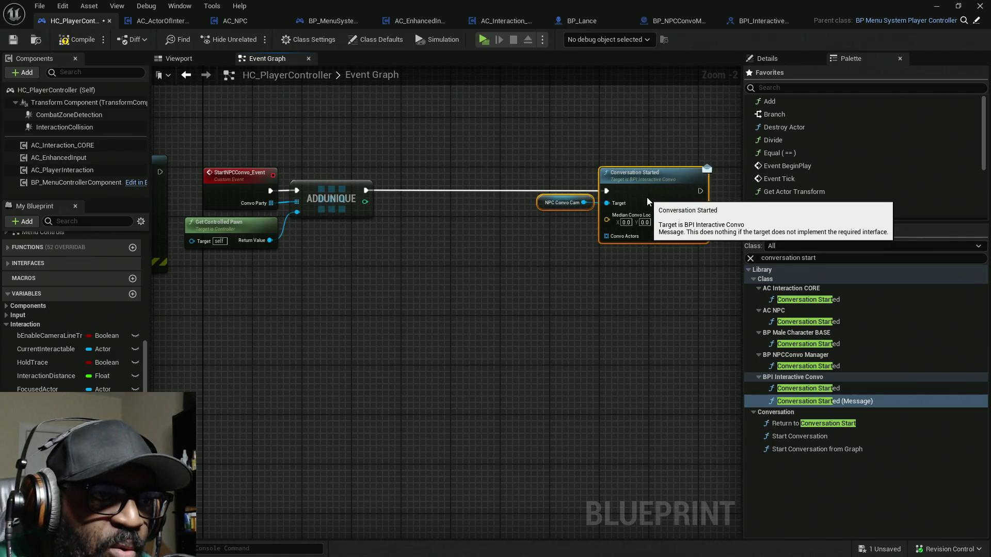
pyautogui.scroll(2, 326, 252)
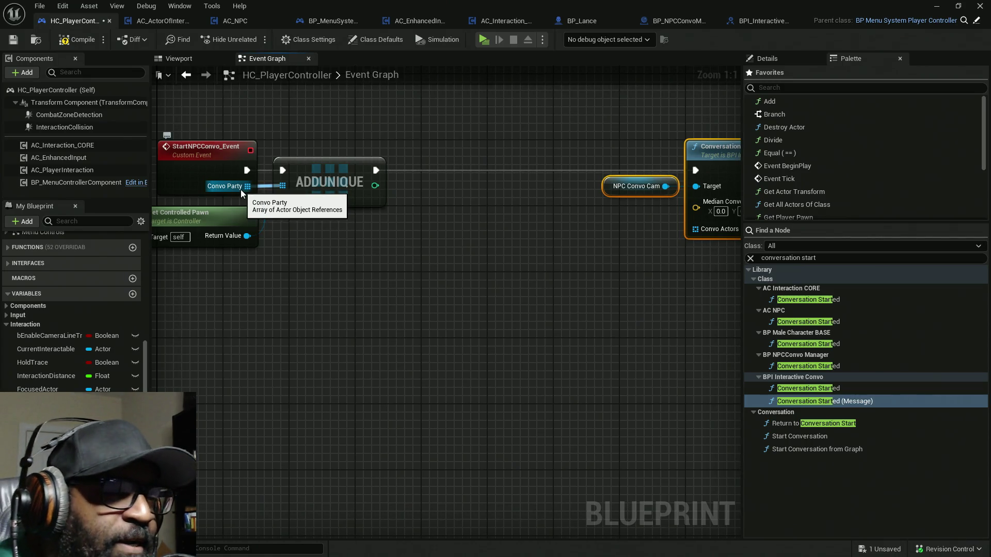
# Search the Palette for 'media' and collapse the Integer, Media, Synchronization and Utilities categories
pyautogui.click(752, 257)
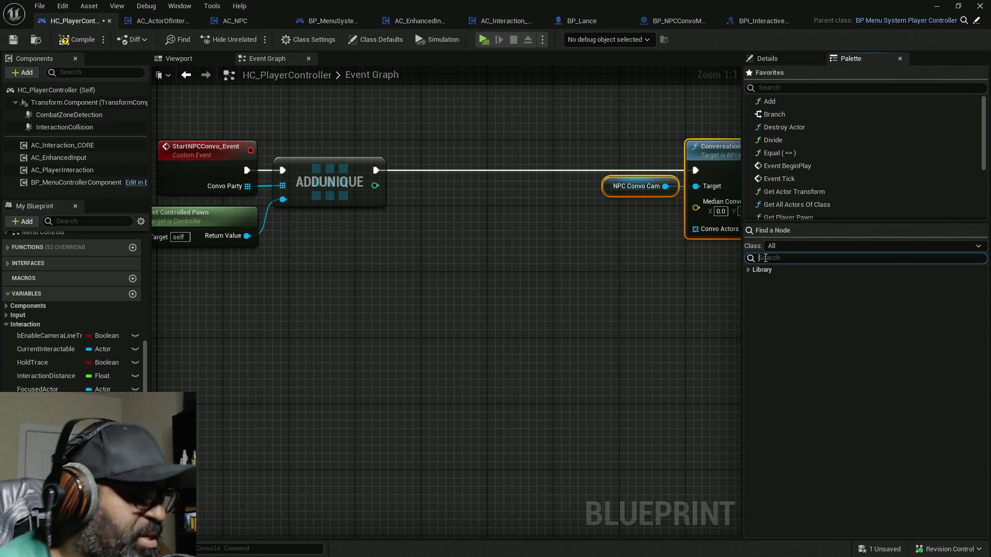
pyautogui.write('av')
pyautogui.press('BackSpace')
pyautogui.press('BackSpace')
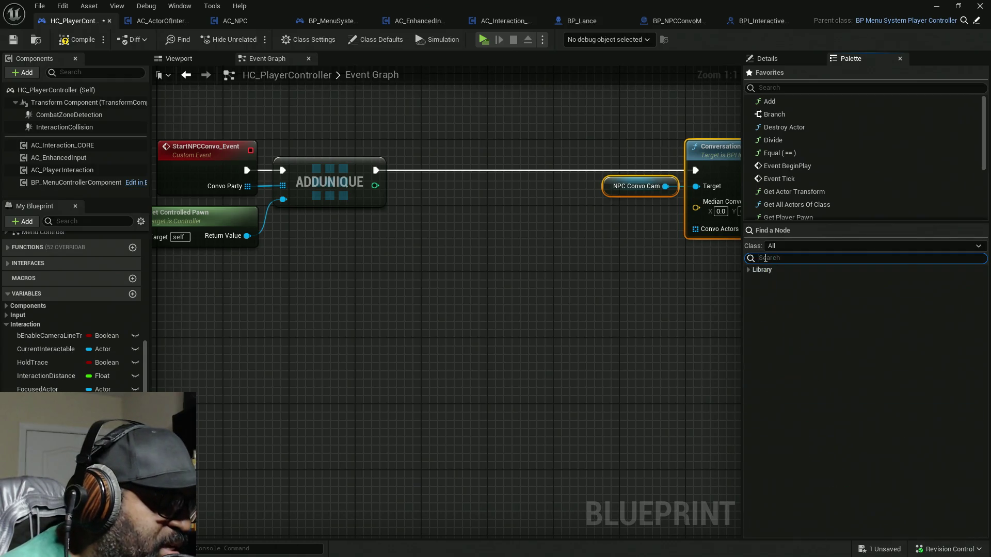
pyautogui.write('e')
pyautogui.press('BackSpace')
pyautogui.write('e')
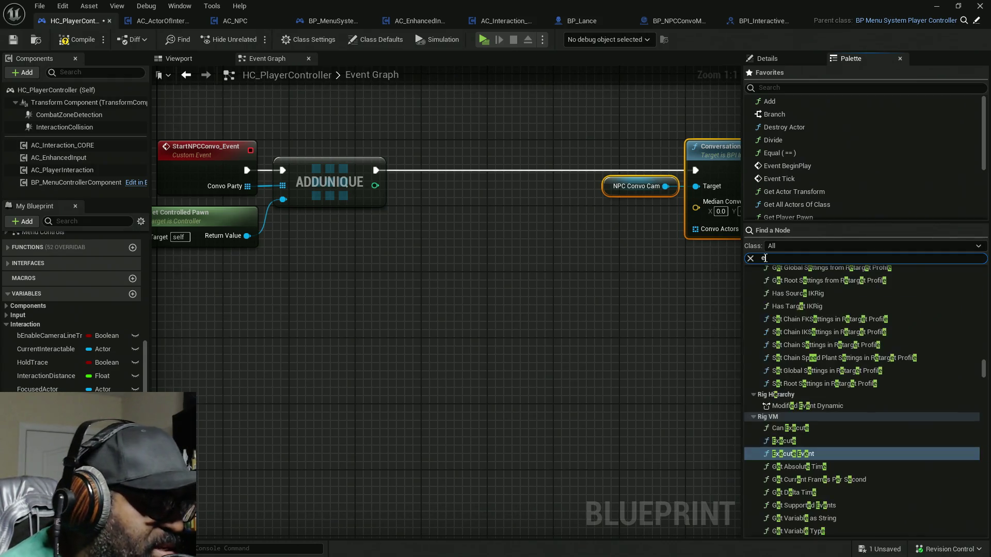
pyautogui.press('BackSpace')
pyautogui.write('med')
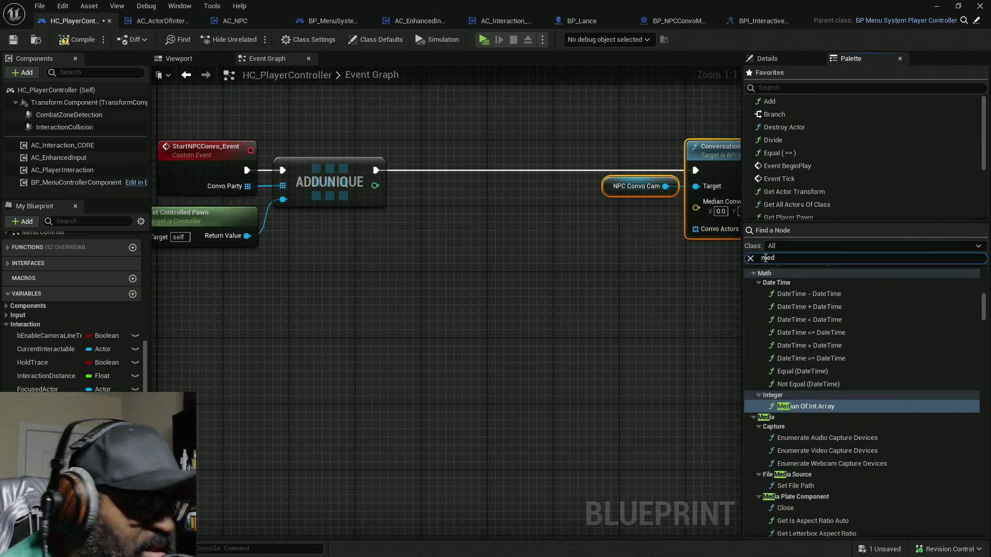
pyautogui.write('ia')
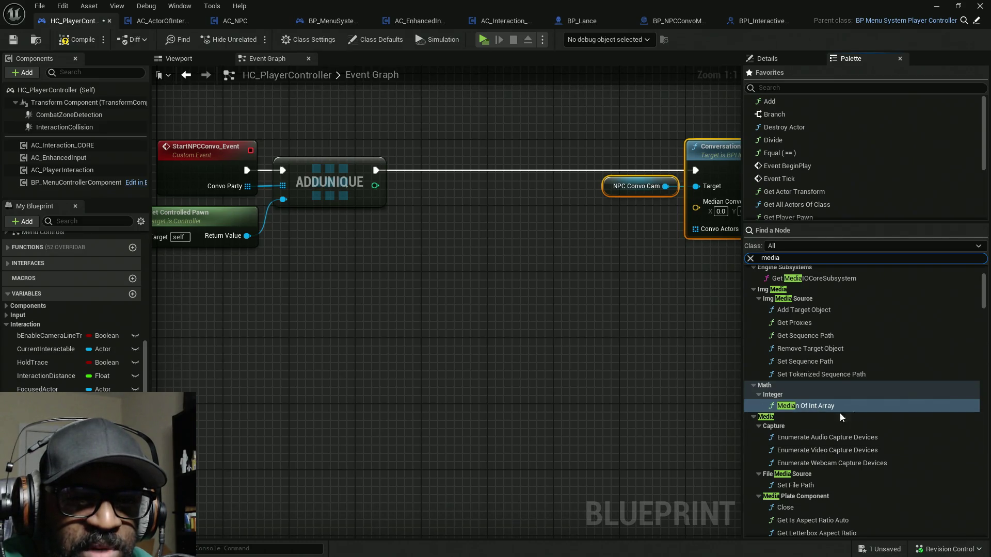
pyautogui.click(759, 394)
pyautogui.click(757, 407)
pyautogui.click(756, 422)
pyautogui.click(756, 431)
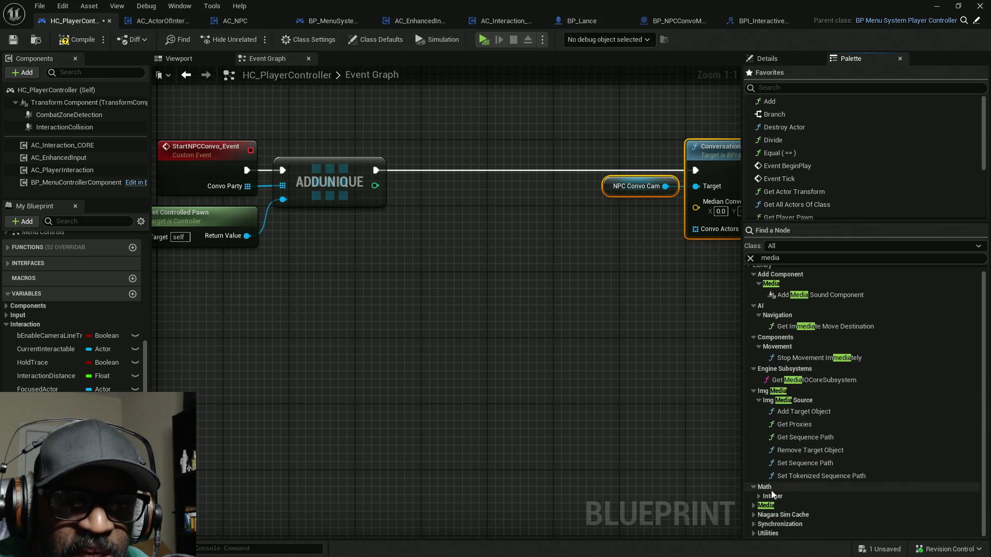
# Change the Palette search to 'average'
pyautogui.click(781, 259)
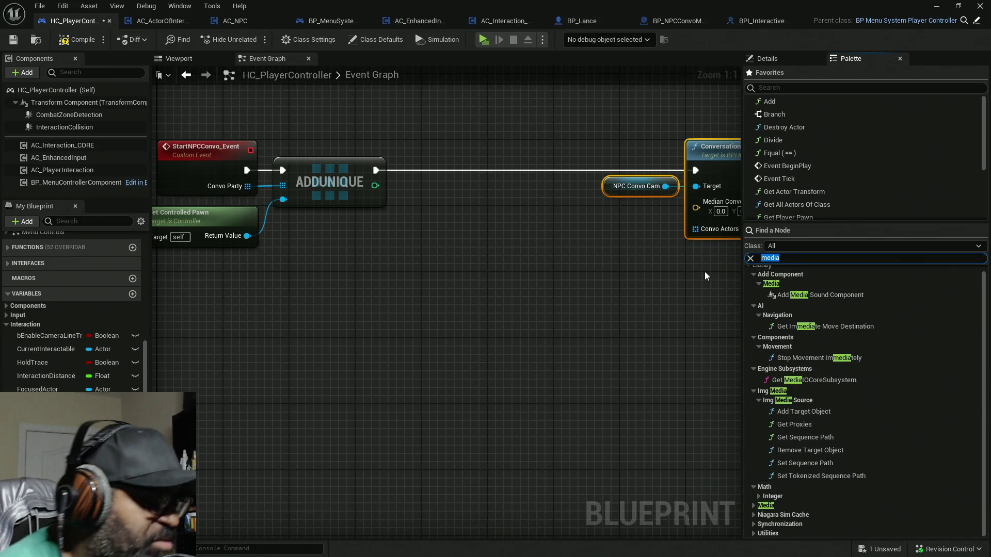
pyautogui.write('av')
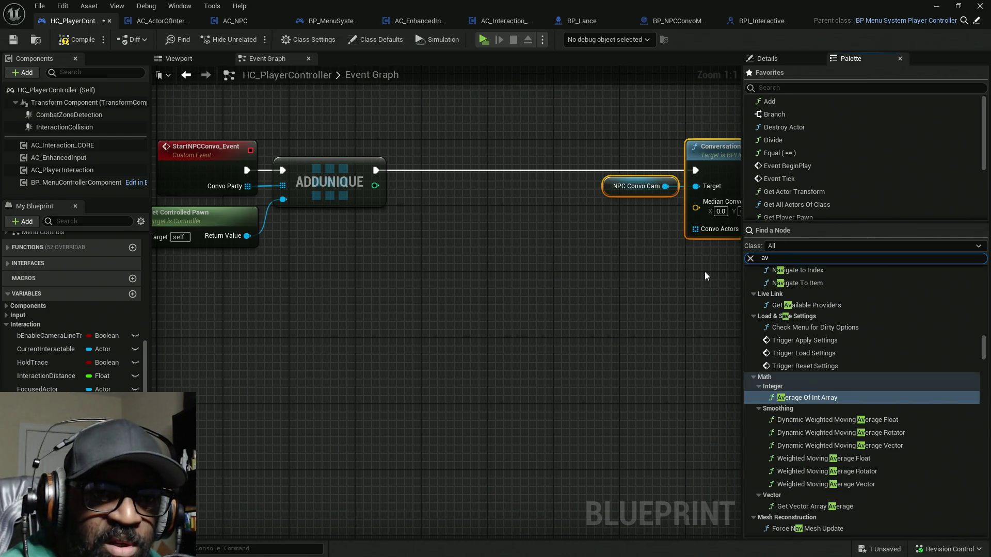
pyautogui.write('g')
pyautogui.press('BackSpace')
pyautogui.write('erage')
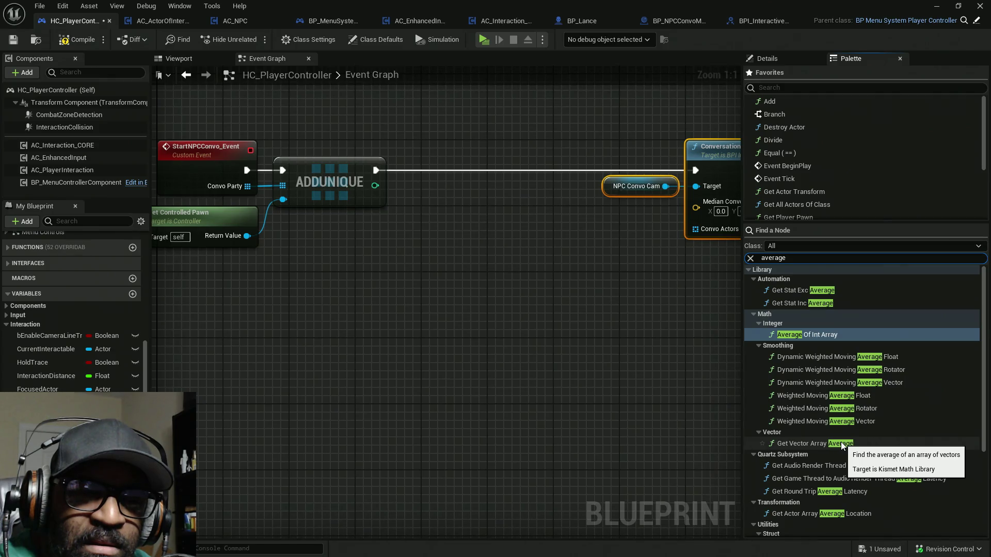
# Add a Get Vector Array Average node to the HC_PlayerController graph
pyautogui.moveTo(842, 445); pyautogui.dragTo(579, 327)
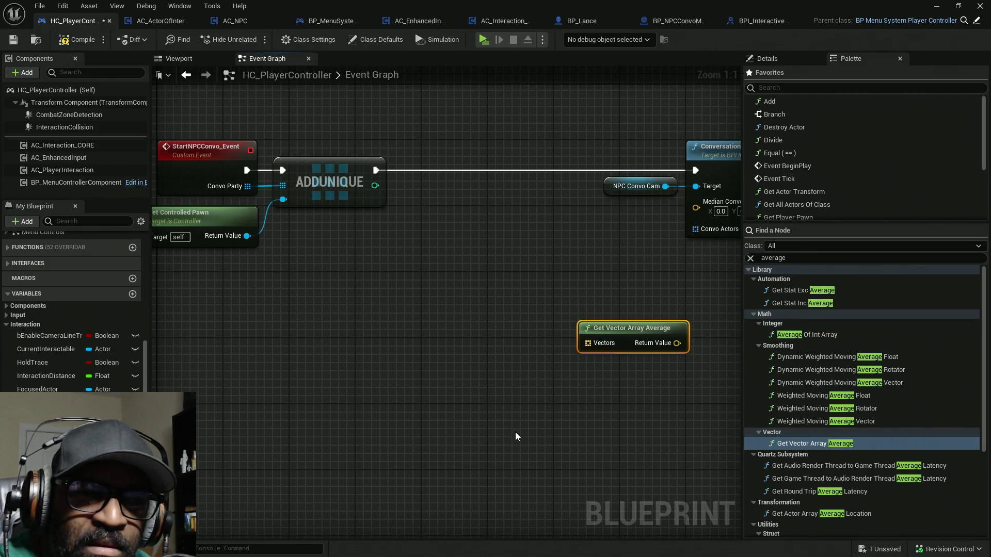
pyautogui.moveTo(640, 342); pyautogui.dragTo(567, 342)
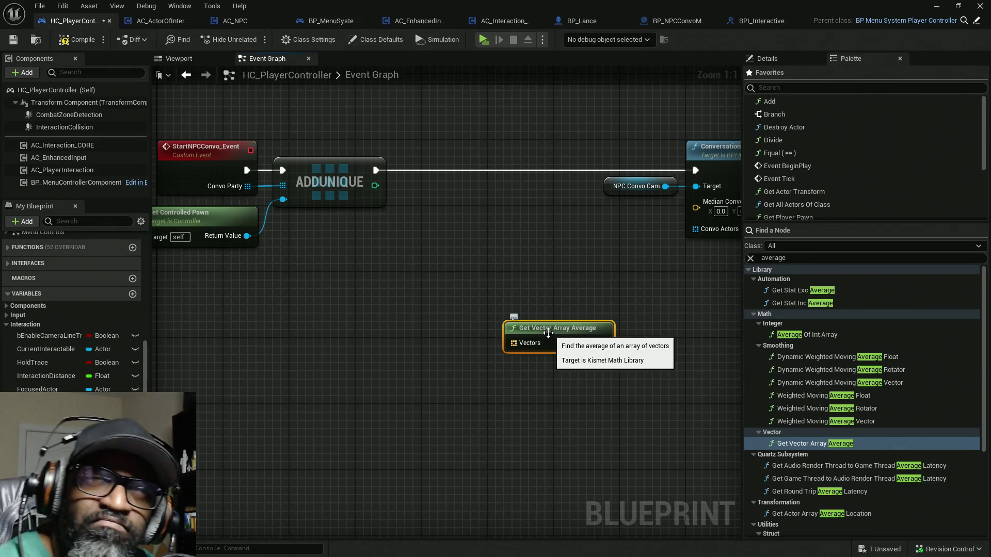
pyautogui.moveTo(354, 351); pyautogui.dragTo(409, 353)
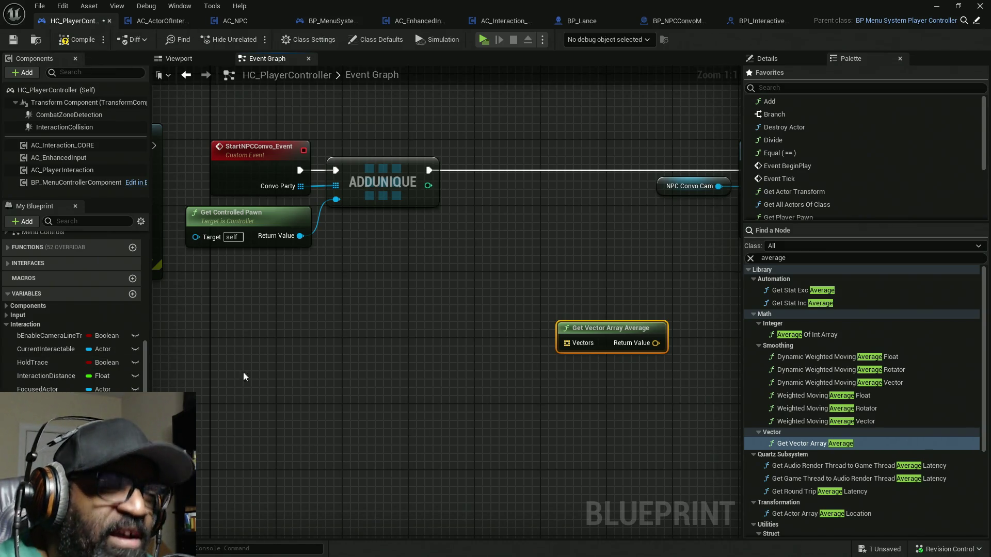
# Promote its Vectors input to a variable named convoActorLocs and save the blueprint
pyautogui.moveTo(567, 343); pyautogui.dragTo(437, 398)
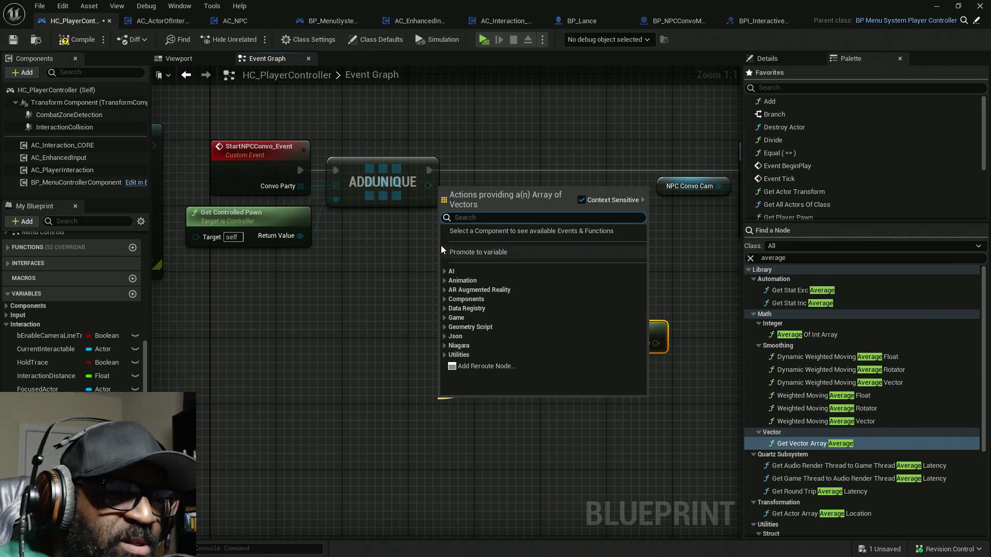
pyautogui.click(484, 253)
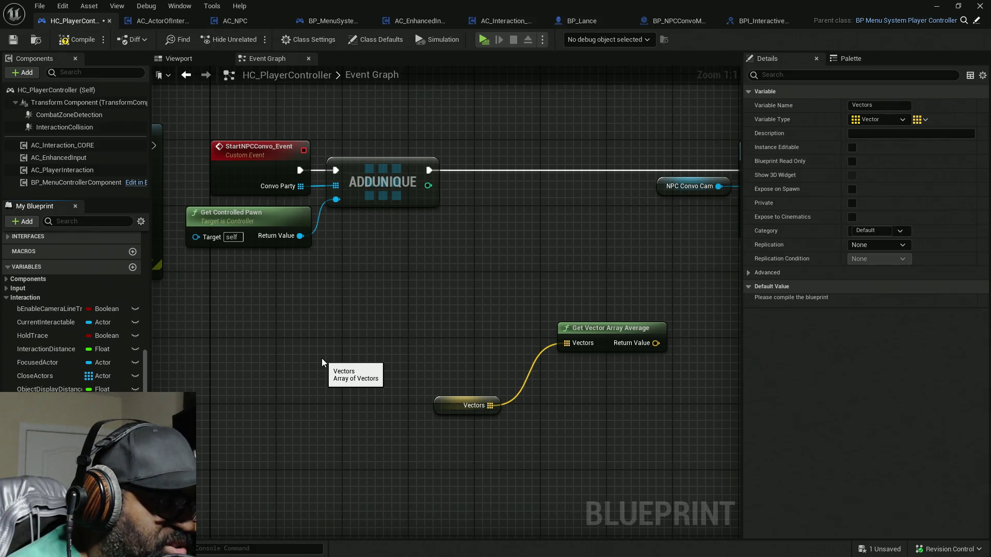
pyautogui.press('Return')
pyautogui.hotkey('ctrl', 's')
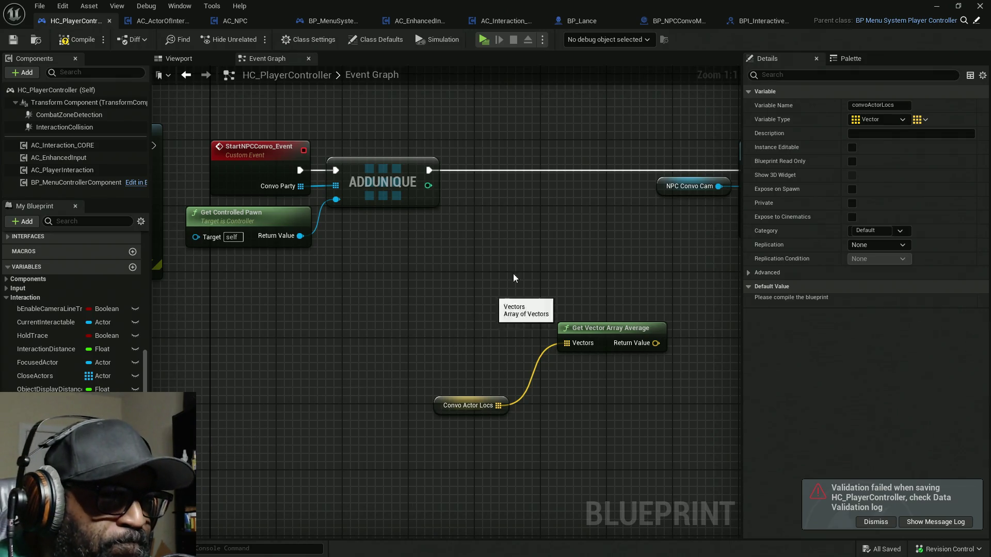
pyautogui.moveTo(500, 279); pyautogui.dragTo(808, 293)
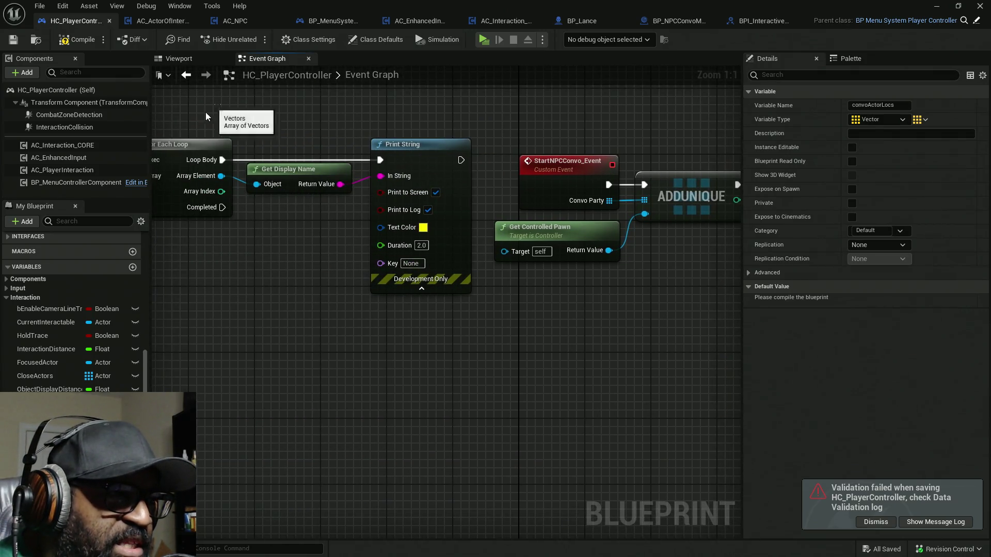
# Paste a copy of the For Each Loop and run it after ADDUNIQUE
pyautogui.moveTo(602, 402); pyautogui.dragTo(521, 364)
pyautogui.hotkey('ctrl', 'v')
pyautogui.moveTo(653, 240)
pyautogui.mouseDown()
pyautogui.moveTo(424, 320)
pyautogui.moveTo(391, 368)
pyautogui.moveTo(285, 235)
pyautogui.mouseUp()
pyautogui.moveTo(328, 302); pyautogui.dragTo(457, 284)
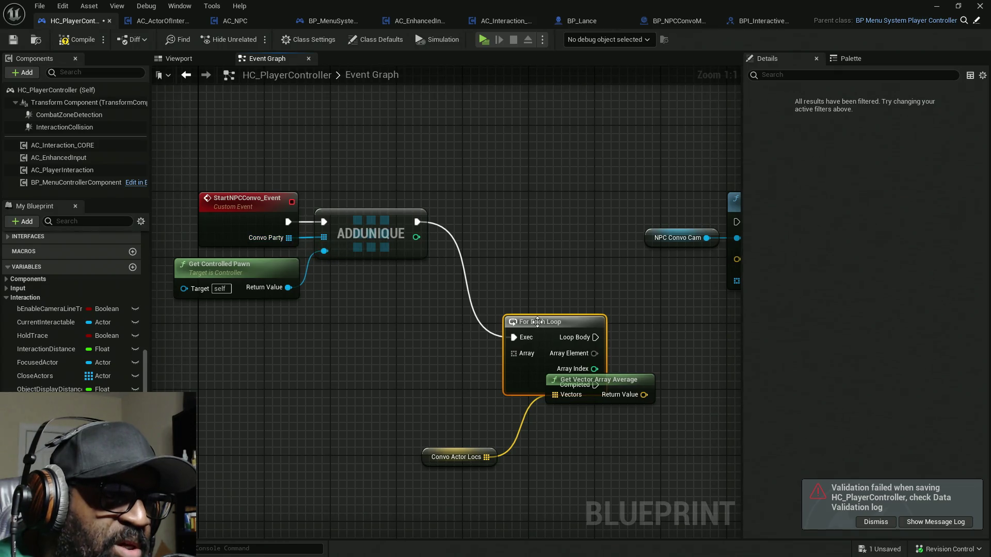
pyautogui.moveTo(560, 351); pyautogui.dragTo(490, 329)
pyautogui.moveTo(475, 294); pyautogui.dragTo(473, 175)
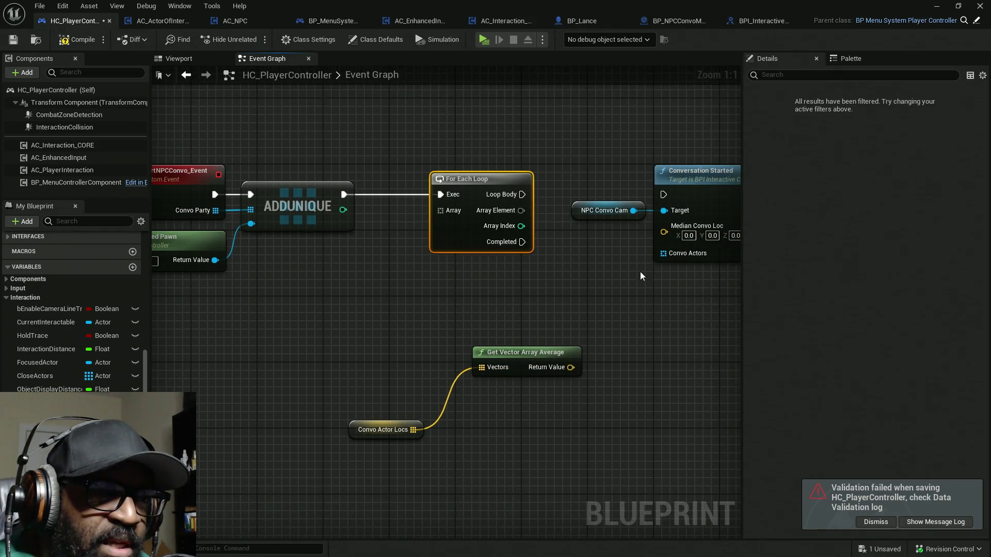
# Move the averaging nodes lower and tidy the event, pawn and ADDUNIQUE nodes
pyautogui.moveTo(526, 352); pyautogui.dragTo(485, 418)
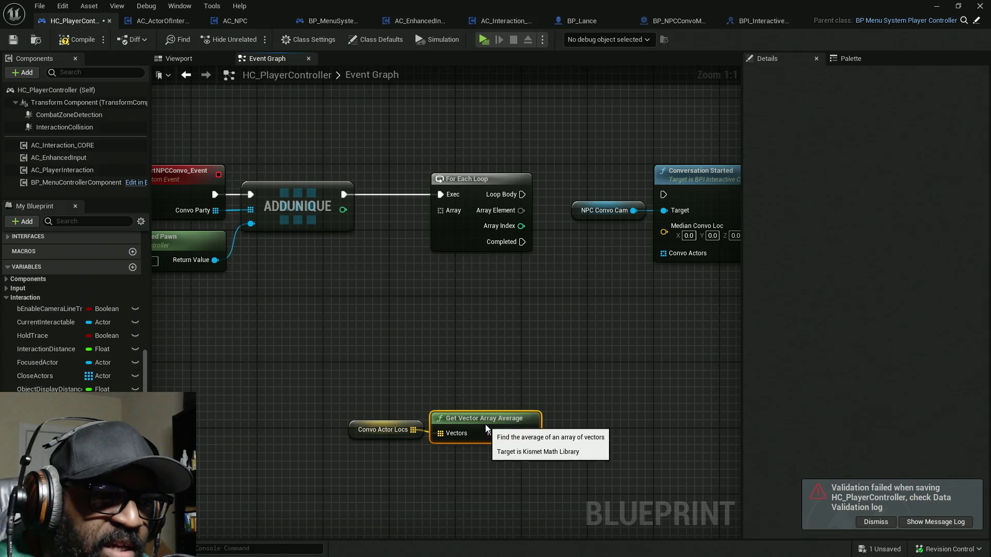
pyautogui.moveTo(414, 420); pyautogui.dragTo(562, 461)
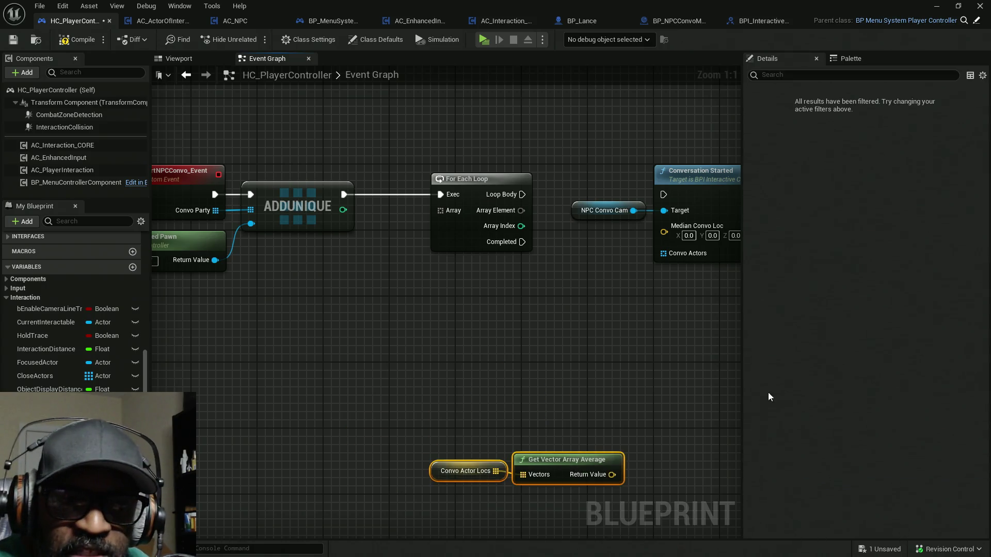
pyautogui.moveTo(606, 307); pyautogui.dragTo(585, 339)
pyautogui.scroll(-2, 575, 306)
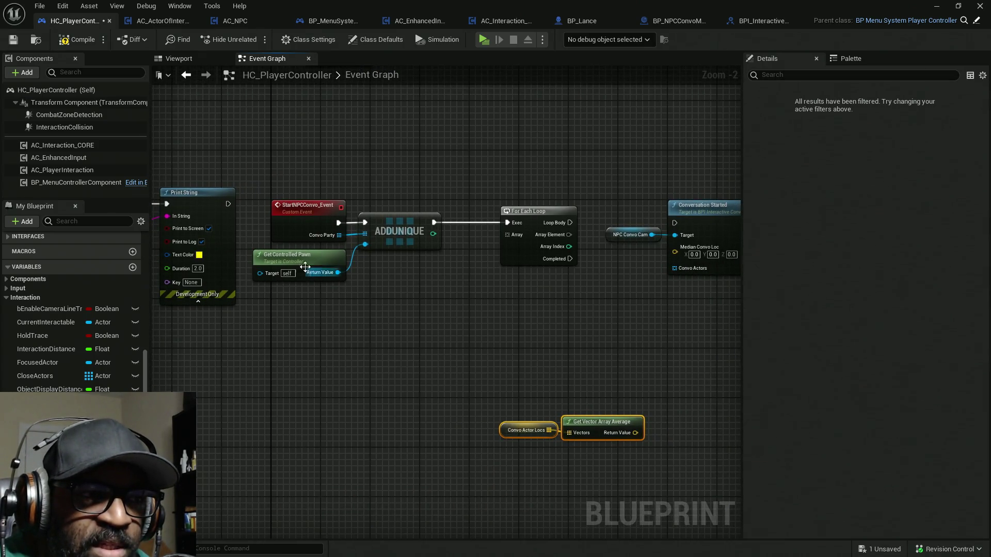
pyautogui.moveTo(439, 192); pyautogui.dragTo(368, 293)
pyautogui.moveTo(442, 159)
pyautogui.mouseDown()
pyautogui.moveTo(262, 165)
pyautogui.moveTo(253, 283)
pyautogui.mouseUp()
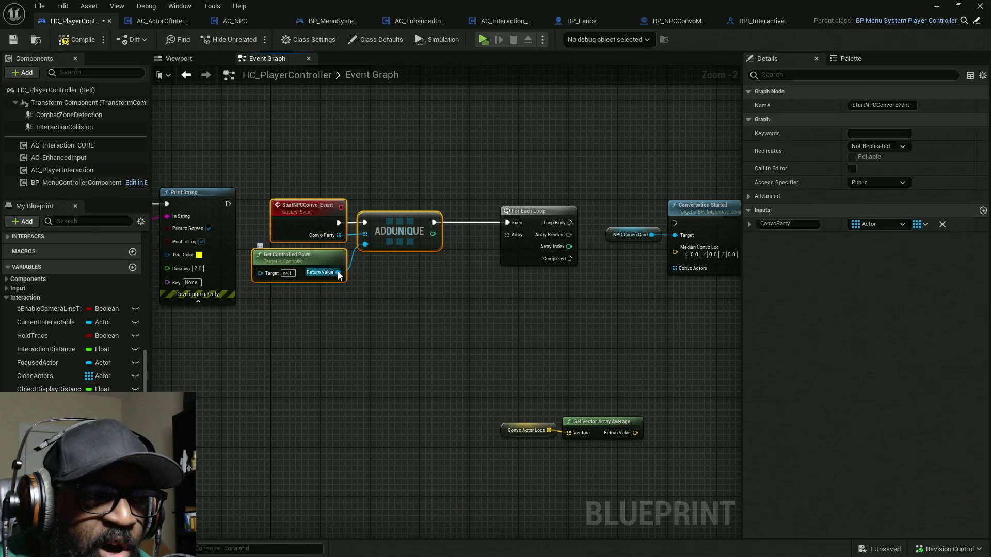
pyautogui.scroll(1, 340, 272)
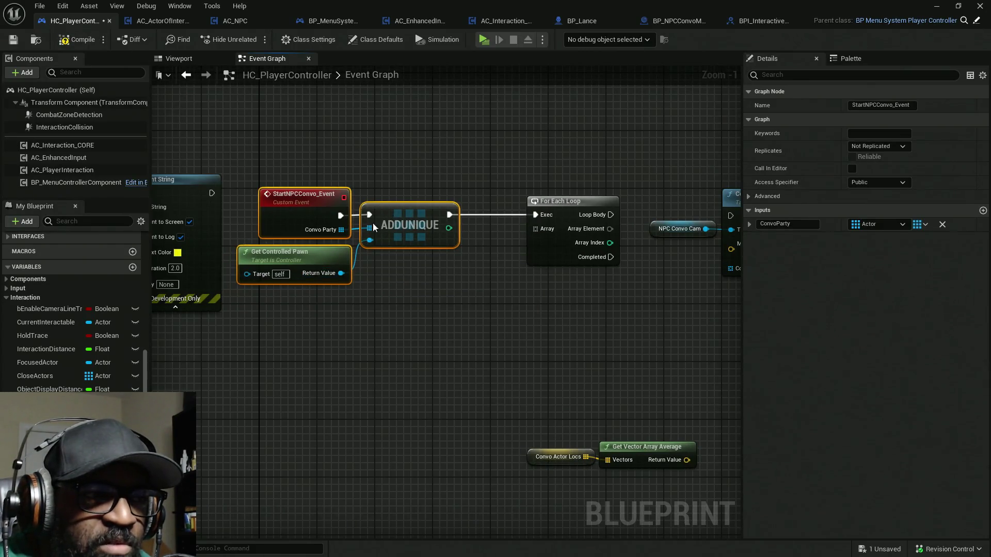
pyautogui.moveTo(268, 237); pyautogui.dragTo(268, 236)
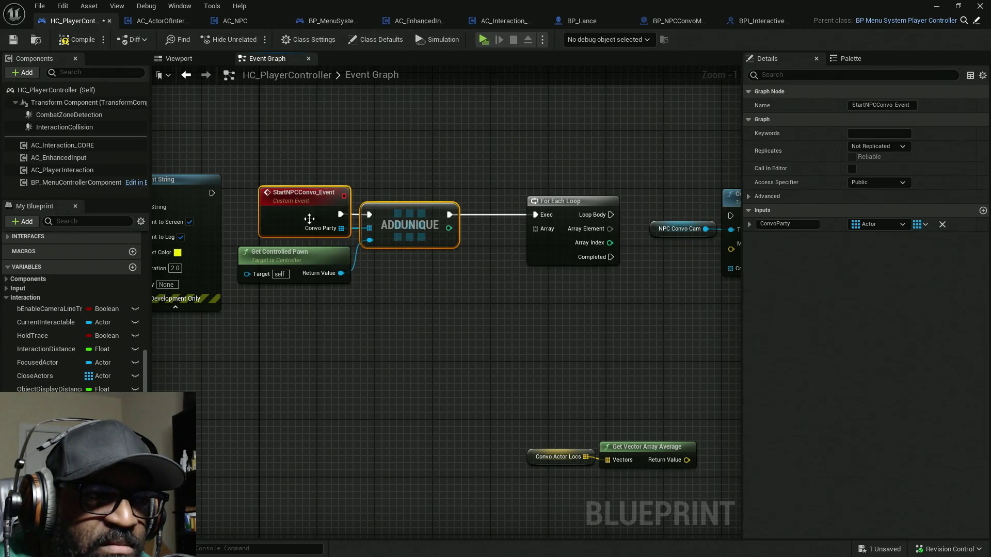
pyautogui.click(366, 315)
# Wire Convo Party into the loop's Array input and move Conversation Started below the loop
pyautogui.moveTo(535, 229)
pyautogui.mouseDown()
pyautogui.moveTo(330, 228)
pyautogui.moveTo(338, 230)
pyautogui.mouseUp()
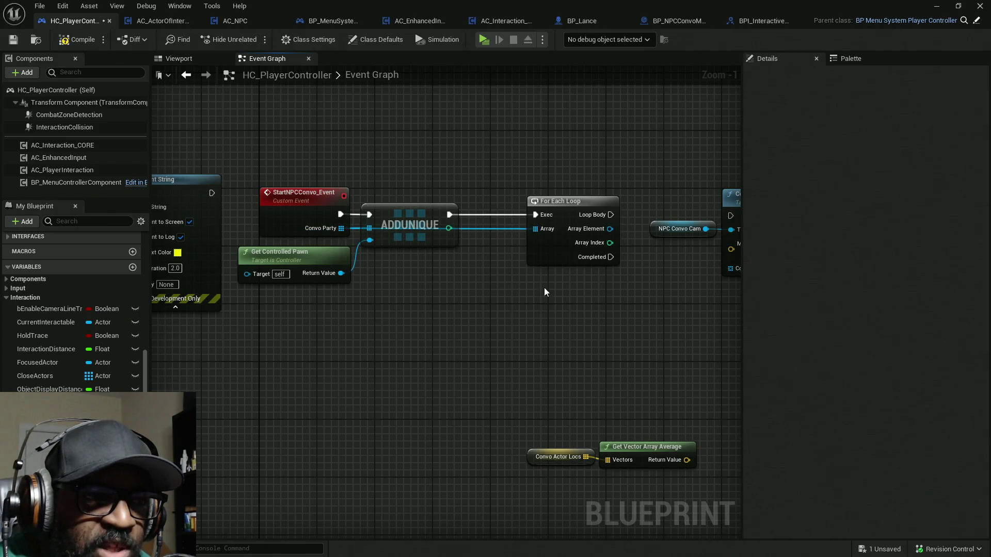
pyautogui.moveTo(552, 249); pyautogui.dragTo(494, 248)
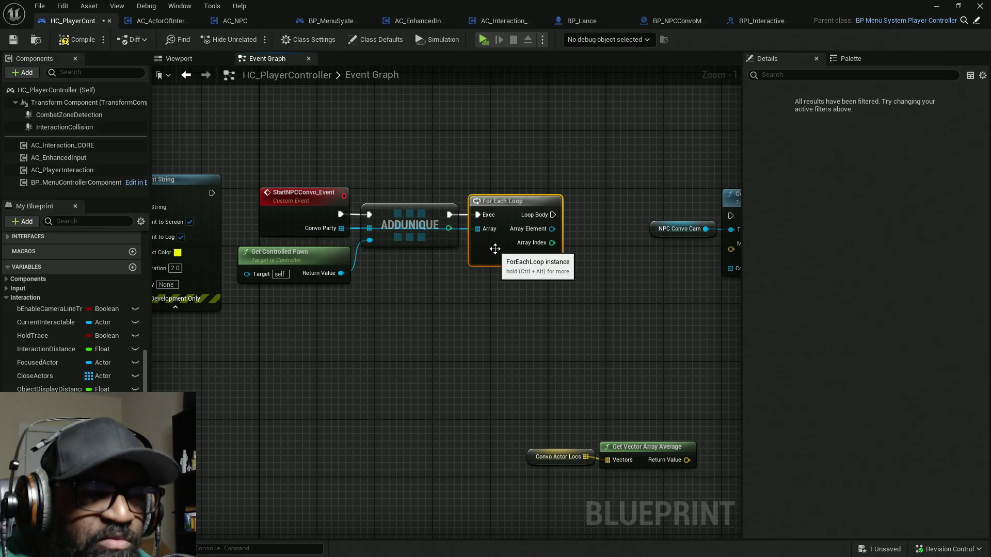
pyautogui.moveTo(617, 316); pyautogui.dragTo(564, 300)
pyautogui.moveTo(596, 214)
pyautogui.mouseDown()
pyautogui.moveTo(454, 257)
pyautogui.moveTo(439, 167)
pyautogui.moveTo(609, 278)
pyautogui.mouseUp()
pyautogui.moveTo(621, 152)
pyautogui.mouseDown()
pyautogui.moveTo(284, 298)
pyautogui.moveTo(304, 297)
pyautogui.mouseUp()
pyautogui.moveTo(403, 372)
pyautogui.mouseDown()
pyautogui.moveTo(482, 427)
pyautogui.moveTo(484, 411)
pyautogui.moveTo(516, 410)
pyautogui.mouseUp()
pyautogui.moveTo(439, 276); pyautogui.dragTo(519, 317)
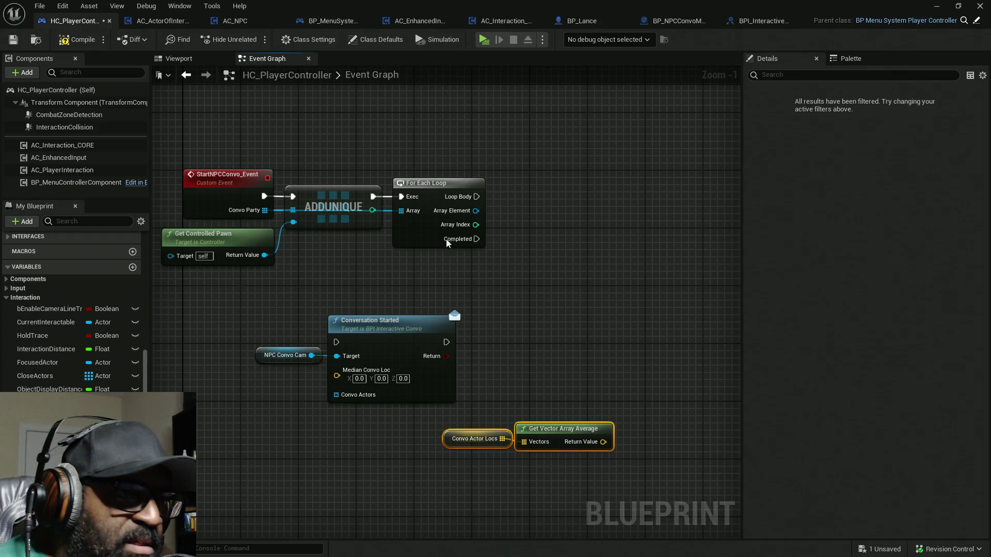
pyautogui.moveTo(475, 211); pyautogui.dragTo(522, 223)
# Add a Get Actor Location node on the loop's Array Element
pyautogui.write('get loc')
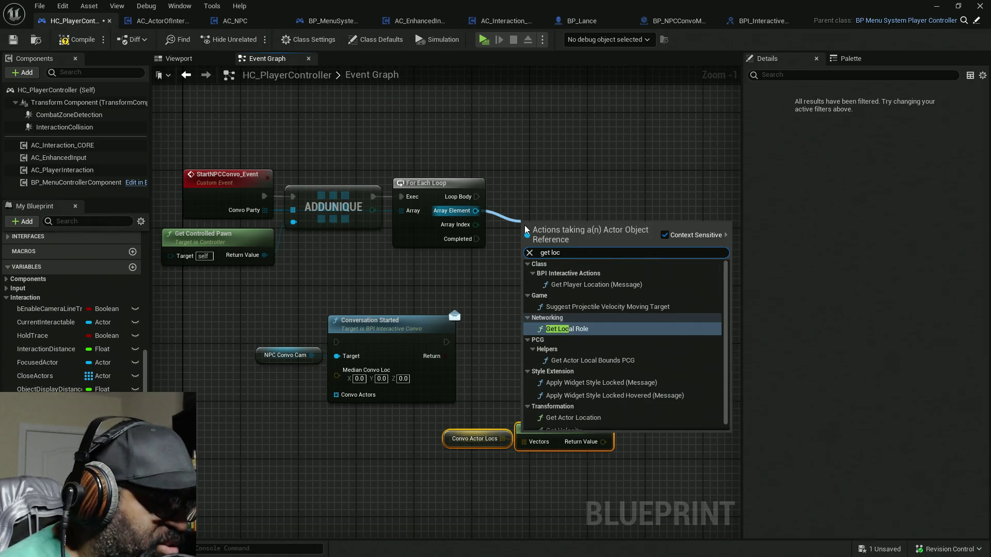
pyautogui.write('t')
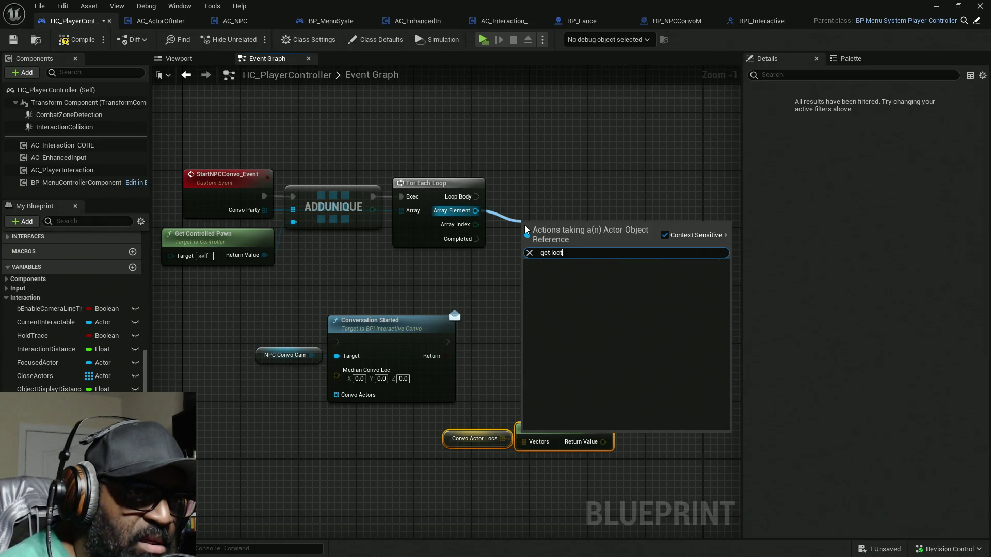
pyautogui.press('BackSpace')
pyautogui.write('a')
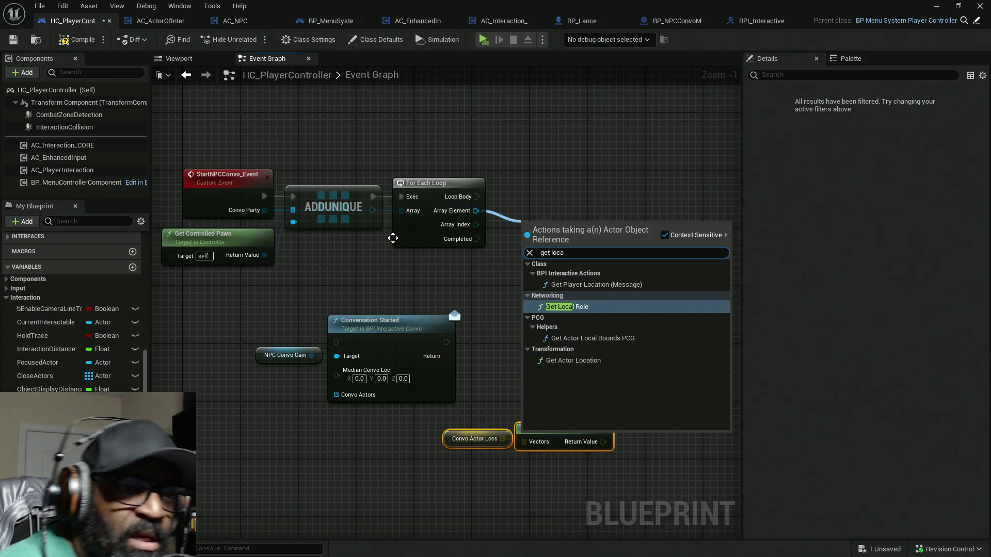
pyautogui.click(562, 360)
pyautogui.moveTo(547, 229); pyautogui.dragTo(532, 251)
# Place a Convo Actor Locs setter, then delete it and its auto-inserted Make Array node
pyautogui.moveTo(47, 402)
pyautogui.mouseDown()
pyautogui.moveTo(444, 201)
pyautogui.moveTo(540, 211)
pyautogui.moveTo(562, 194)
pyautogui.moveTo(556, 211)
pyautogui.moveTo(468, 270)
pyautogui.mouseUp()
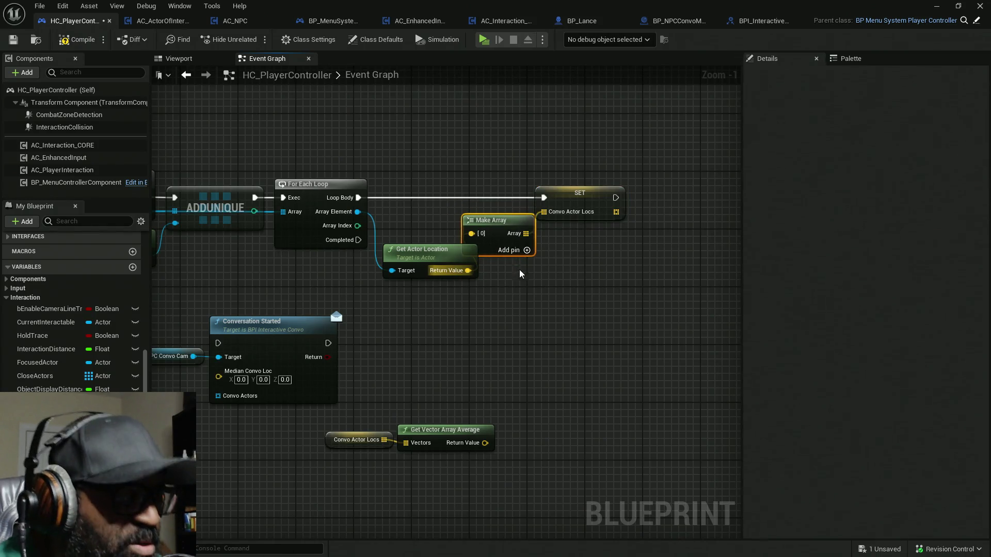
pyautogui.press('Delete')
pyautogui.click(558, 192)
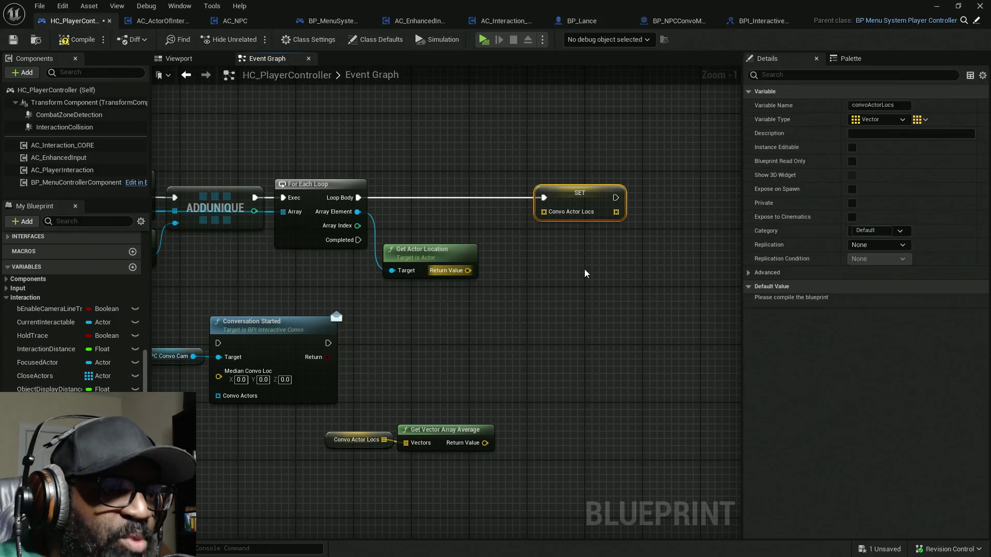
pyautogui.press('Delete')
# Add the actor location to Convo Actor Locs with an Array Add node on each Loop Body
pyautogui.click(364, 440)
pyautogui.hotkey('ctrl', 'c')
pyautogui.hotkey('ctrl', 'v')
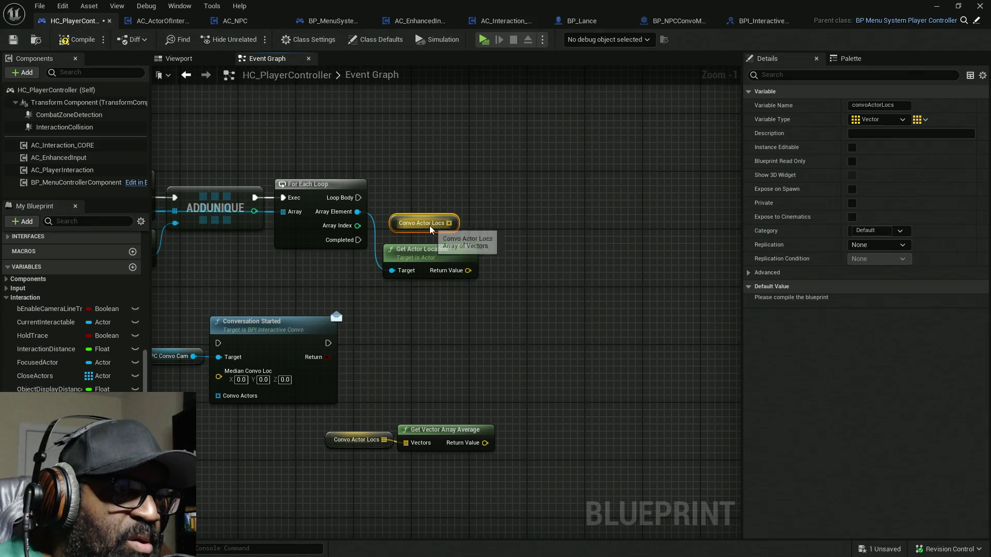
pyautogui.moveTo(455, 223); pyautogui.dragTo(470, 219)
pyautogui.write('add')
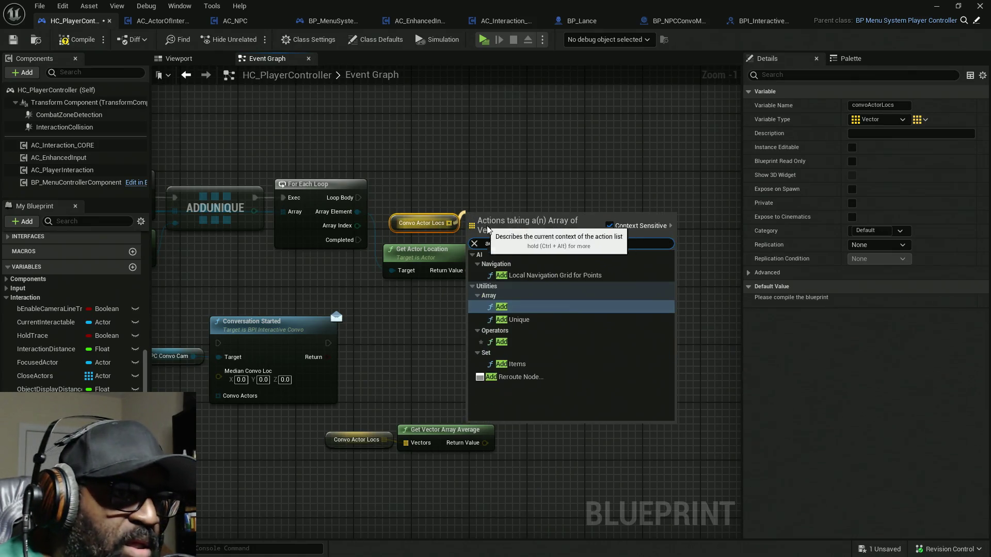
pyautogui.click(501, 308)
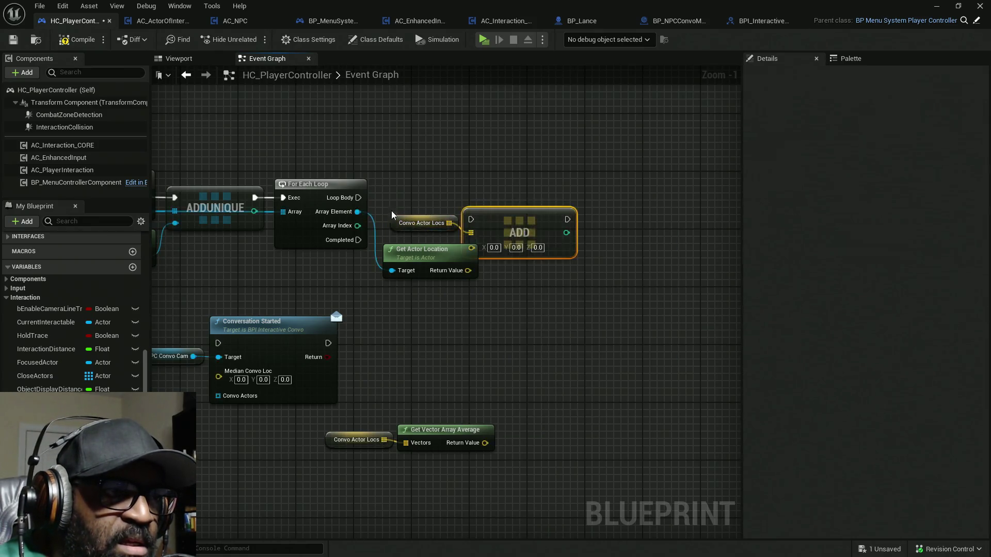
pyautogui.moveTo(507, 241)
pyautogui.mouseDown()
pyautogui.moveTo(459, 280)
pyautogui.moveTo(467, 270)
pyautogui.mouseUp()
pyautogui.moveTo(510, 213)
pyautogui.mouseDown()
pyautogui.moveTo(352, 201)
pyautogui.moveTo(546, 277)
pyautogui.mouseUp()
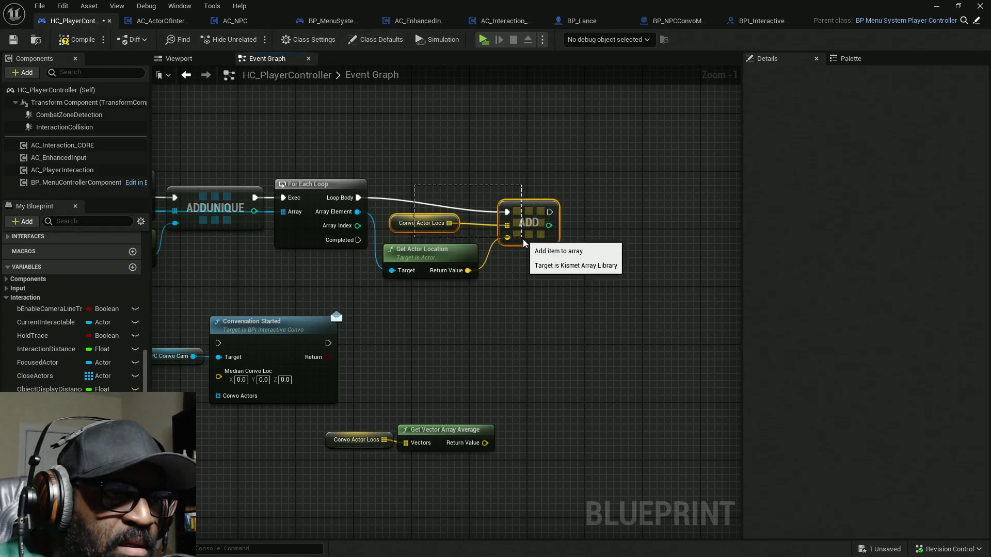
pyautogui.moveTo(535, 240); pyautogui.dragTo(535, 225)
pyautogui.click(504, 338)
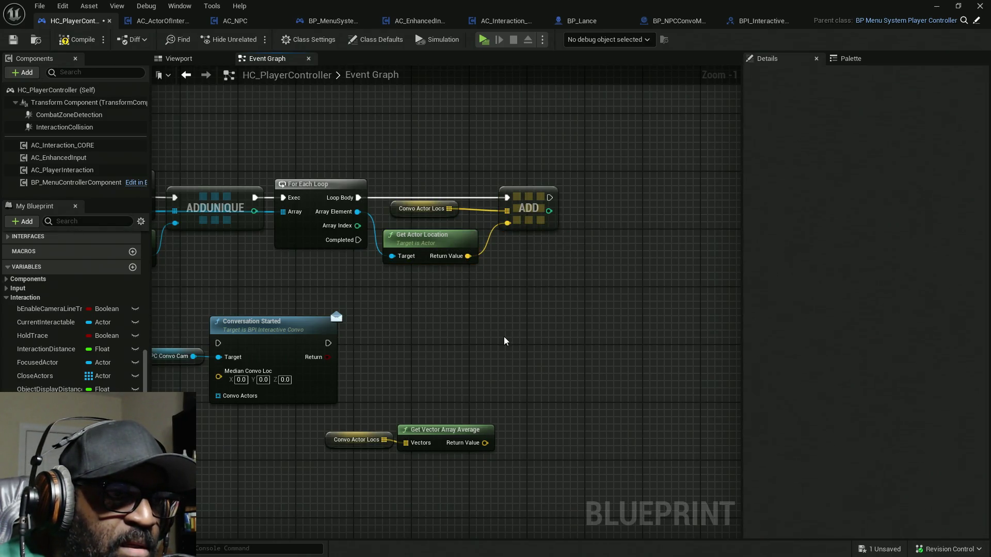
pyautogui.moveTo(388, 308)
pyautogui.mouseDown()
pyautogui.moveTo(482, 253)
pyautogui.moveTo(230, 343)
pyautogui.mouseUp()
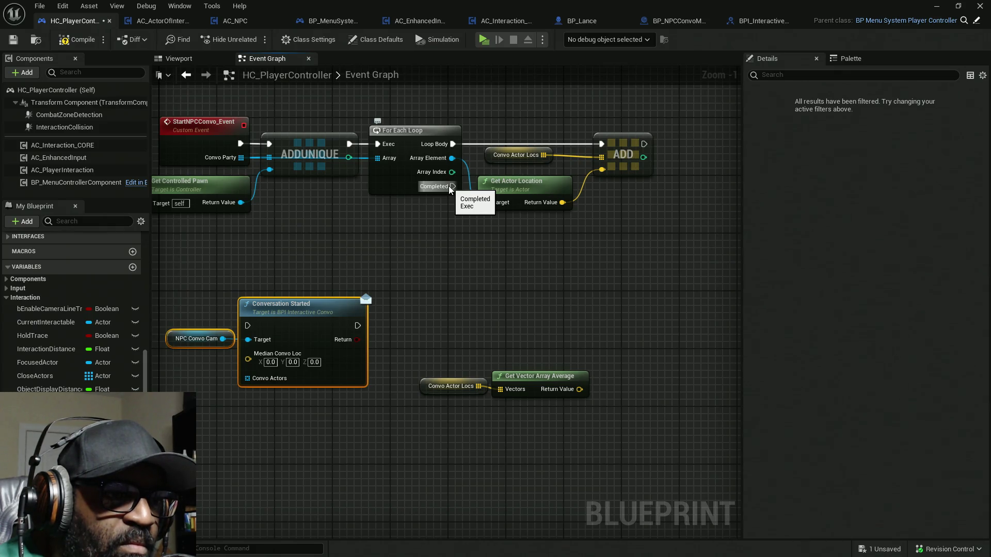
pyautogui.moveTo(458, 338); pyautogui.dragTo(560, 456)
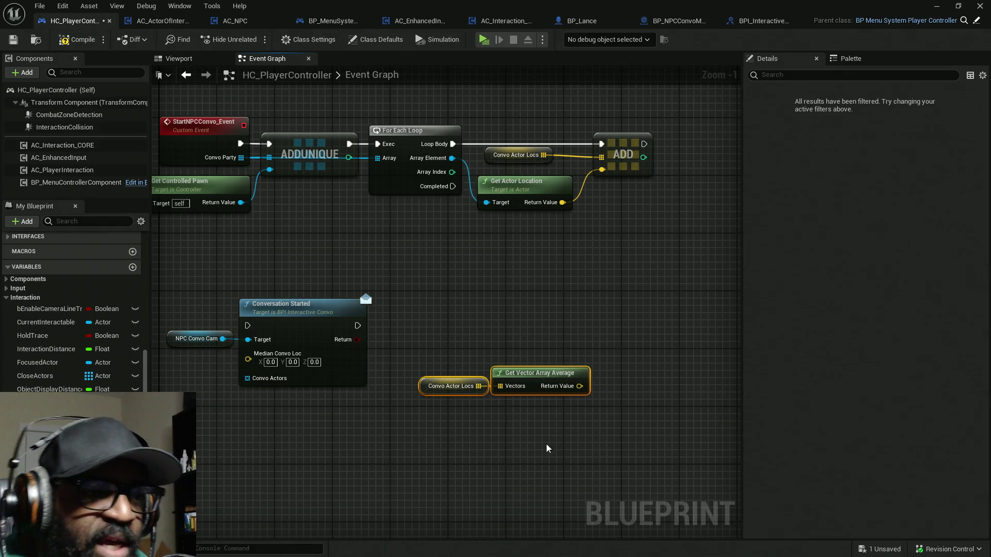
# Move the camera, averaging and Conversation Started nodes up beside the loop
pyautogui.moveTo(558, 415); pyautogui.dragTo(593, 465)
pyautogui.moveTo(454, 323)
pyautogui.mouseDown()
pyautogui.moveTo(589, 461)
pyautogui.moveTo(444, 349)
pyautogui.moveTo(599, 400)
pyautogui.mouseUp()
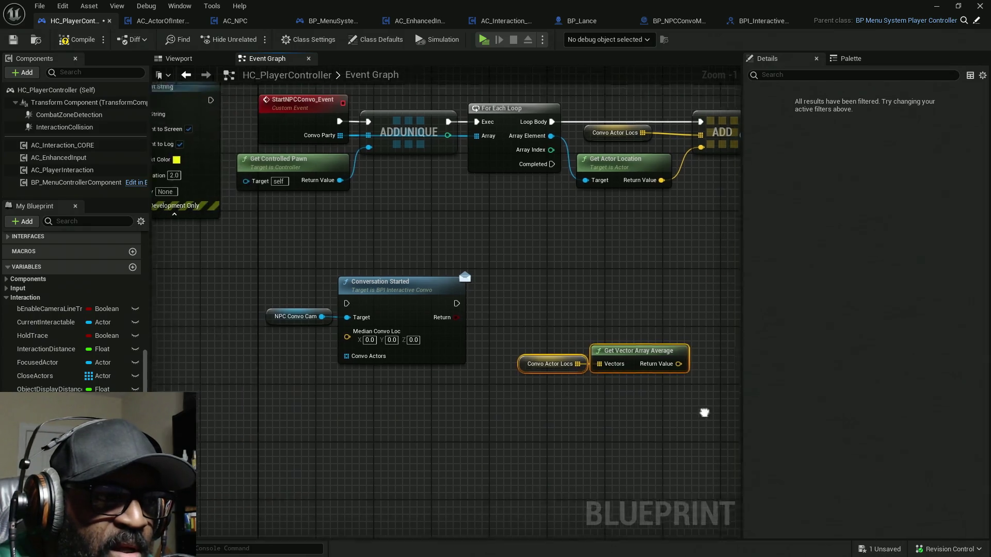
pyautogui.moveTo(644, 342)
pyautogui.mouseDown()
pyautogui.moveTo(326, 359)
pyautogui.moveTo(255, 352)
pyautogui.moveTo(357, 322)
pyautogui.mouseUp()
pyautogui.moveTo(374, 392); pyautogui.dragTo(446, 417)
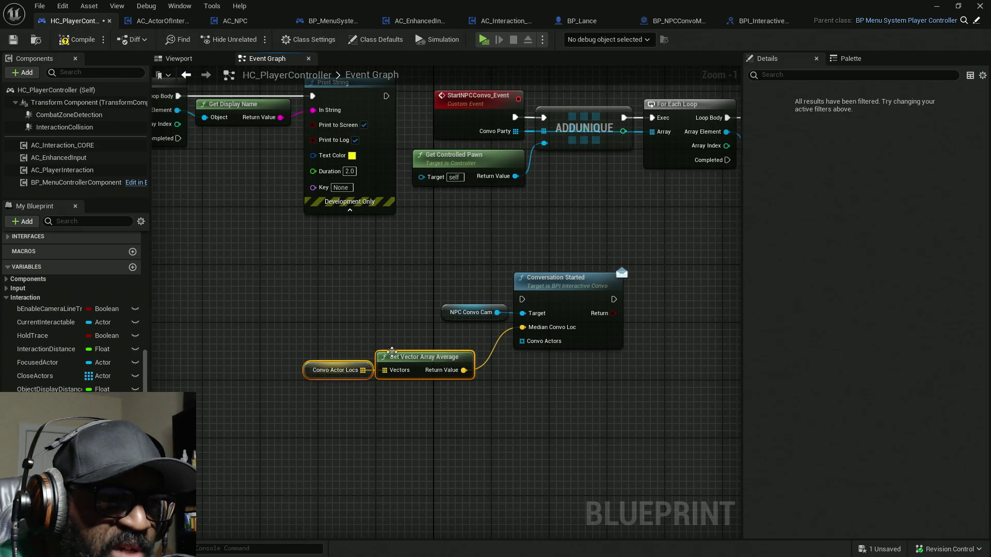
pyautogui.moveTo(441, 336); pyautogui.dragTo(346, 357)
pyautogui.moveTo(260, 315)
pyautogui.mouseDown()
pyautogui.moveTo(543, 428)
pyautogui.moveTo(413, 418)
pyautogui.mouseUp()
pyautogui.moveTo(377, 350)
pyautogui.mouseDown()
pyautogui.moveTo(630, 328)
pyautogui.moveTo(642, 311)
pyautogui.mouseUp()
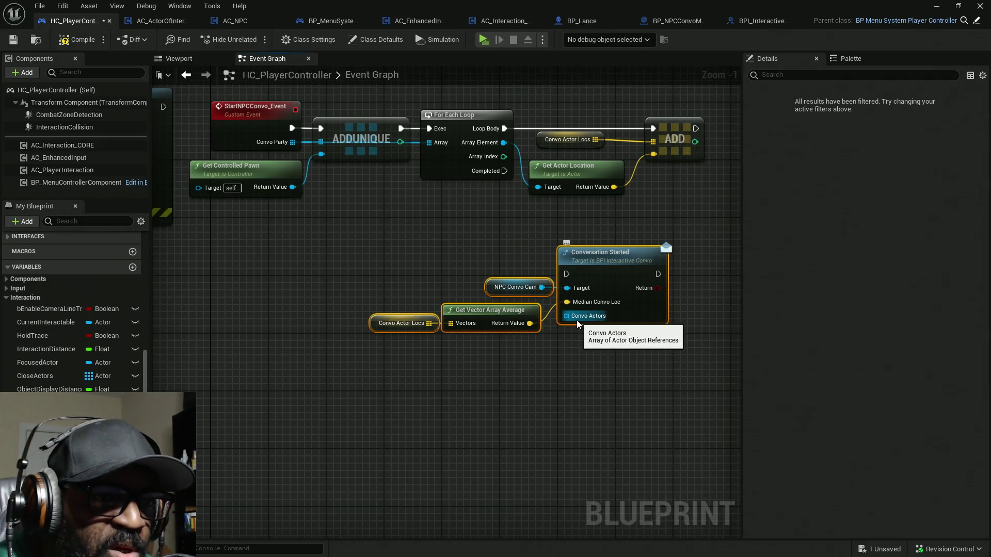
# Feed Convo Party into Convo Actors and run Conversation Started on the loop's Completed output
pyautogui.moveTo(569, 320)
pyautogui.mouseDown()
pyautogui.moveTo(359, 260)
pyautogui.moveTo(302, 163)
pyautogui.moveTo(318, 168)
pyautogui.moveTo(540, 414)
pyautogui.mouseUp()
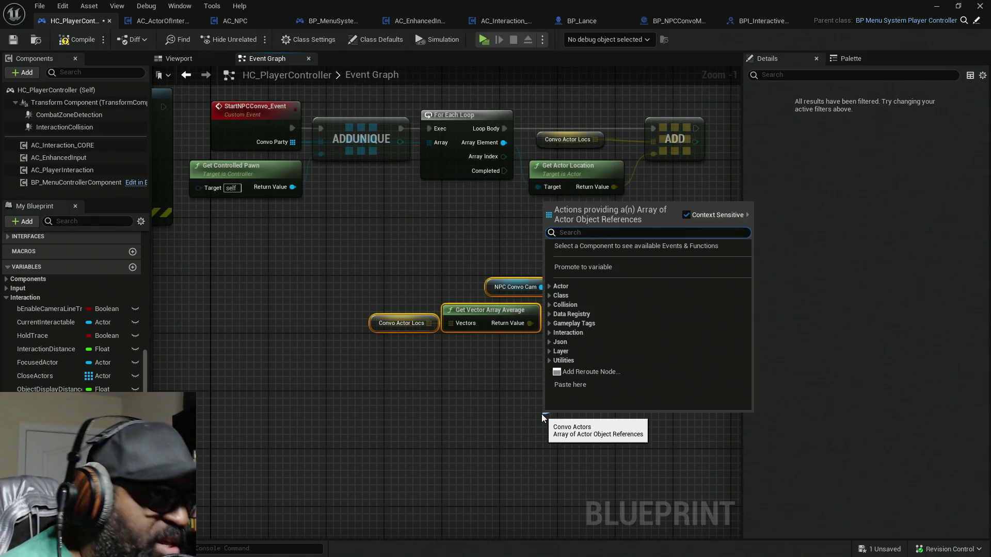
pyautogui.write('co')
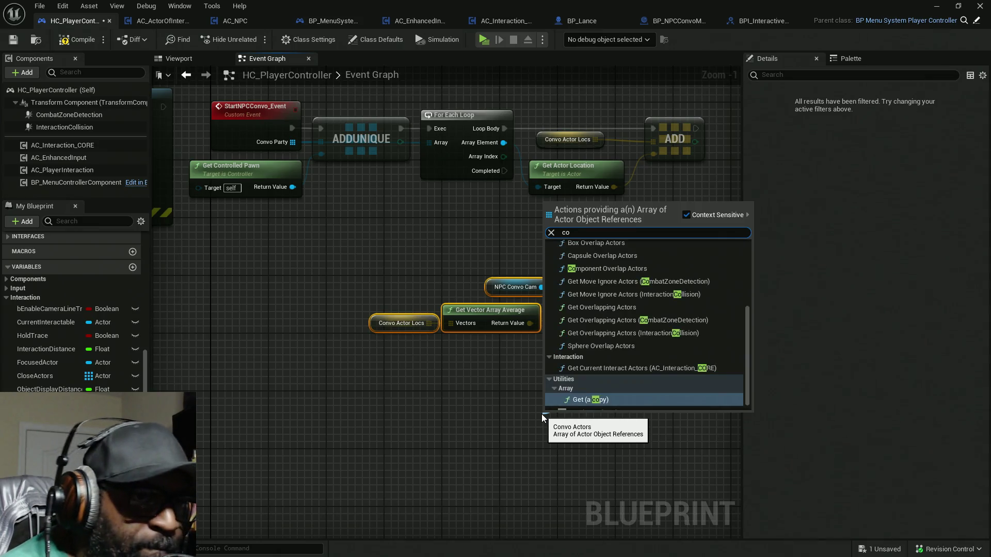
pyautogui.write('nvo p')
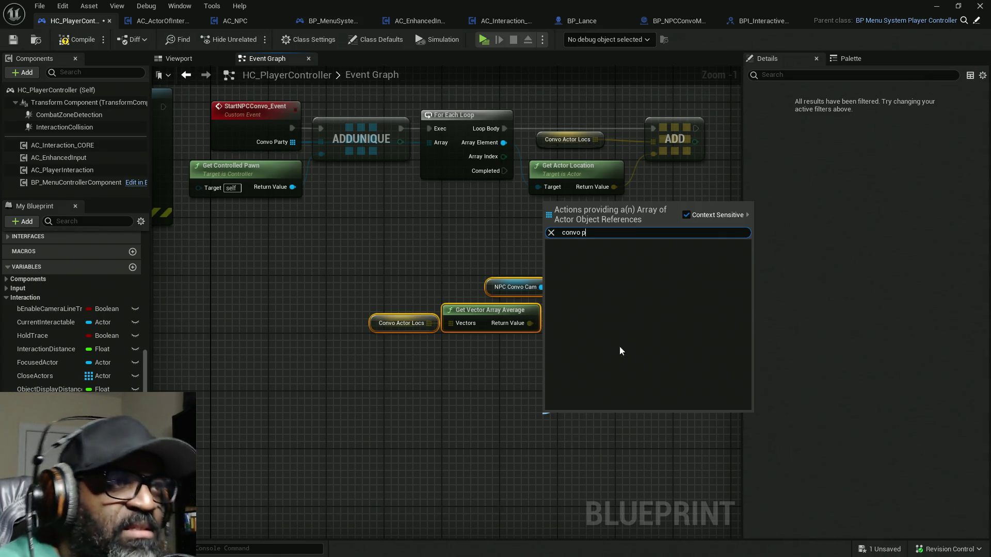
pyautogui.click(460, 278)
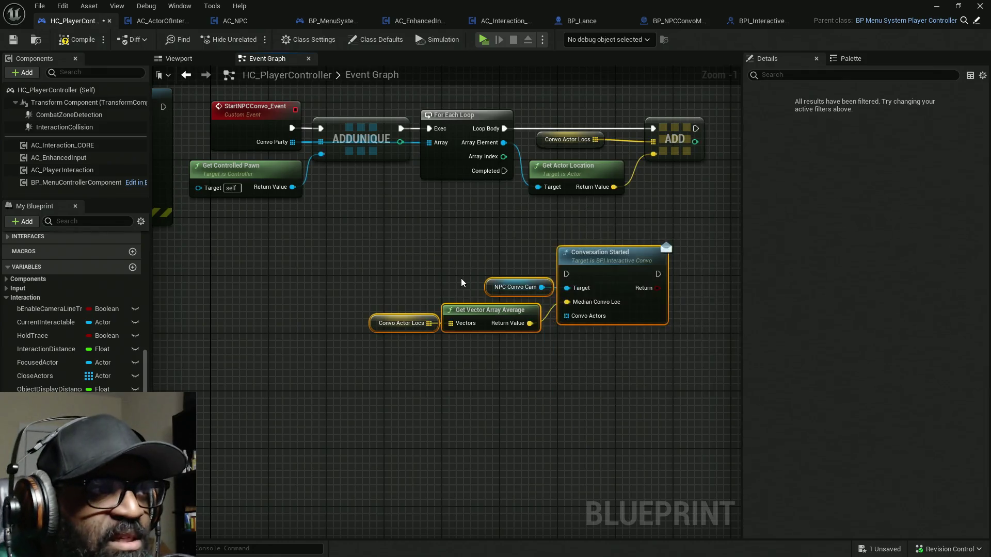
pyautogui.moveTo(571, 320); pyautogui.dragTo(520, 378)
pyautogui.click(376, 292)
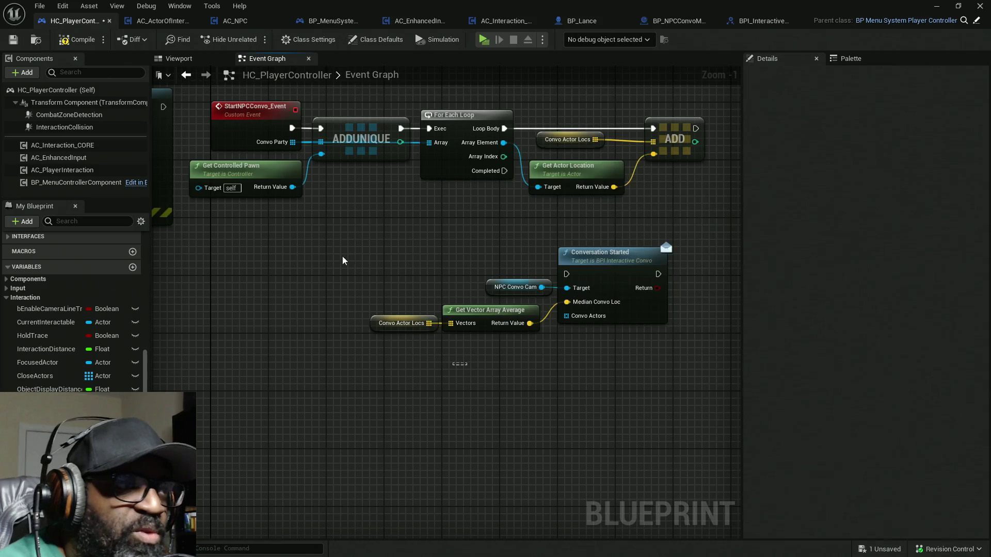
pyautogui.moveTo(298, 145)
pyautogui.mouseDown()
pyautogui.moveTo(542, 283)
pyautogui.moveTo(566, 316)
pyautogui.mouseUp()
pyautogui.moveTo(504, 171); pyautogui.dragTo(566, 274)
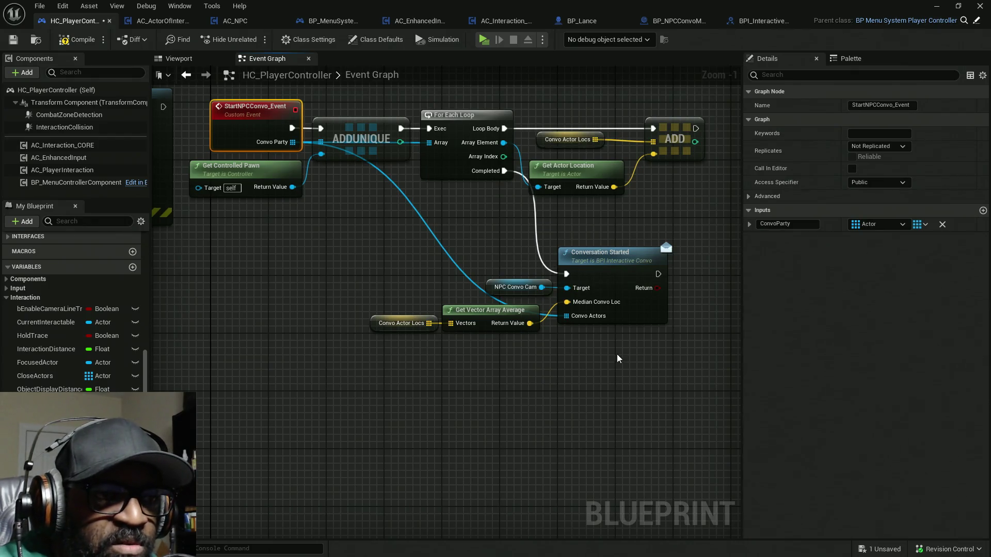
# Save HC_PlayerController, inspect NPC Convo Cam, and dismiss the validation failure notice
pyautogui.moveTo(618, 354); pyautogui.dragTo(555, 369)
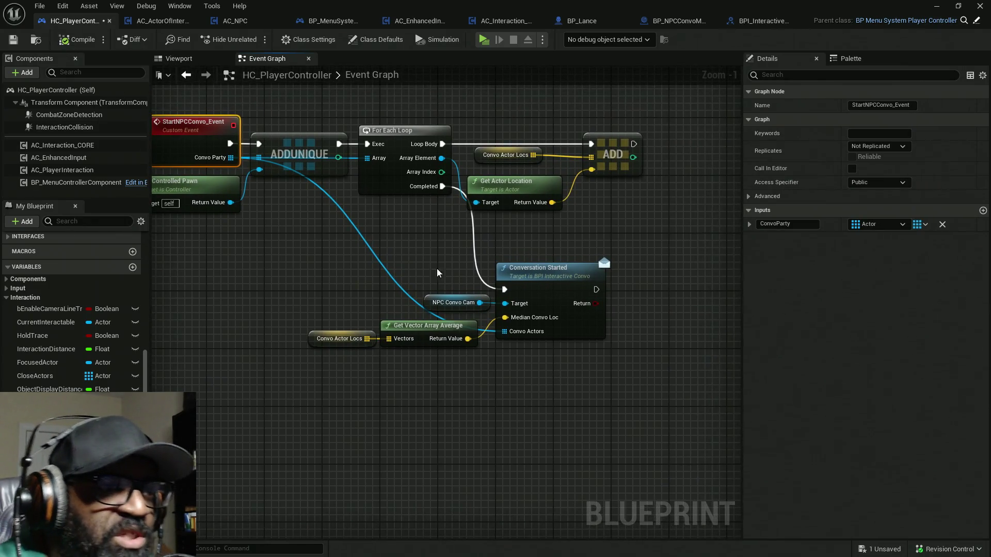
pyautogui.hotkey('ctrl', 's')
pyautogui.moveTo(447, 226); pyautogui.dragTo(639, 287)
pyautogui.click(445, 309)
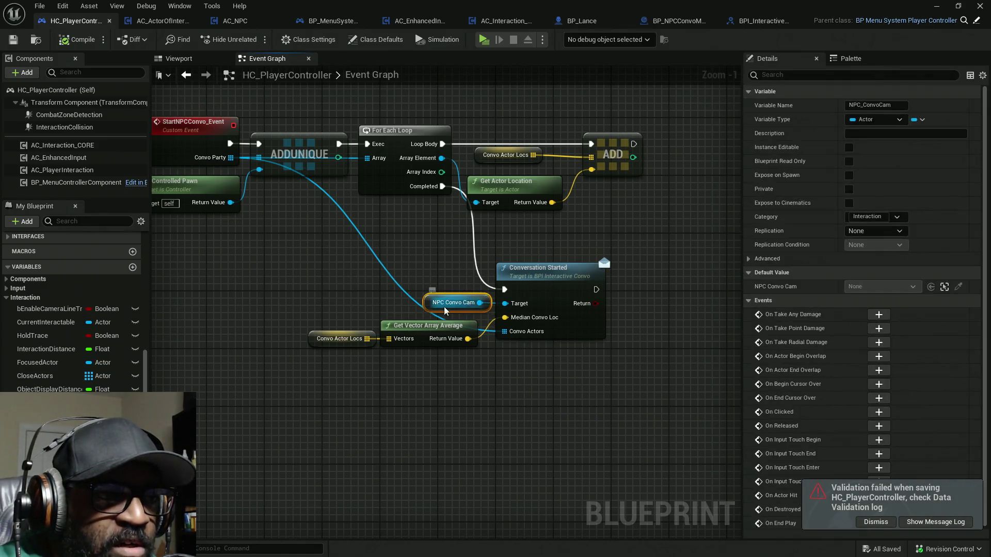
pyautogui.click(875, 521)
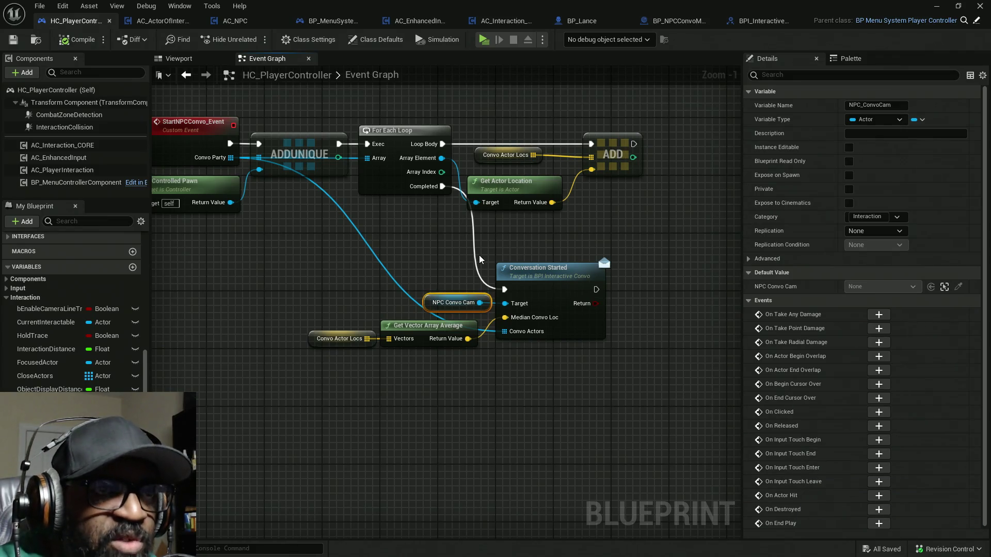
pyautogui.click(664, 20)
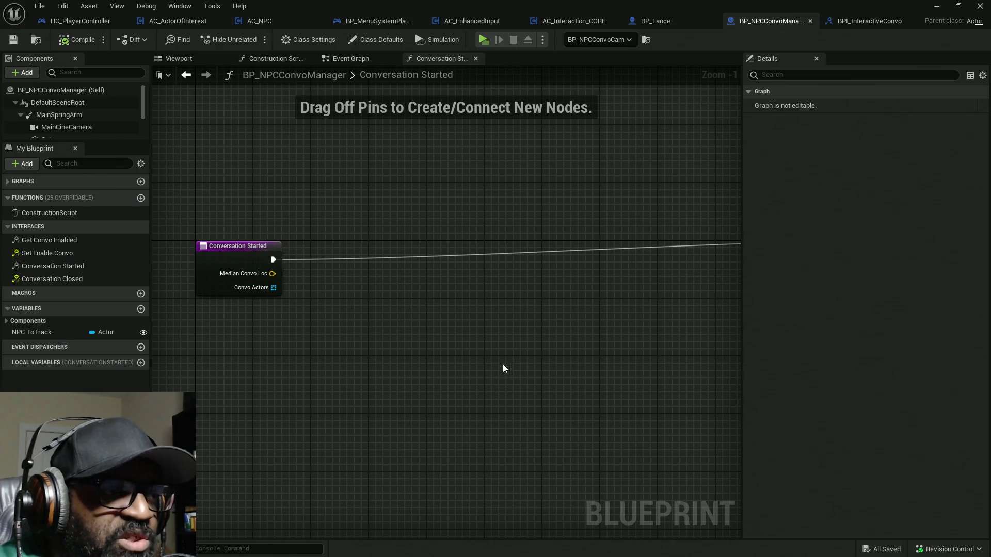
# Add a Set Actor Location node, replacing a mistakenly added Set Location node
pyautogui.moveTo(504, 370); pyautogui.dragTo(518, 341)
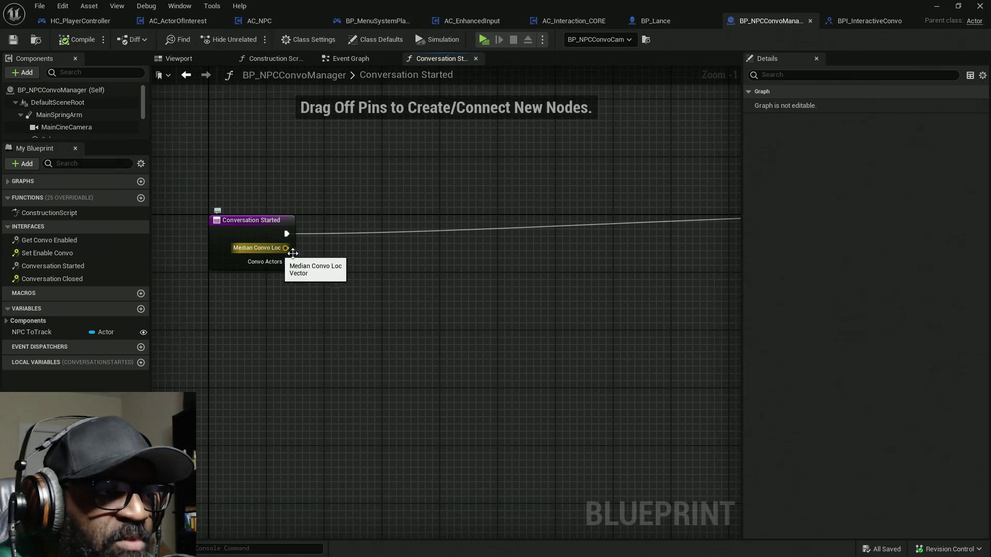
pyautogui.rightClick(338, 255)
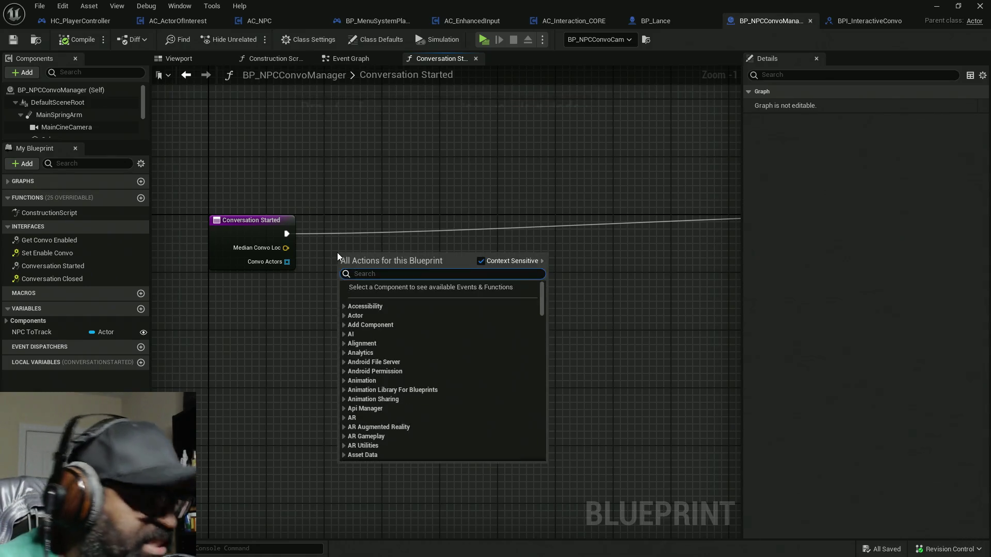
pyautogui.write('set loca')
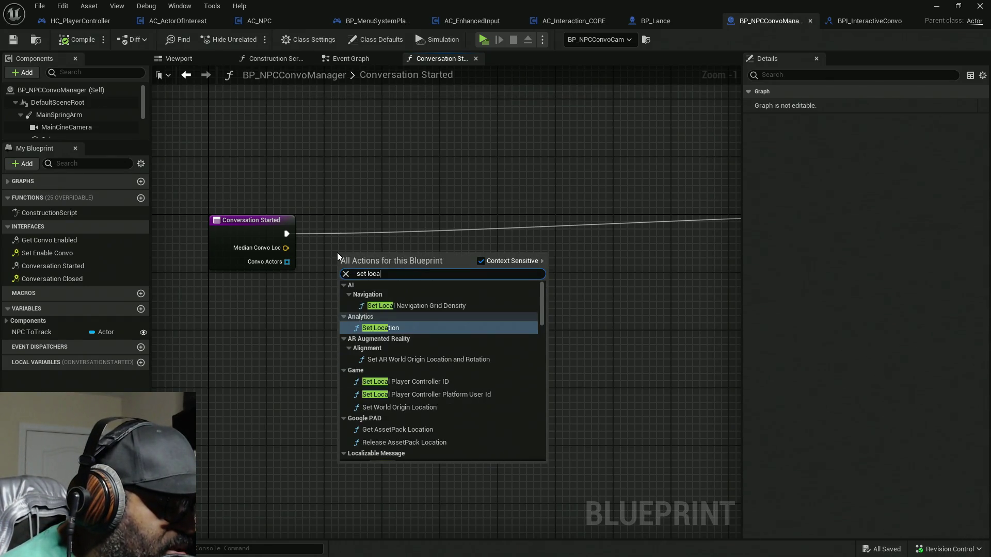
pyautogui.write('tion')
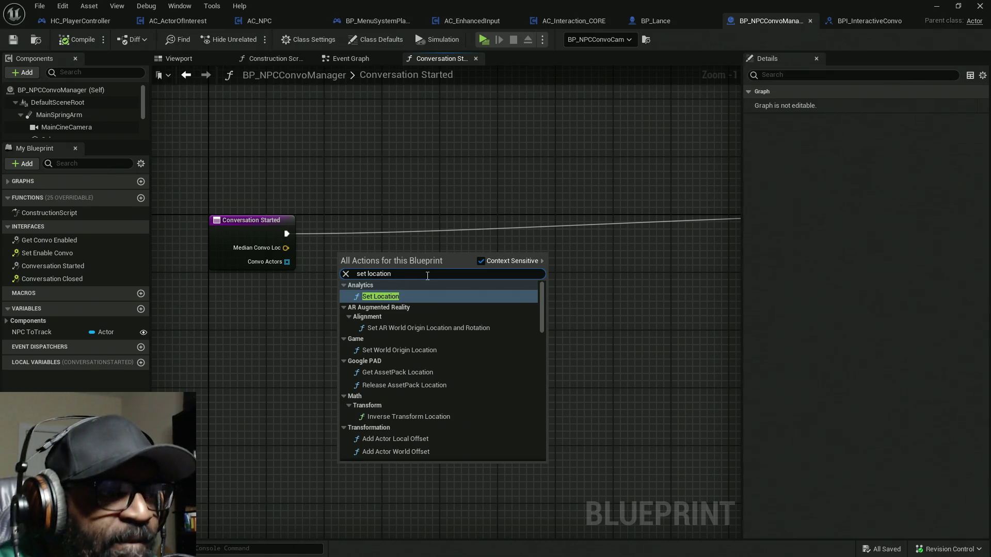
pyautogui.click(380, 296)
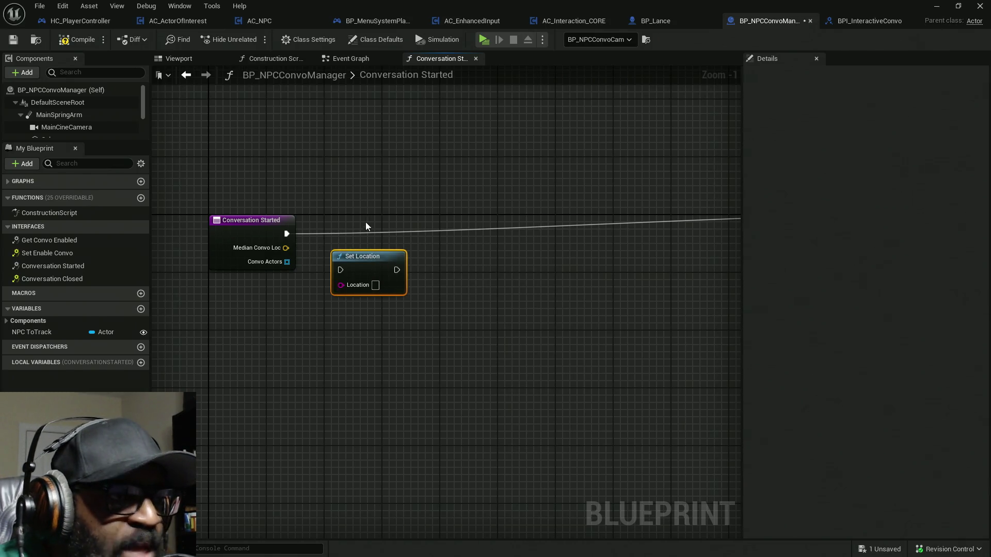
pyautogui.press('Delete')
pyautogui.rightClick(358, 307)
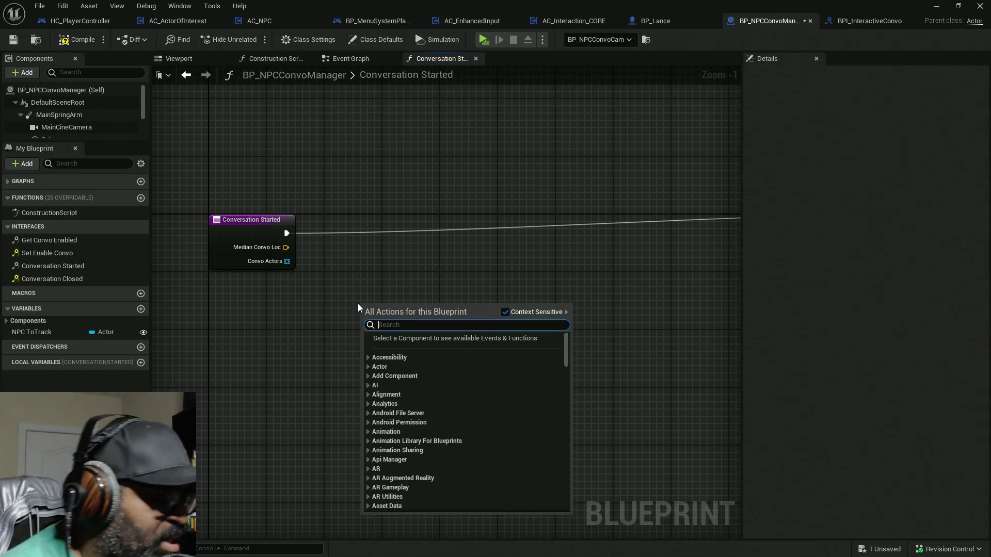
pyautogui.write('set actor loca')
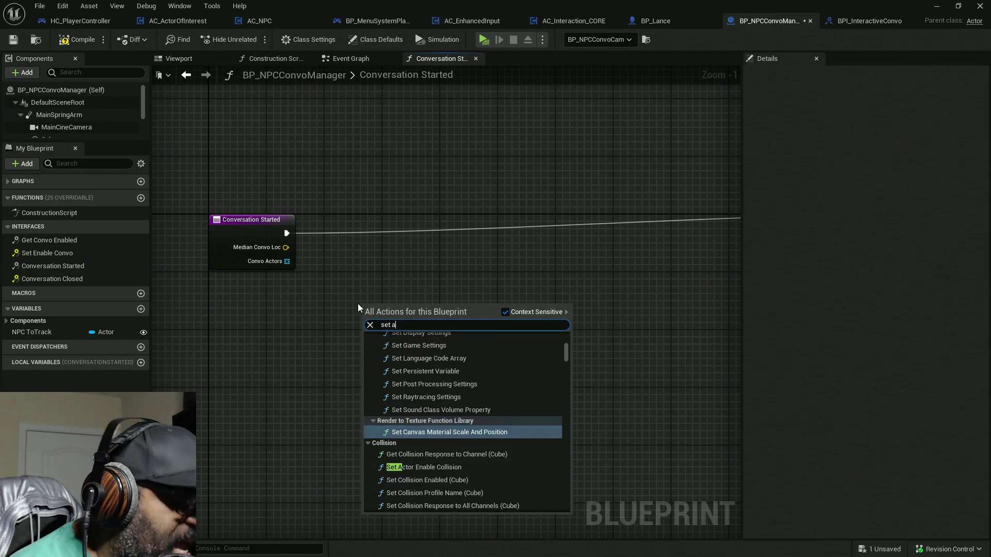
pyautogui.write('tion')
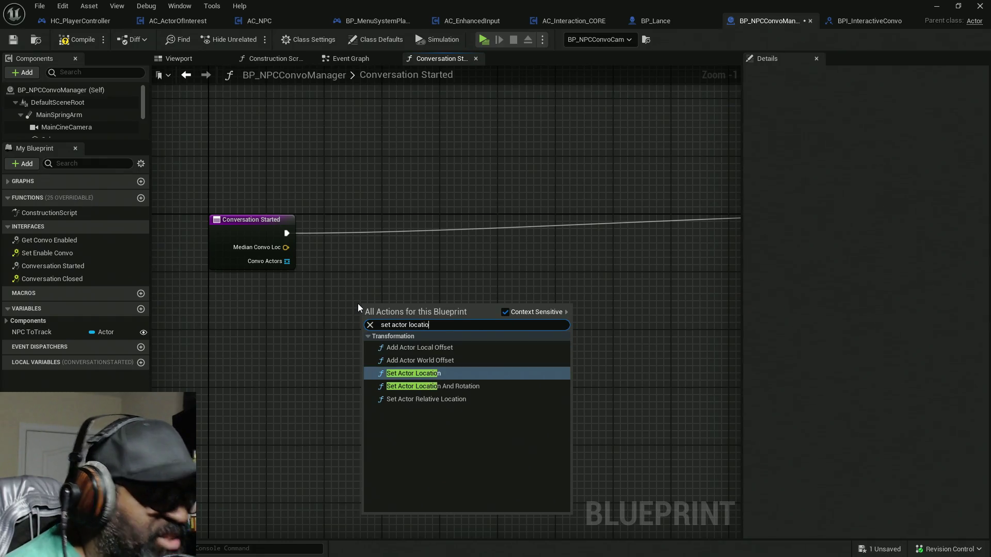
pyautogui.click(442, 371)
# Run Set Actor Location from Conversation Started with Median Convo Loc as New Location, and save
pyautogui.moveTo(287, 233); pyautogui.dragTo(507, 328)
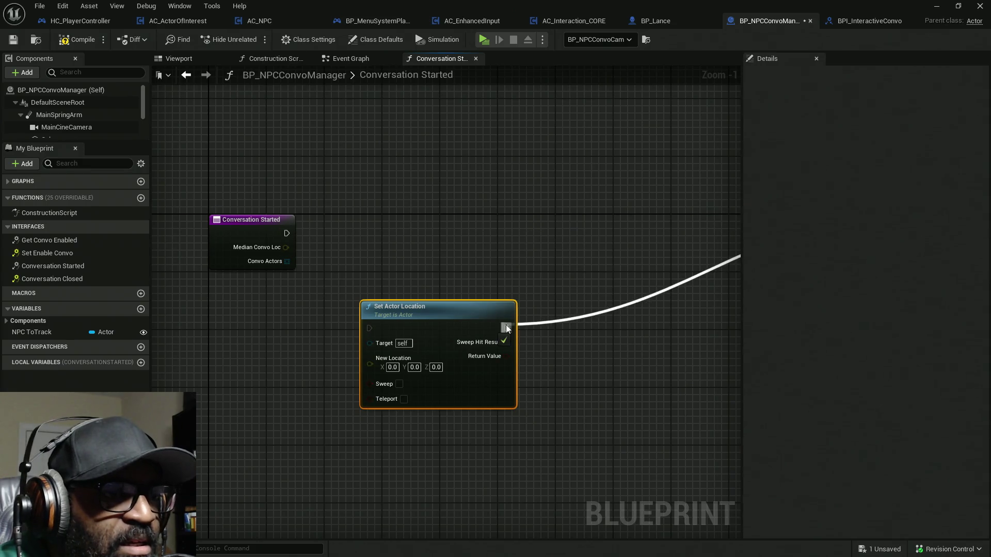
pyautogui.moveTo(369, 328)
pyautogui.mouseDown()
pyautogui.moveTo(338, 271)
pyautogui.moveTo(285, 235)
pyautogui.mouseUp()
pyautogui.moveTo(369, 328); pyautogui.dragTo(286, 234)
pyautogui.moveTo(285, 247)
pyautogui.mouseDown()
pyautogui.moveTo(375, 352)
pyautogui.moveTo(371, 363)
pyautogui.mouseUp()
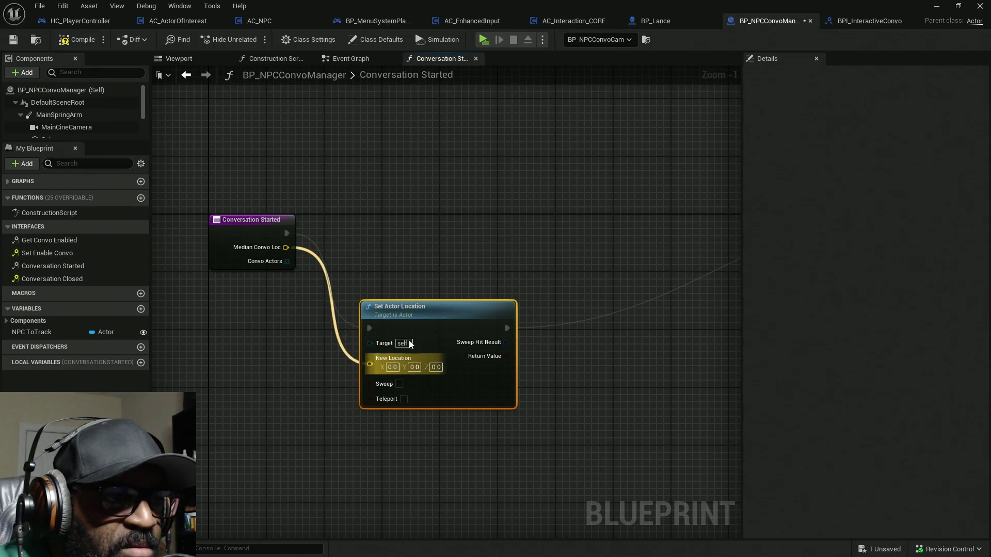
pyautogui.moveTo(456, 309)
pyautogui.mouseDown()
pyautogui.moveTo(457, 233)
pyautogui.moveTo(398, 230)
pyautogui.mouseUp()
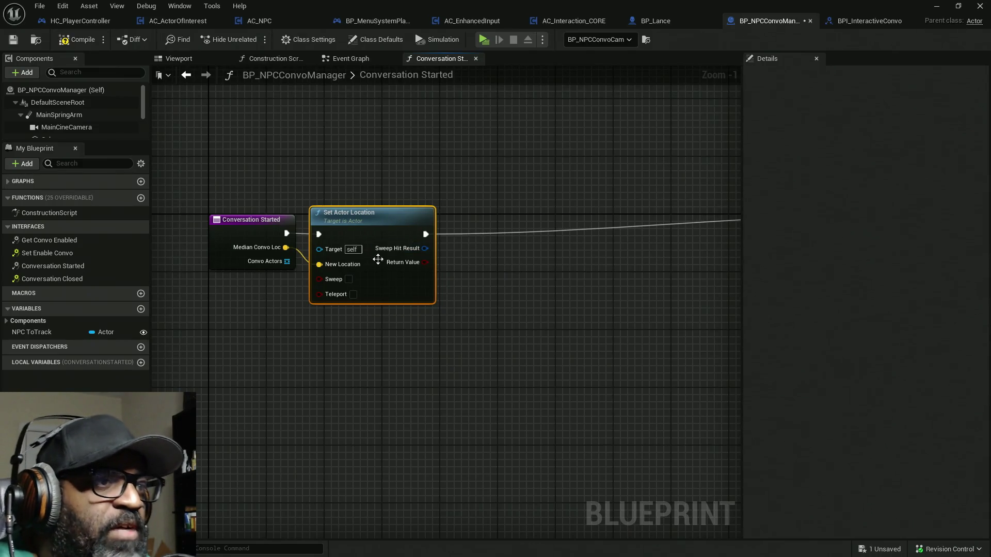
pyautogui.hotkey('ctrl', 's')
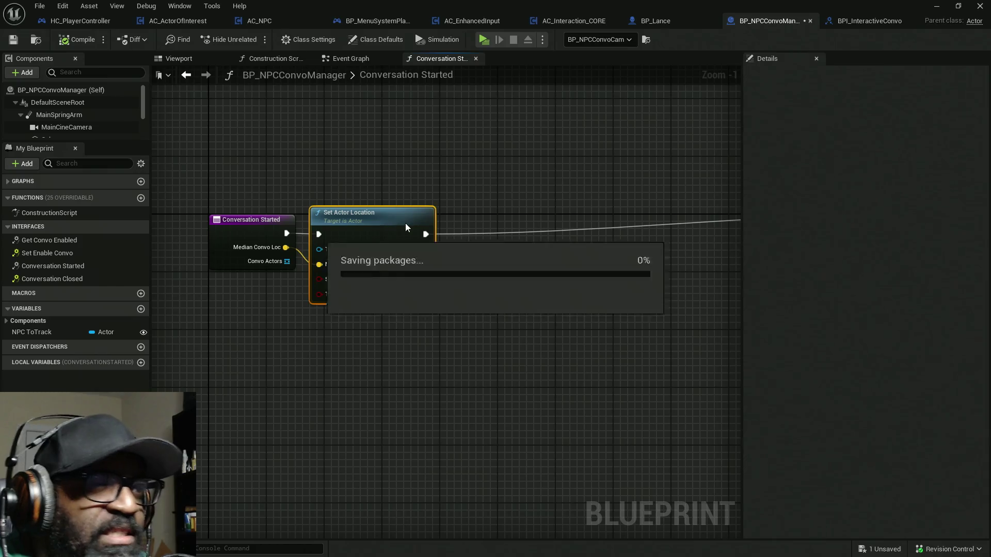
pyautogui.moveTo(304, 260); pyautogui.dragTo(319, 265)
# Back in the level editor, dismiss the validation notice and focus on the camera actor
pyautogui.moveTo(548, 5); pyautogui.dragTo(388, 89)
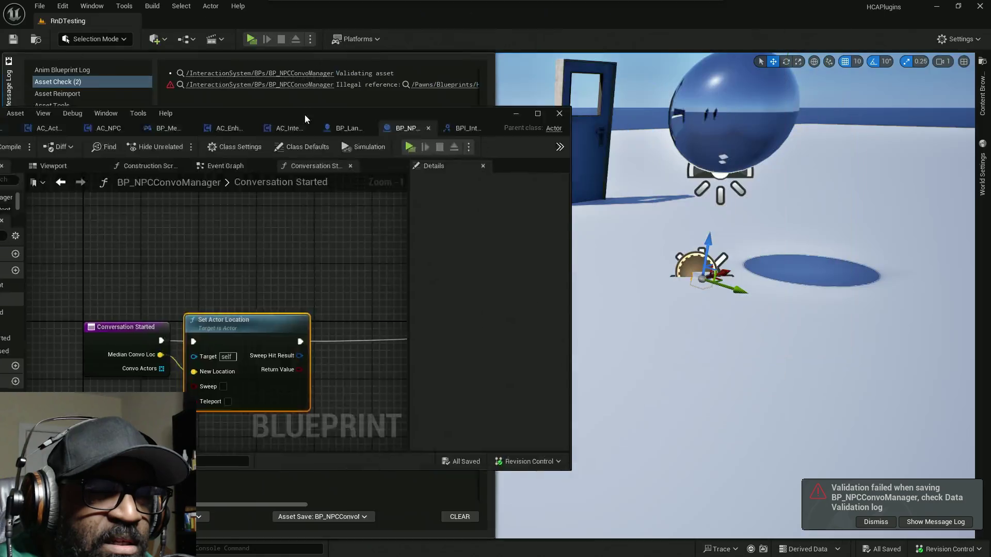
pyautogui.click(858, 524)
pyautogui.press('f')
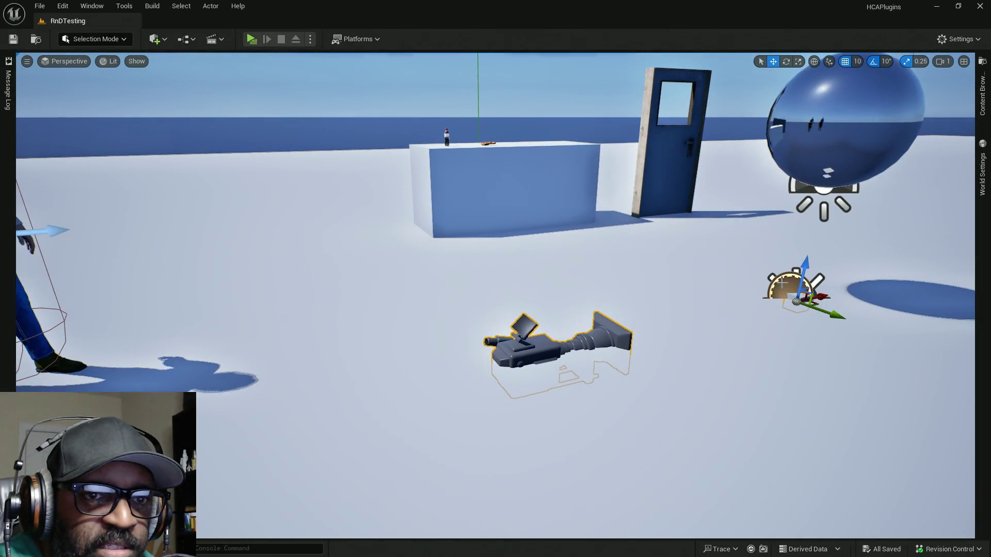
# Fly the viewport around the two NPCs, the camera prop, the door, the box and the sphere
pyautogui.moveTo(791, 303); pyautogui.dragTo(712, 315)
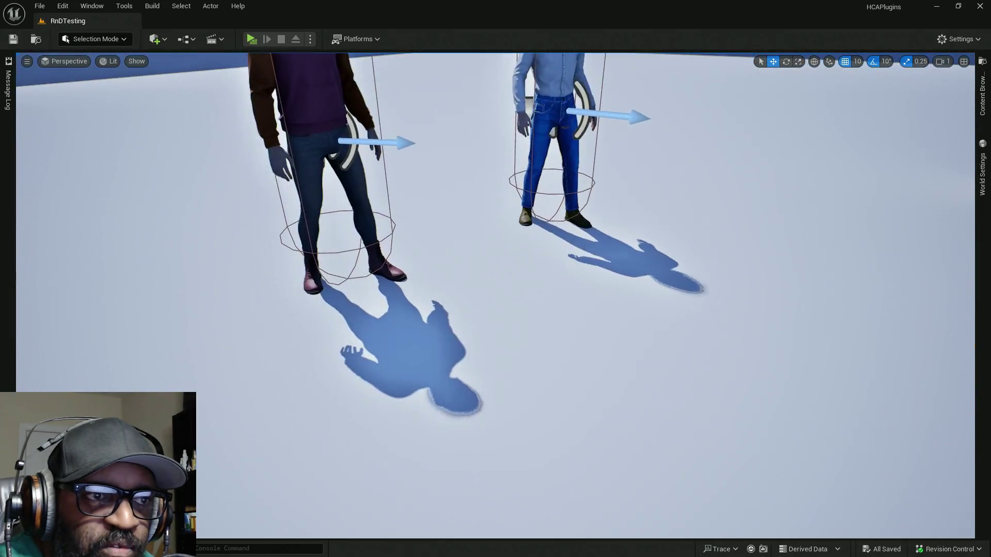
pyautogui.moveTo(568, 152)
pyautogui.mouseDown()
pyautogui.moveTo(541, 267)
pyautogui.moveTo(516, 288)
pyautogui.mouseUp()
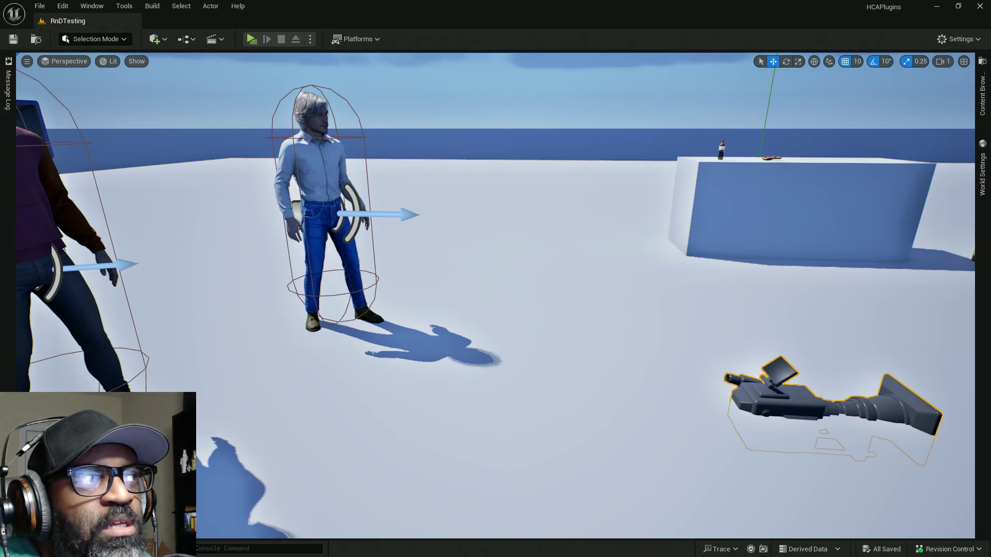
pyautogui.moveTo(516, 289); pyautogui.dragTo(500, 264)
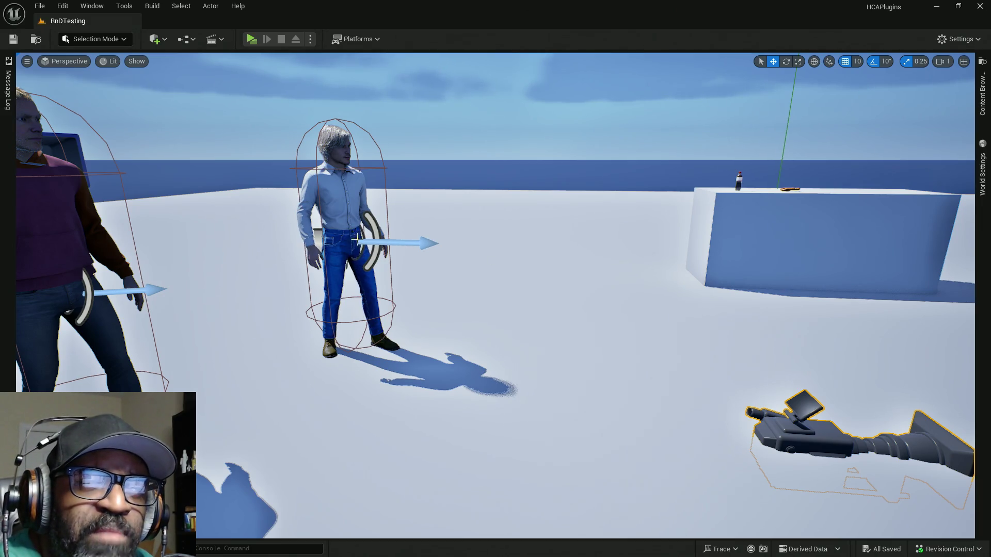
pyautogui.moveTo(363, 242); pyautogui.dragTo(344, 236)
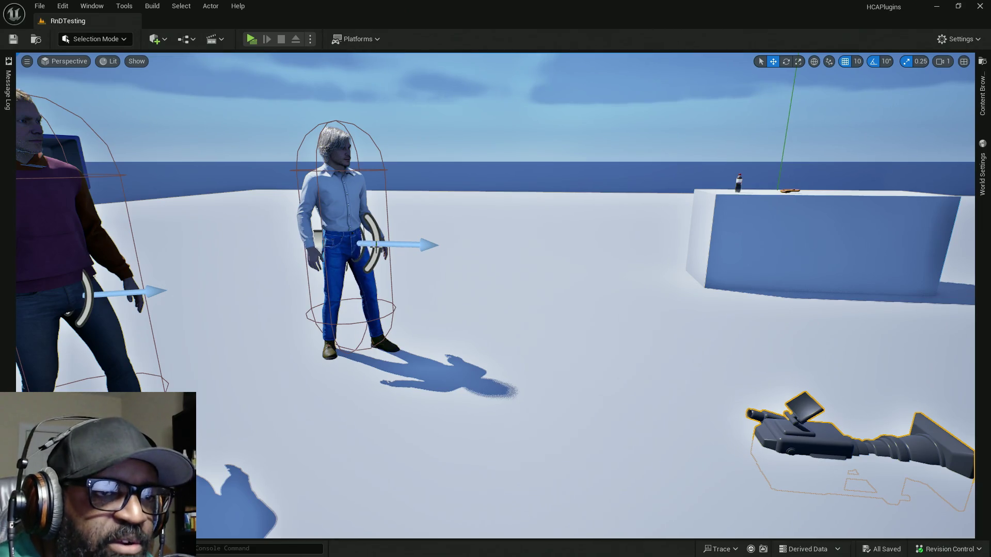
pyautogui.moveTo(444, 261); pyautogui.dragTo(522, 279)
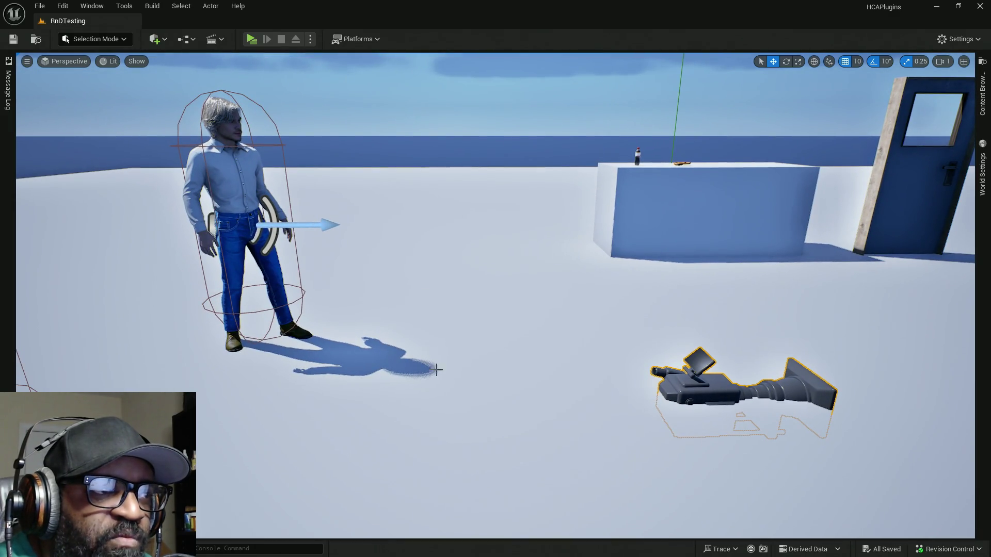
pyautogui.moveTo(259, 268); pyautogui.dragTo(680, 353)
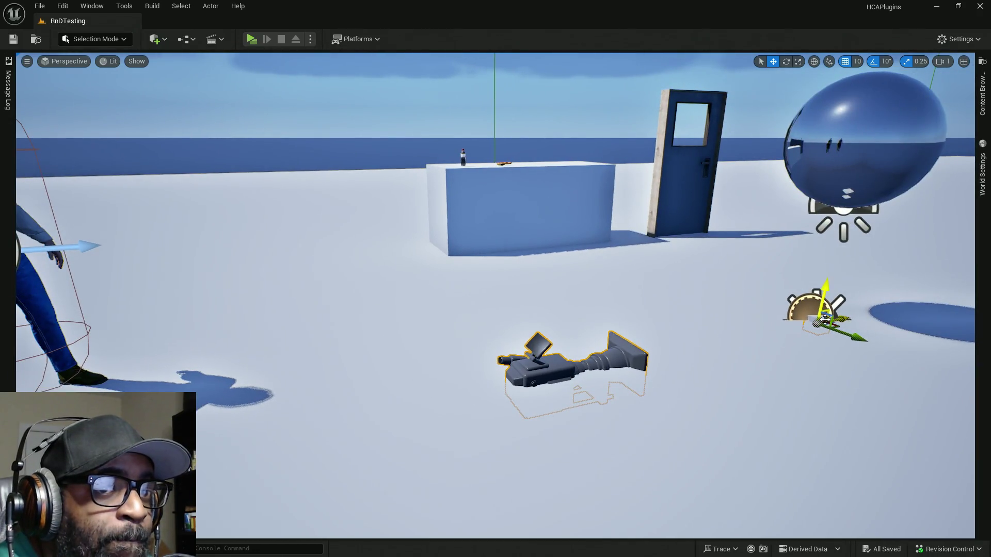
pyautogui.moveTo(439, 325); pyautogui.dragTo(243, 273)
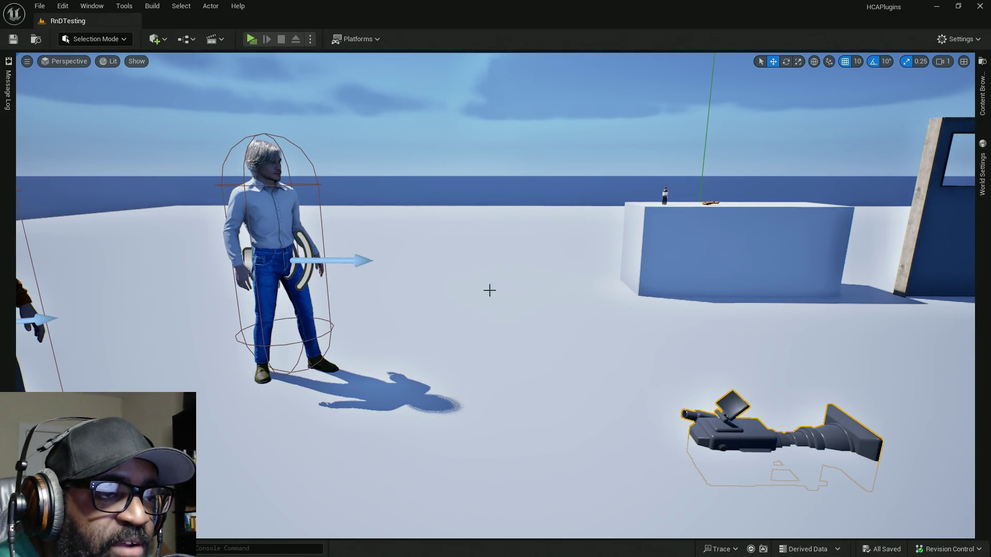
pyautogui.moveTo(478, 288); pyautogui.dragTo(333, 259)
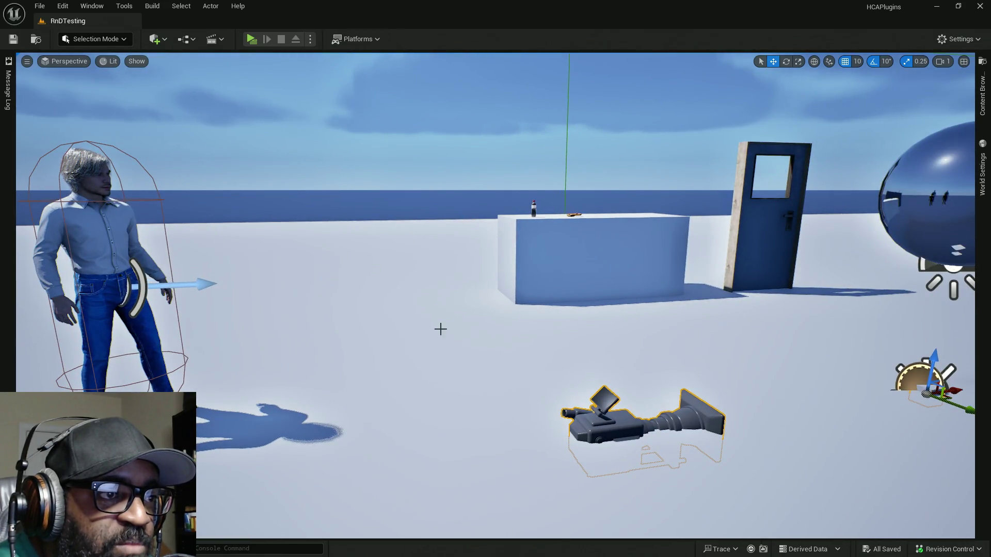
pyautogui.moveTo(264, 252)
pyautogui.mouseDown()
pyautogui.moveTo(222, 242)
pyautogui.moveTo(243, 229)
pyautogui.mouseUp()
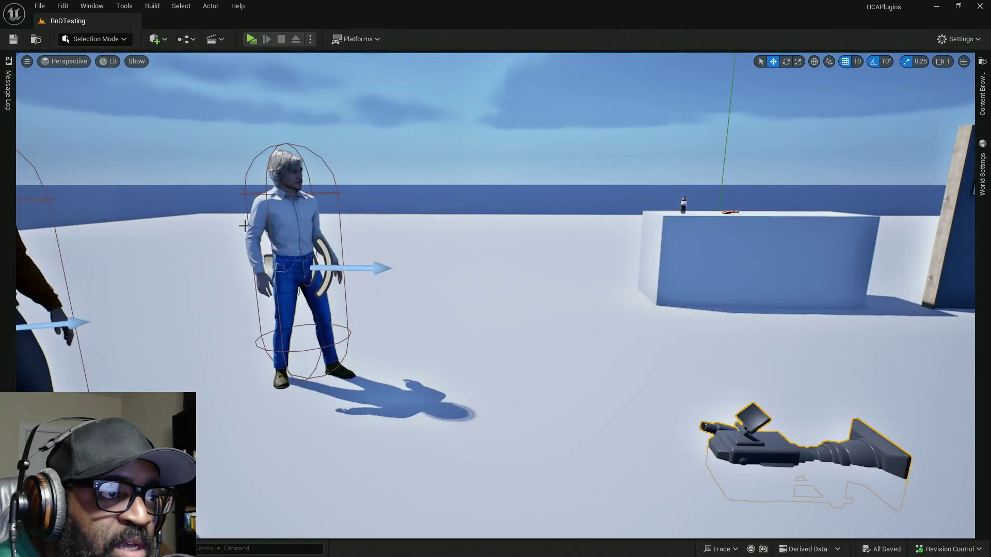
# Select the grey-haired NPC, frame it with F, and start a play-test
pyautogui.click(285, 232)
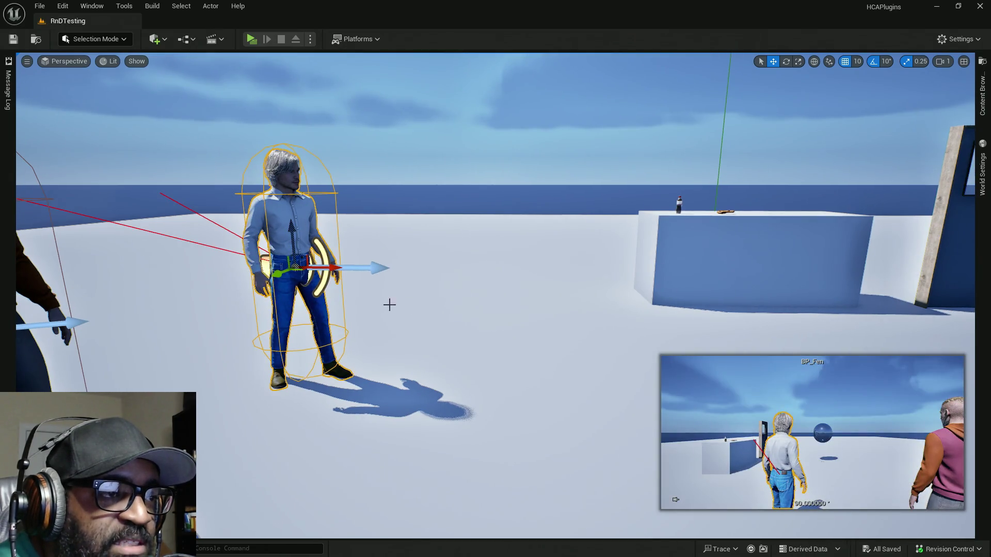
pyautogui.moveTo(863, 326); pyautogui.dragTo(531, 258)
pyautogui.press('f')
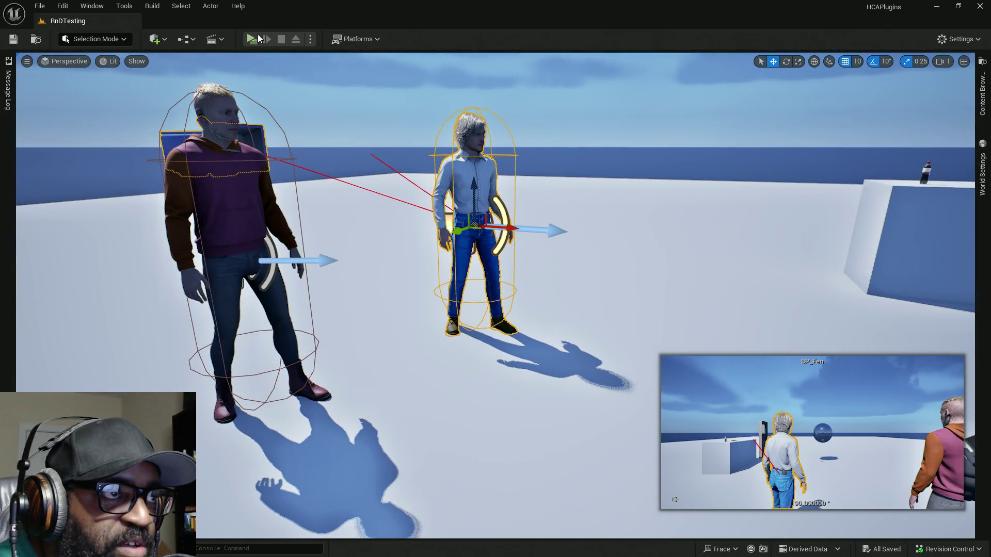
pyautogui.click(251, 39)
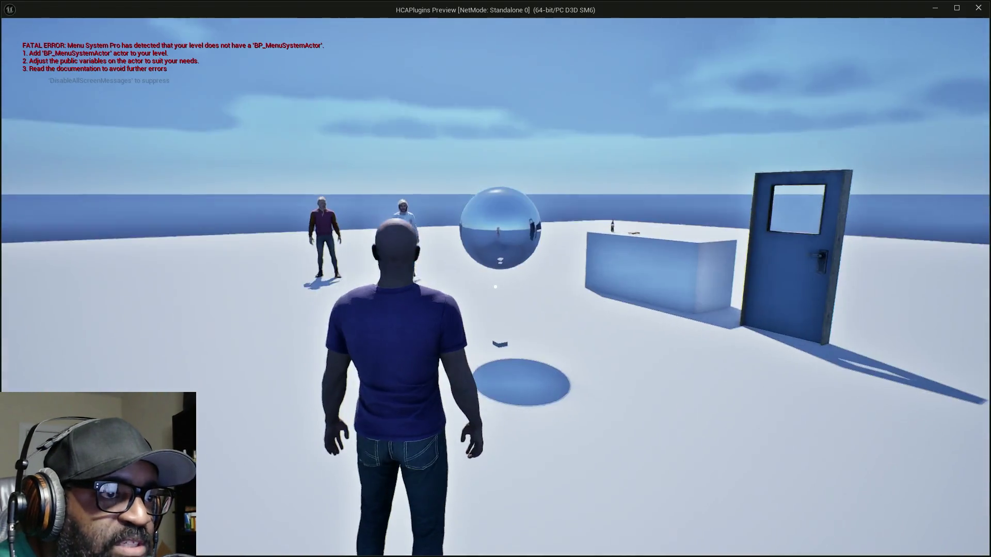
# Walk the player over to Fen and press E to start the conversation
pyautogui.press('w')
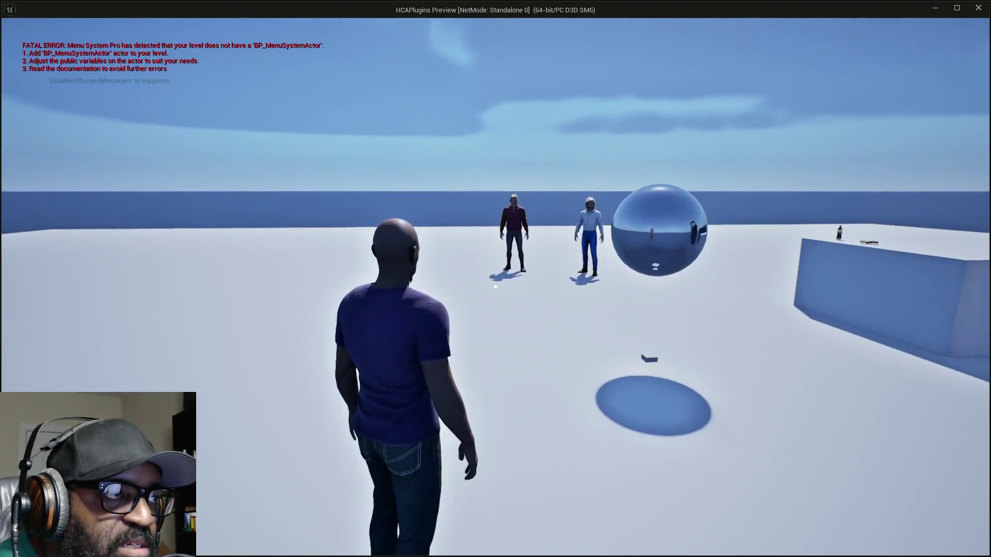
pyautogui.press('a')
pyautogui.press('e')
pyautogui.press('w')
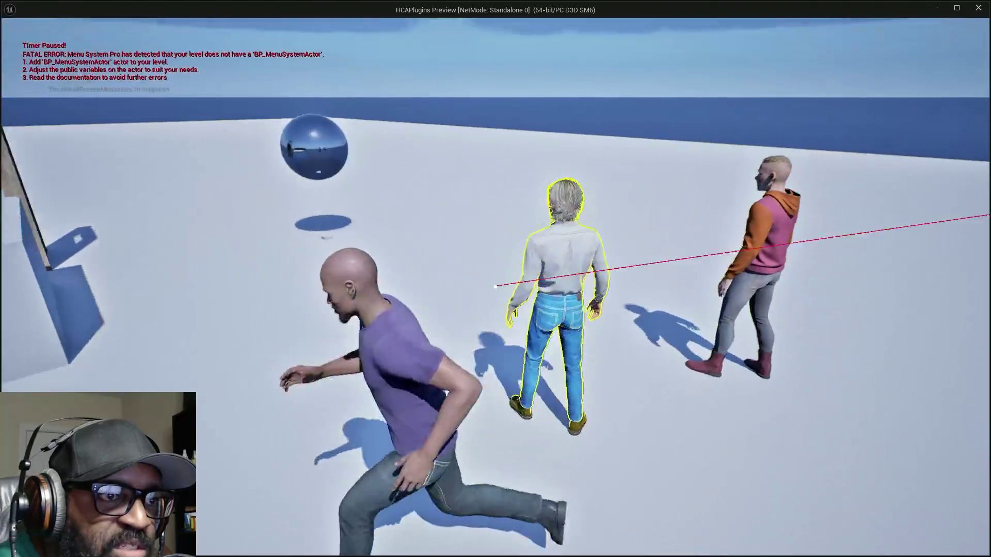
pyautogui.press('w')
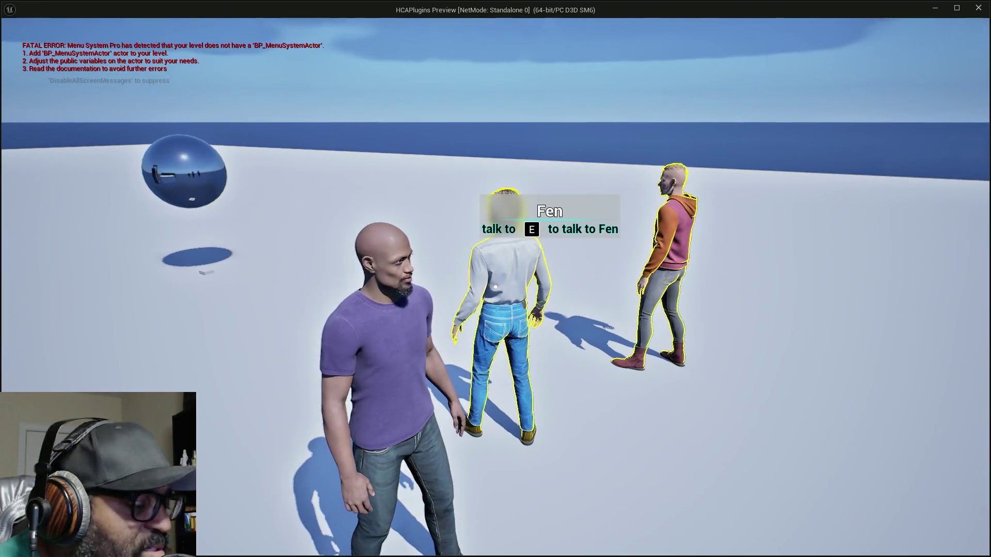
pyautogui.press('e')
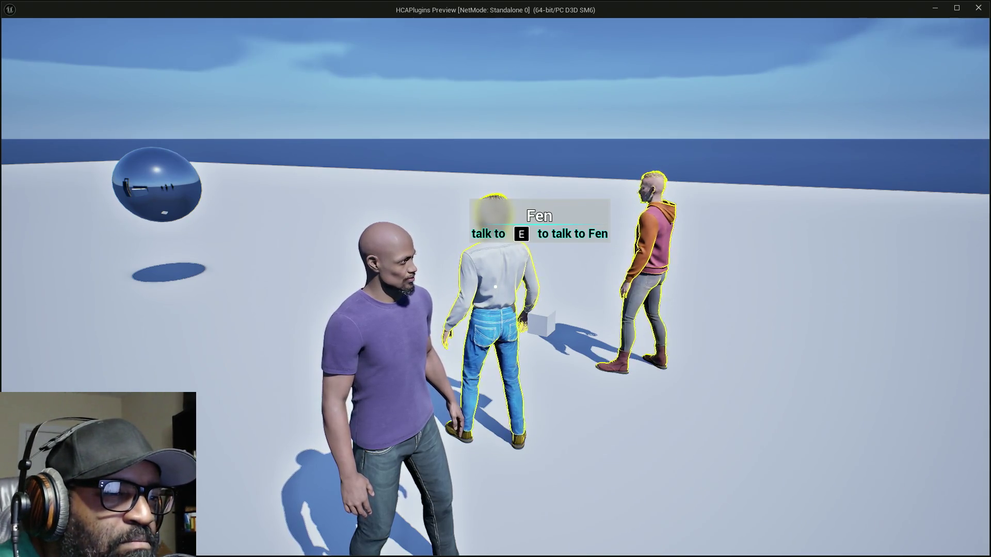
# Reposition the player beside Fen and interact with him again twice
pyautogui.press('w')
pyautogui.press('w')
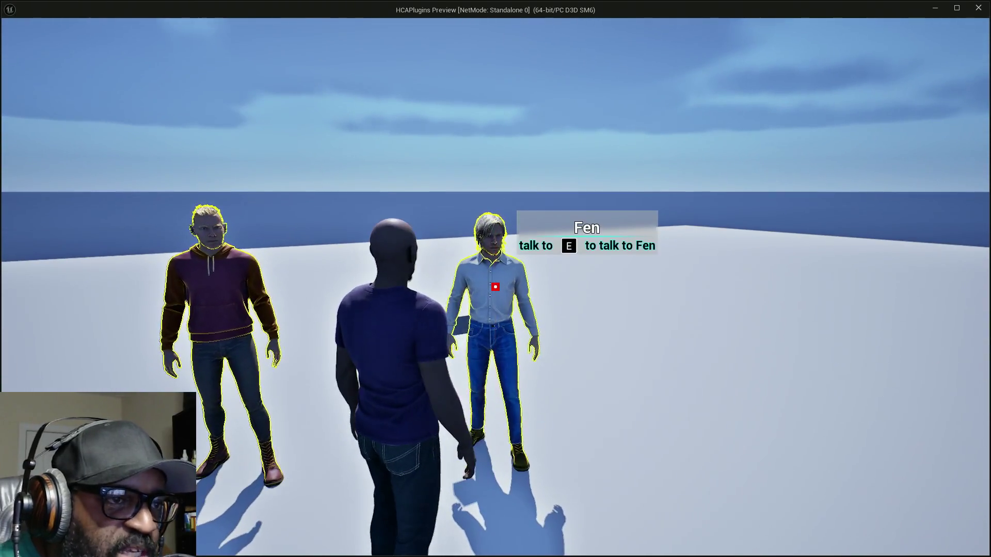
pyautogui.press('e')
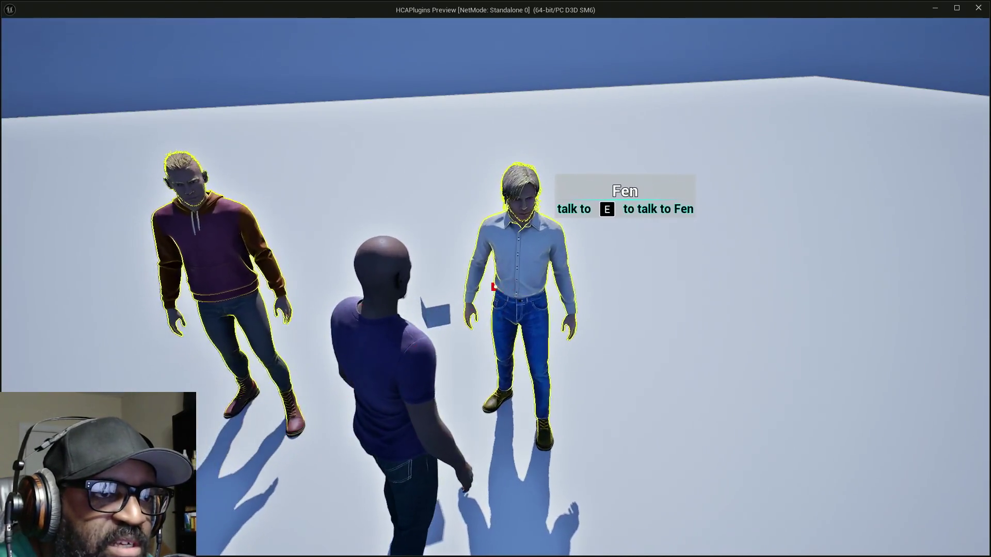
pyautogui.press('s')
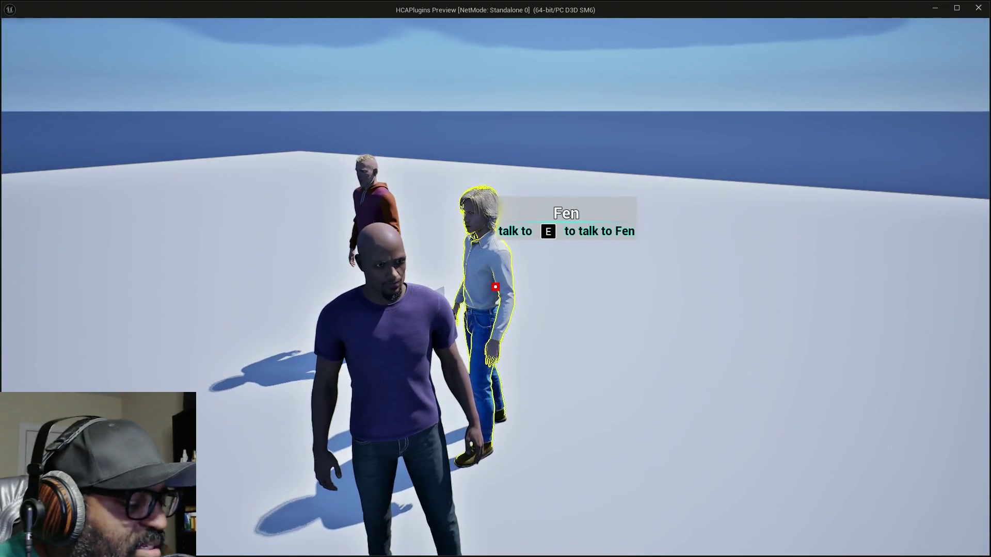
pyautogui.press('e')
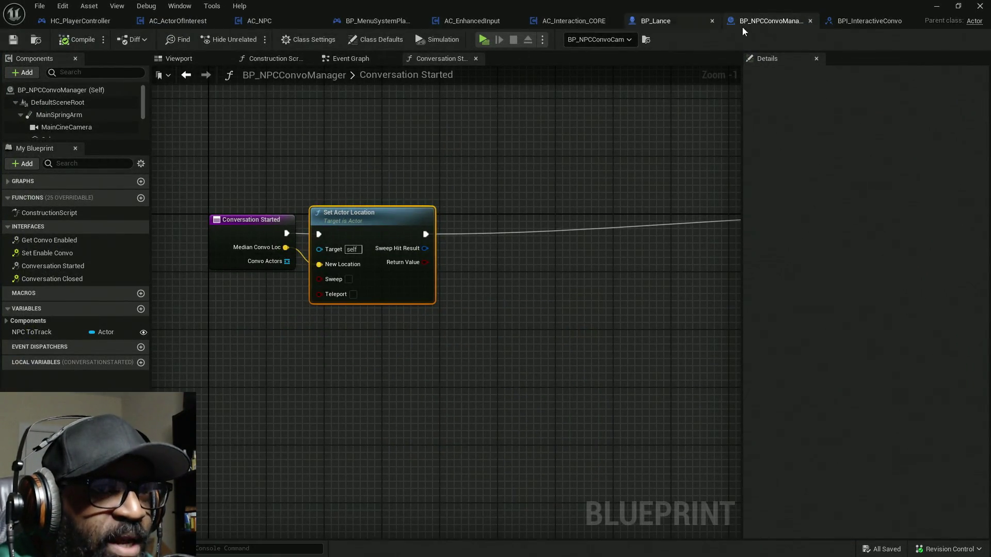
# Switch to HC_PlayerController's Event Graph, glance at AC_Interaction_CORE's Trace for Interact graph, and return
pyautogui.click(71, 21)
pyautogui.moveTo(366, 264)
pyautogui.mouseDown()
pyautogui.moveTo(531, 270)
pyautogui.moveTo(366, 286)
pyautogui.mouseUp()
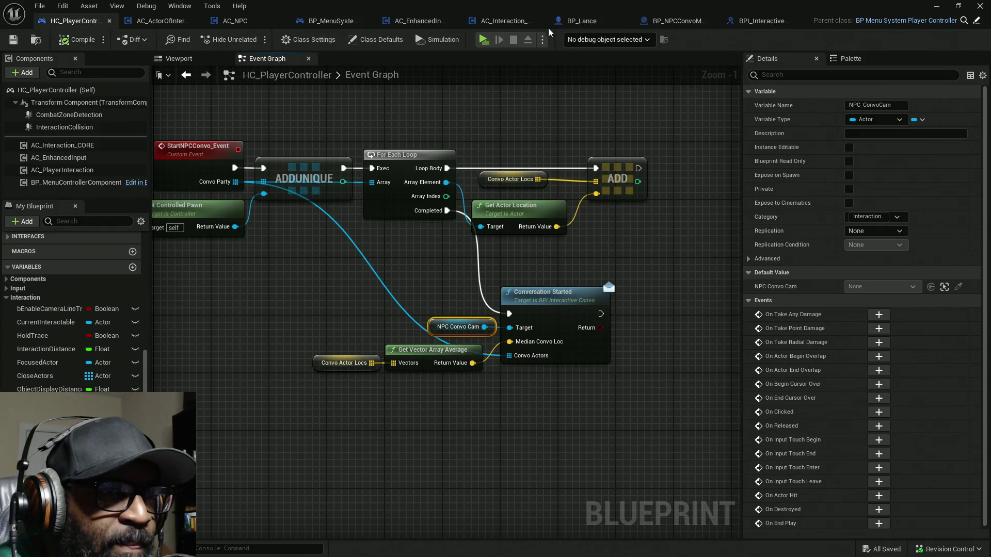
pyautogui.click(520, 23)
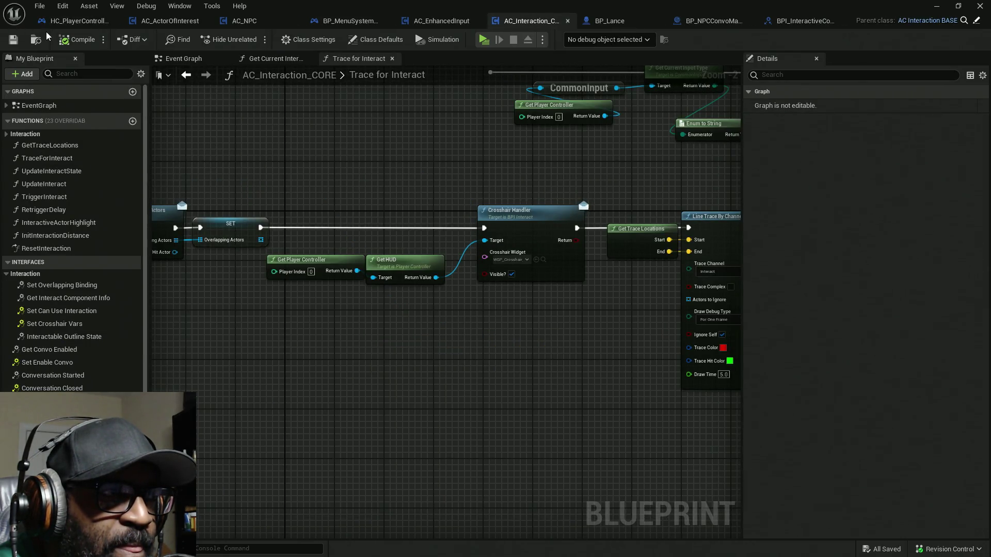
pyautogui.click(74, 21)
# Bring the For Each Loop, Branch and NPC Convo Cam SET nodes into view and select them
pyautogui.scroll(-7, 369, 209)
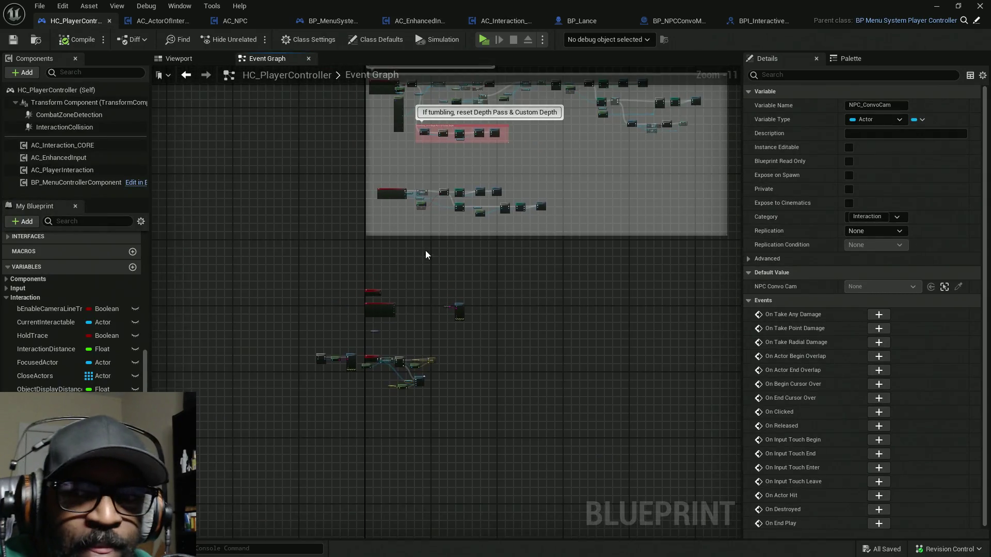
pyautogui.scroll(8, 412, 324)
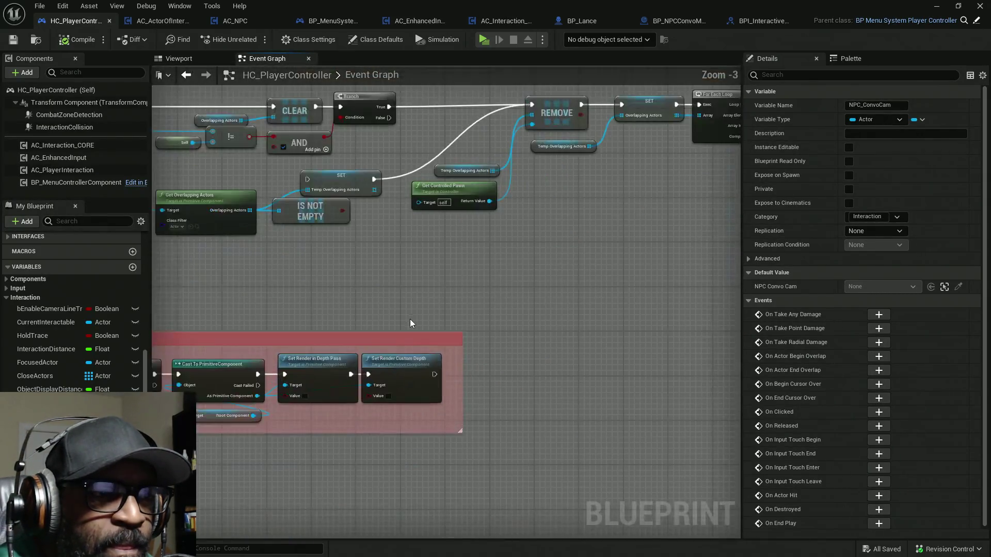
pyautogui.scroll(-6, 489, 280)
pyautogui.scroll(7, 336, 280)
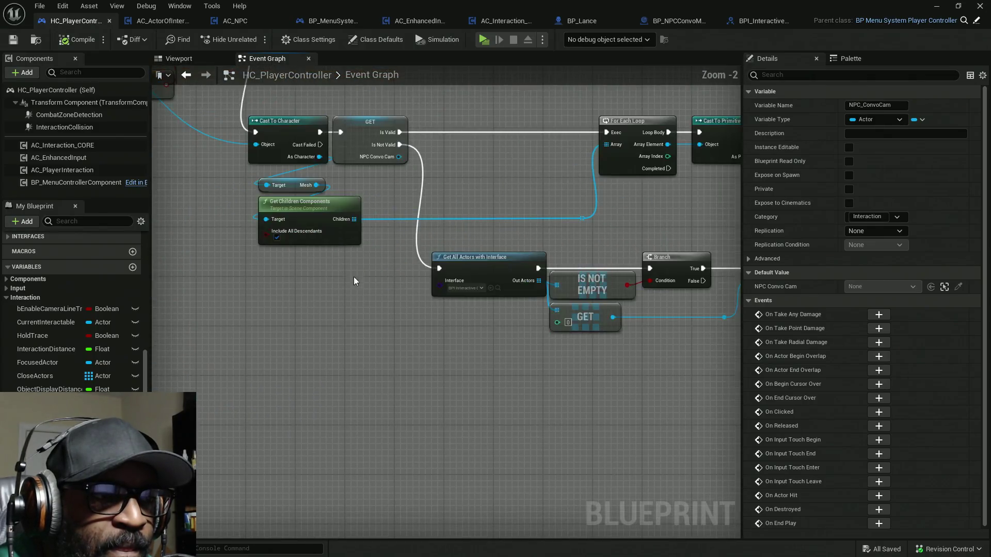
pyautogui.moveTo(377, 94); pyautogui.dragTo(358, 180)
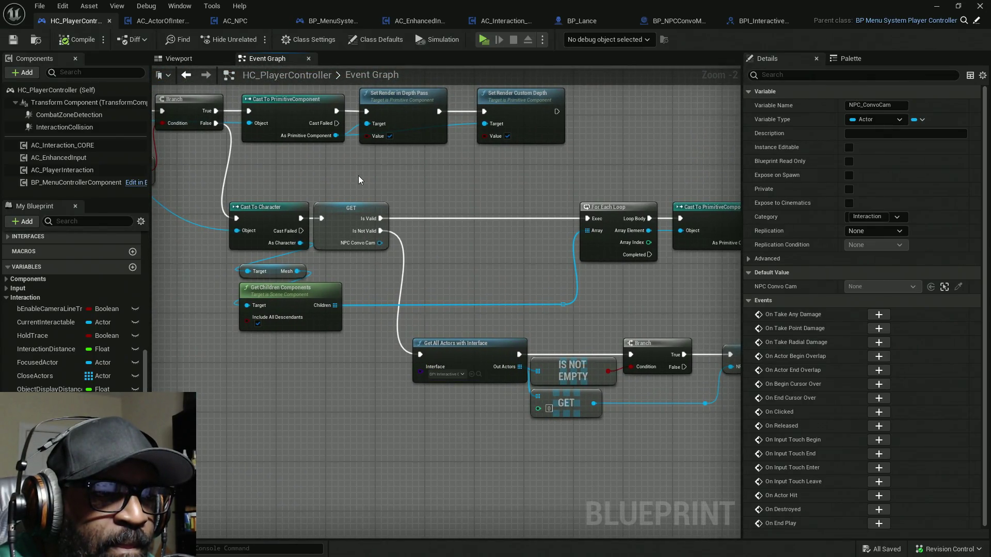
pyautogui.moveTo(477, 283)
pyautogui.mouseDown()
pyautogui.moveTo(388, 298)
pyautogui.moveTo(405, 299)
pyautogui.mouseUp()
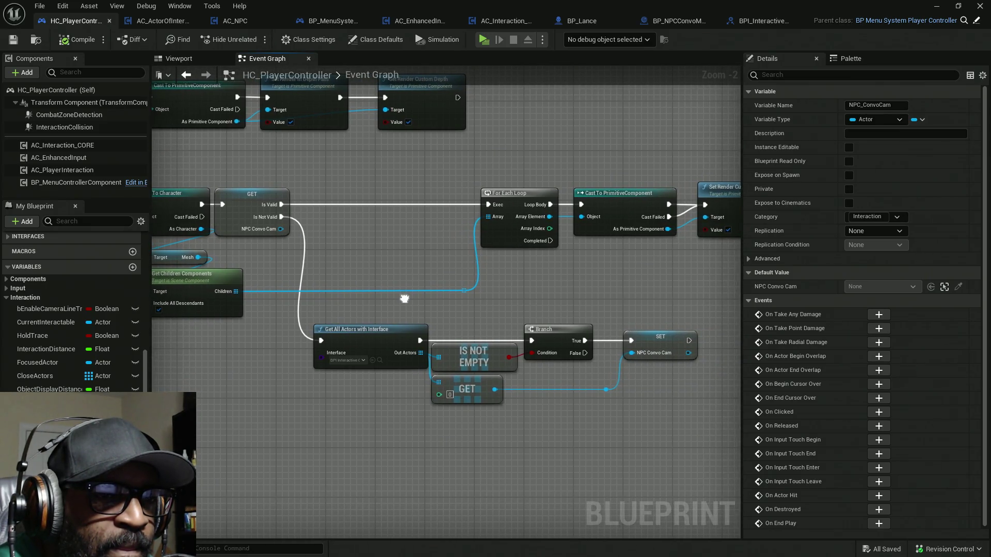
pyautogui.moveTo(672, 361); pyautogui.dragTo(636, 458)
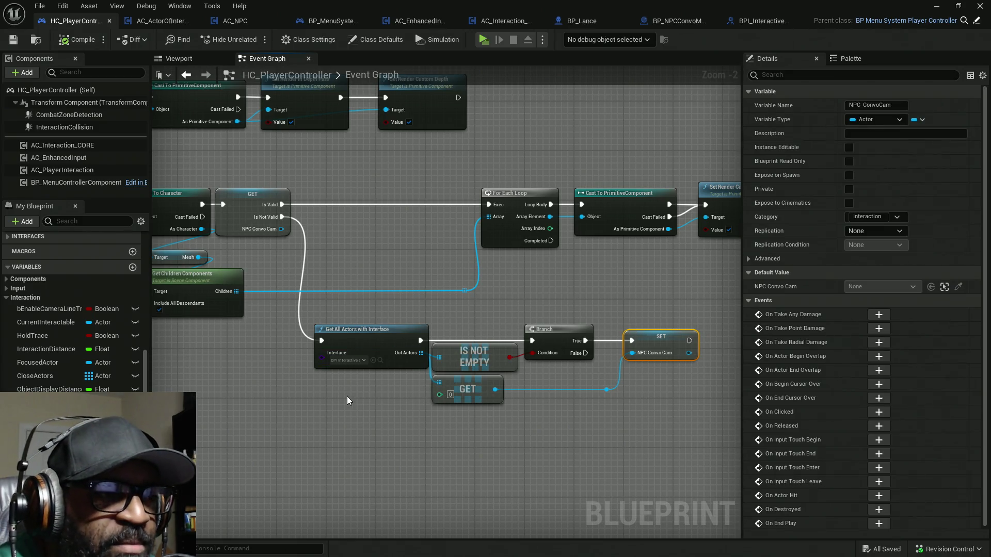
# Bring the StartNPCConvo_Event node group into view and select it
pyautogui.scroll(-9, 346, 397)
pyautogui.scroll(8, 293, 344)
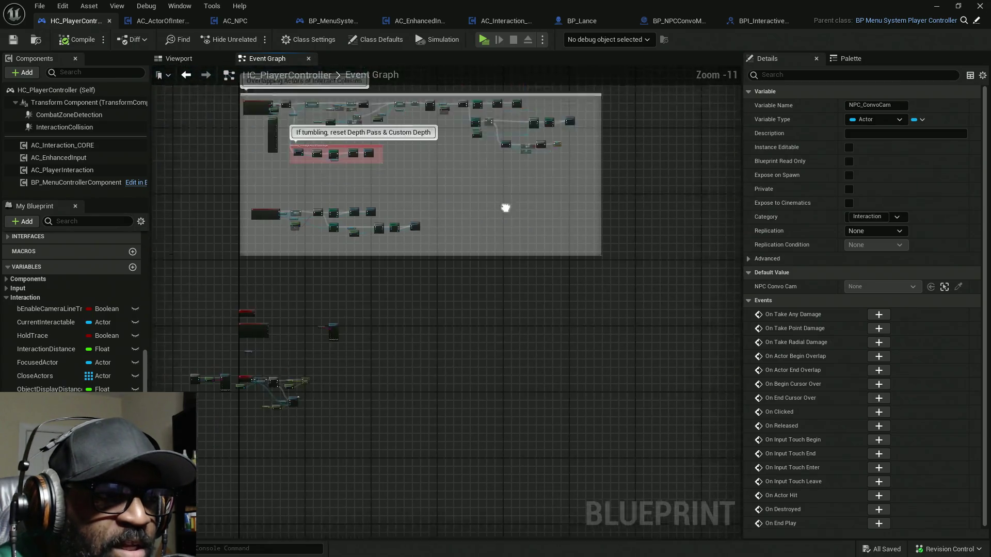
pyautogui.moveTo(459, 303); pyautogui.dragTo(347, 188)
pyautogui.moveTo(329, 441); pyautogui.dragTo(323, 470)
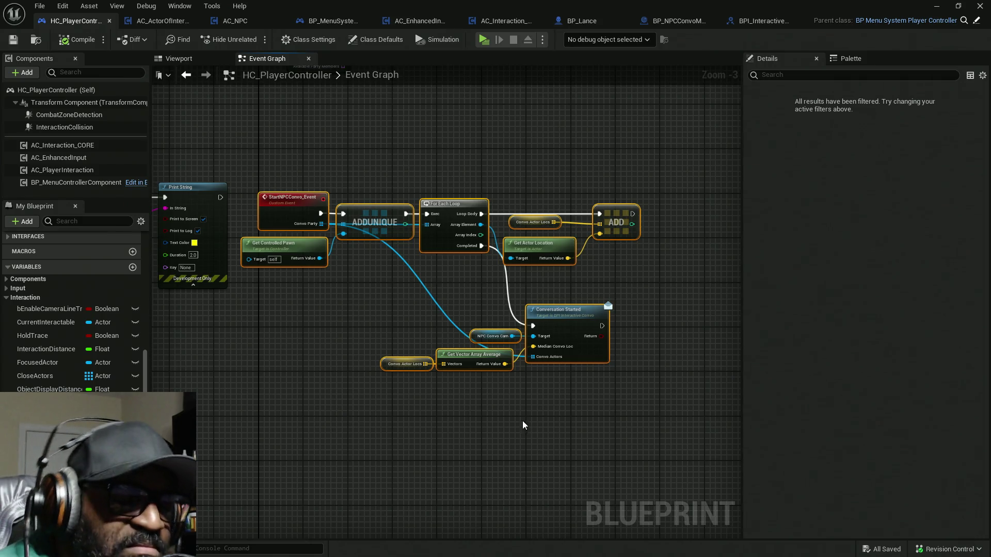
# Select the Get Vector Array Average and Convo Actor Locs nodes and try searching properties for 'midpo'
pyautogui.moveTo(484, 398); pyautogui.dragTo(395, 352)
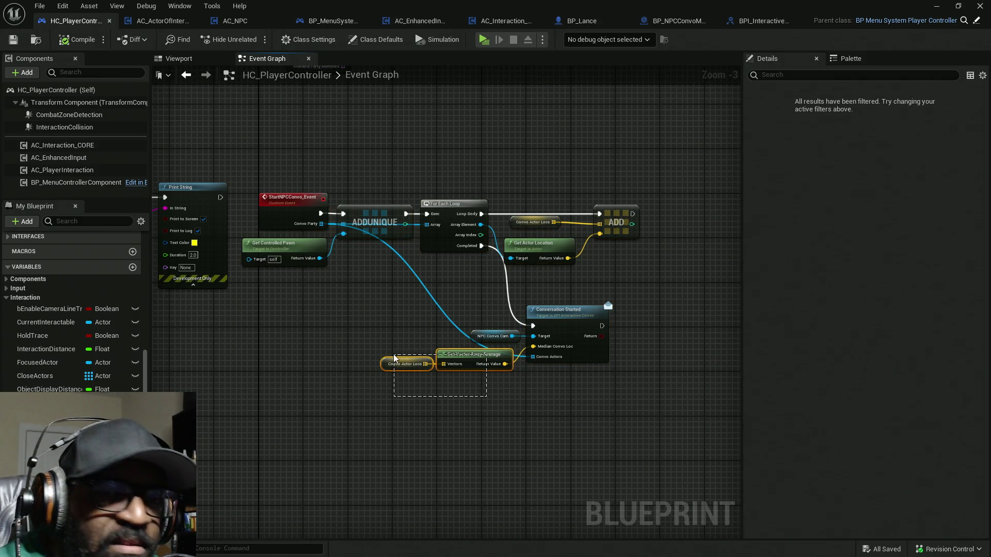
pyautogui.click(853, 76)
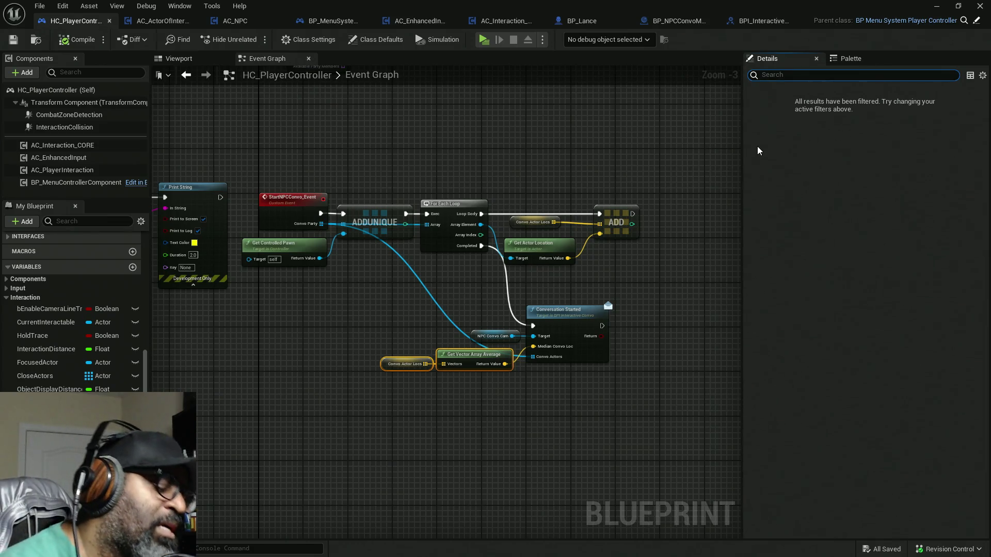
pyautogui.write('midpo')
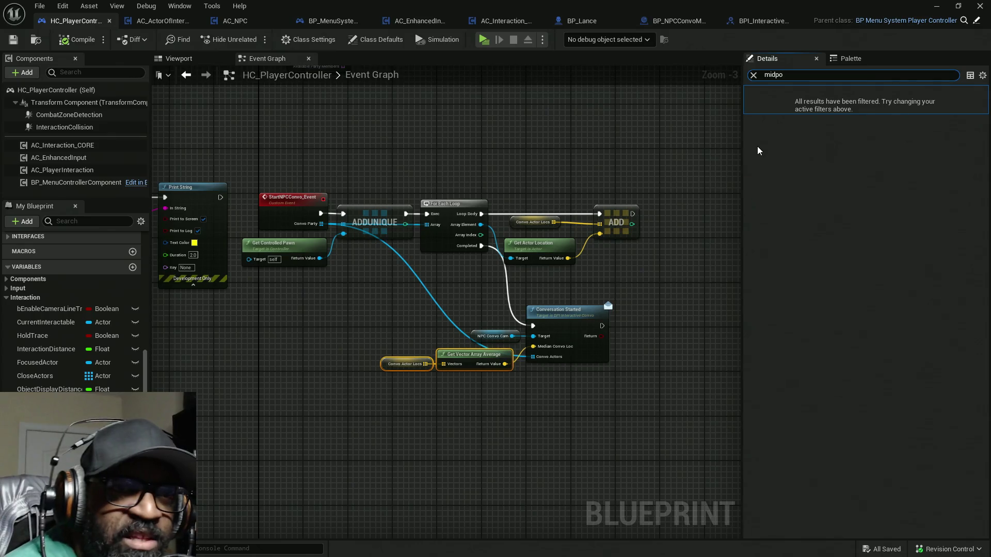
pyautogui.press('BackSpace')
pyautogui.press('BackSpace')
pyautogui.press('BackSpace')
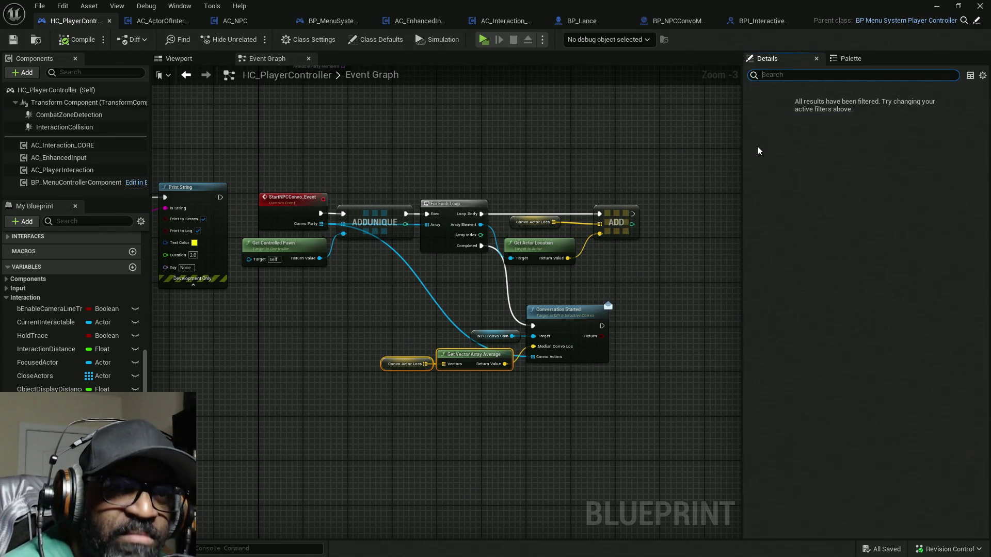
# Search the node Palette for 'line', replacing the earlier 'average' query
pyautogui.click(857, 54)
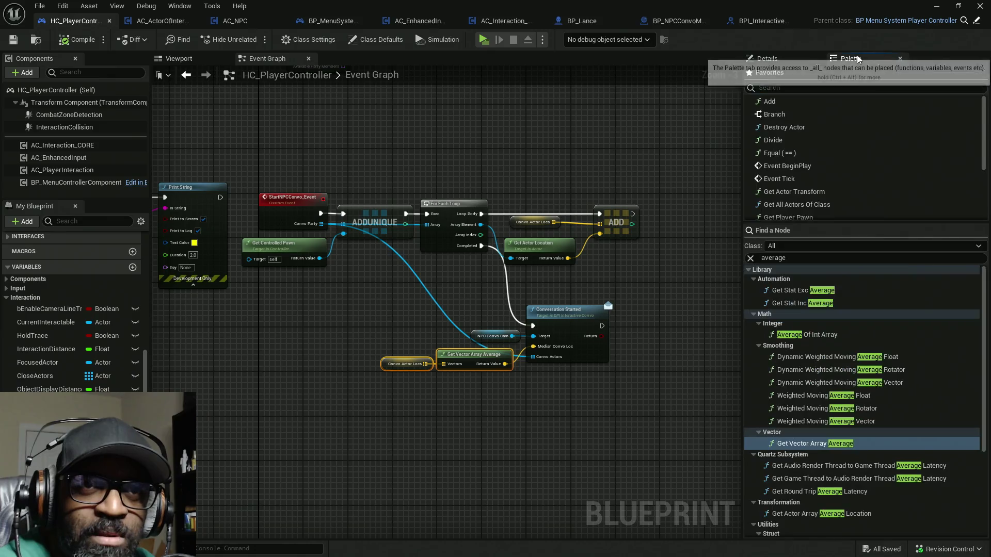
pyautogui.click(786, 259)
pyautogui.doubleClick(786, 260)
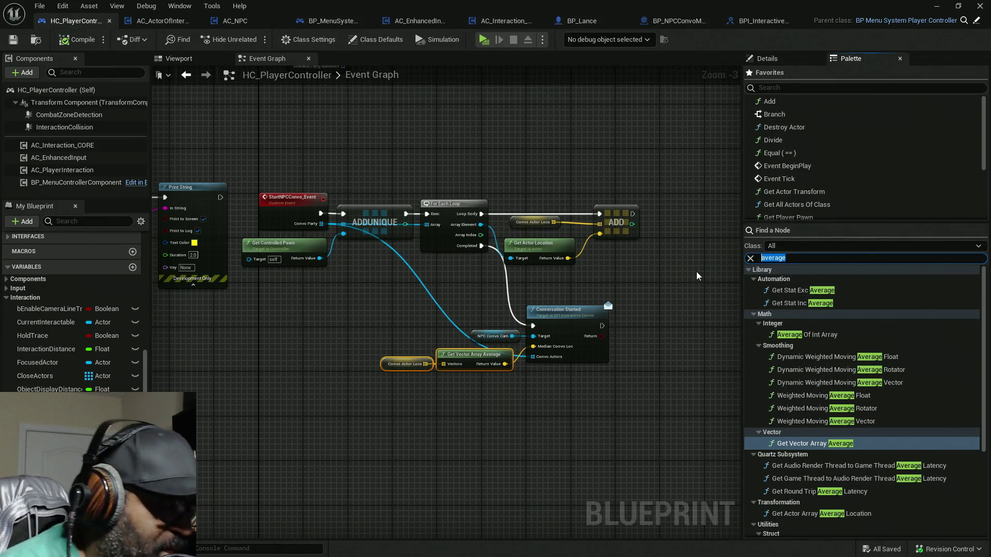
pyautogui.write('midp')
pyautogui.press('BackSpace')
pyautogui.press('BackSpace')
pyautogui.press('BackSpace')
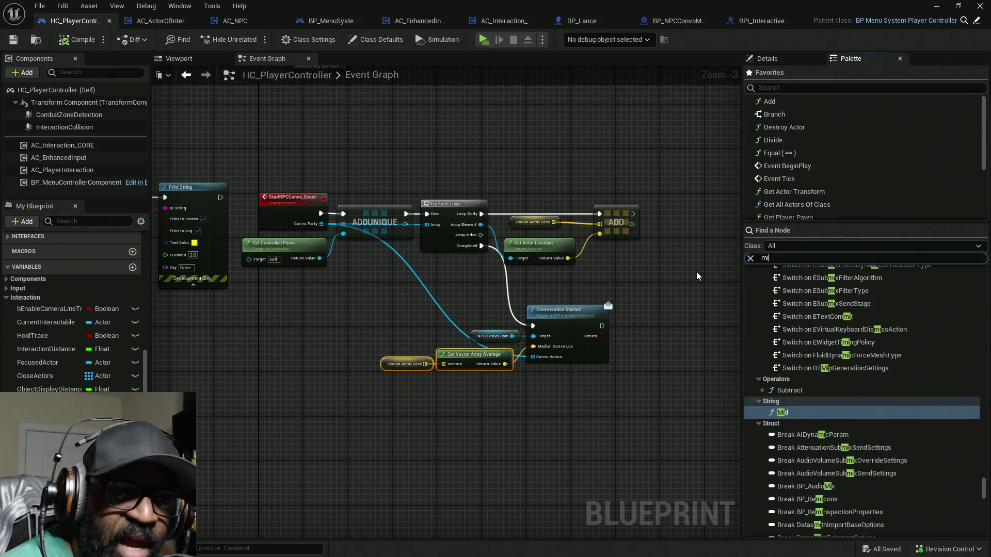
pyautogui.write('line')
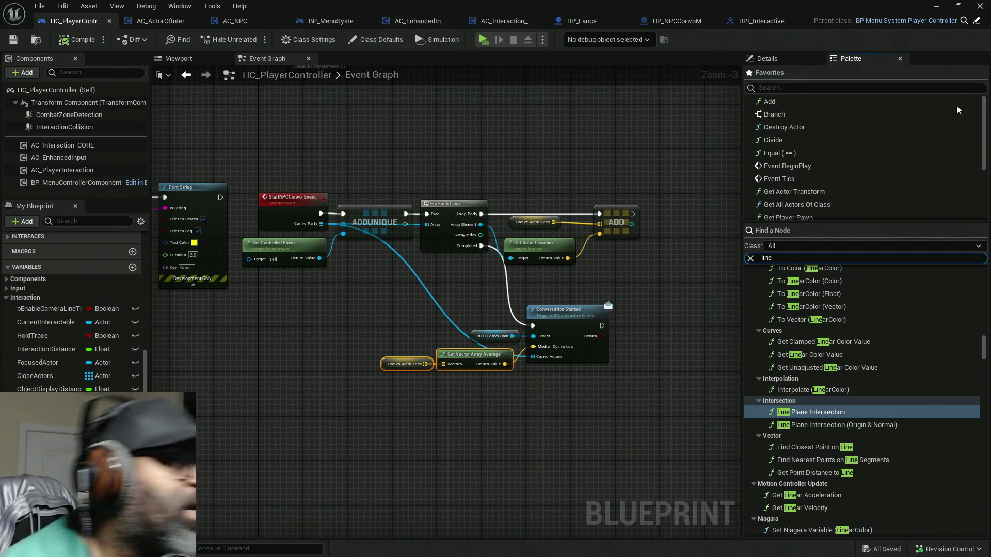
pyautogui.hotkey('alt', 'Tab')
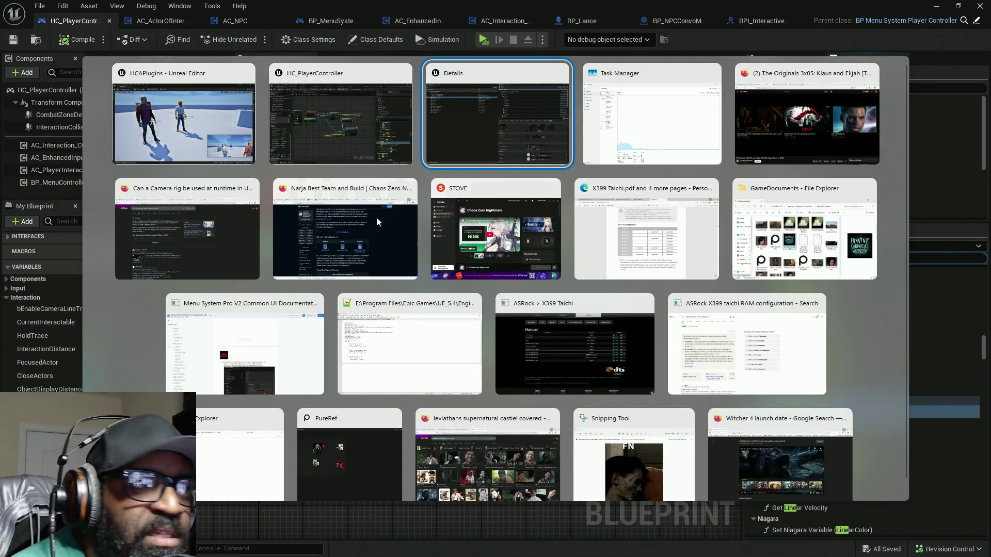
pyautogui.press('Escape')
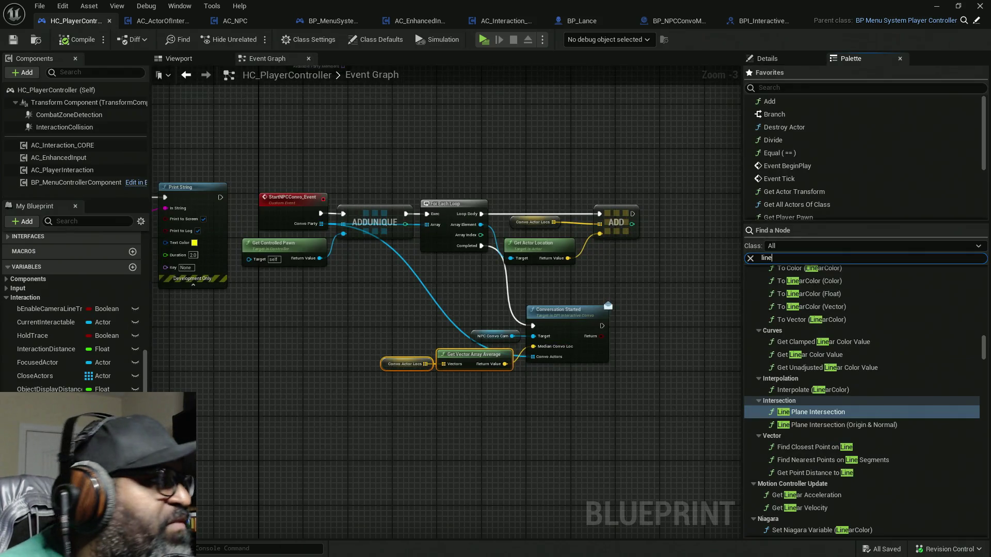